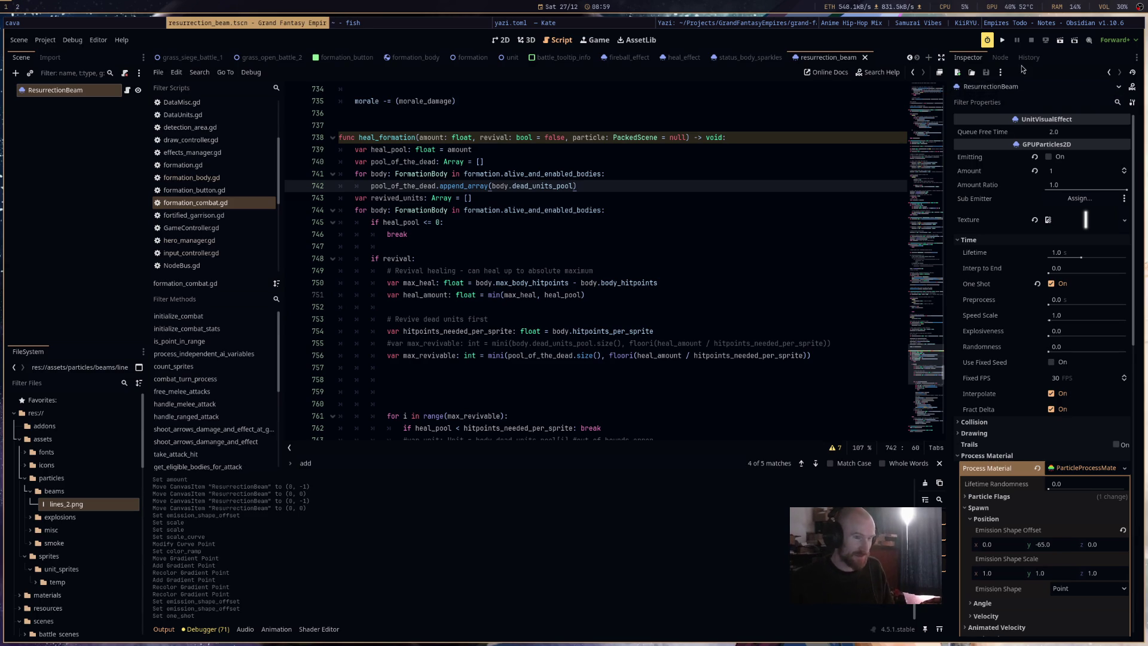
Select the revive spell task line in the Empires Todo note.
click(1061, 27)
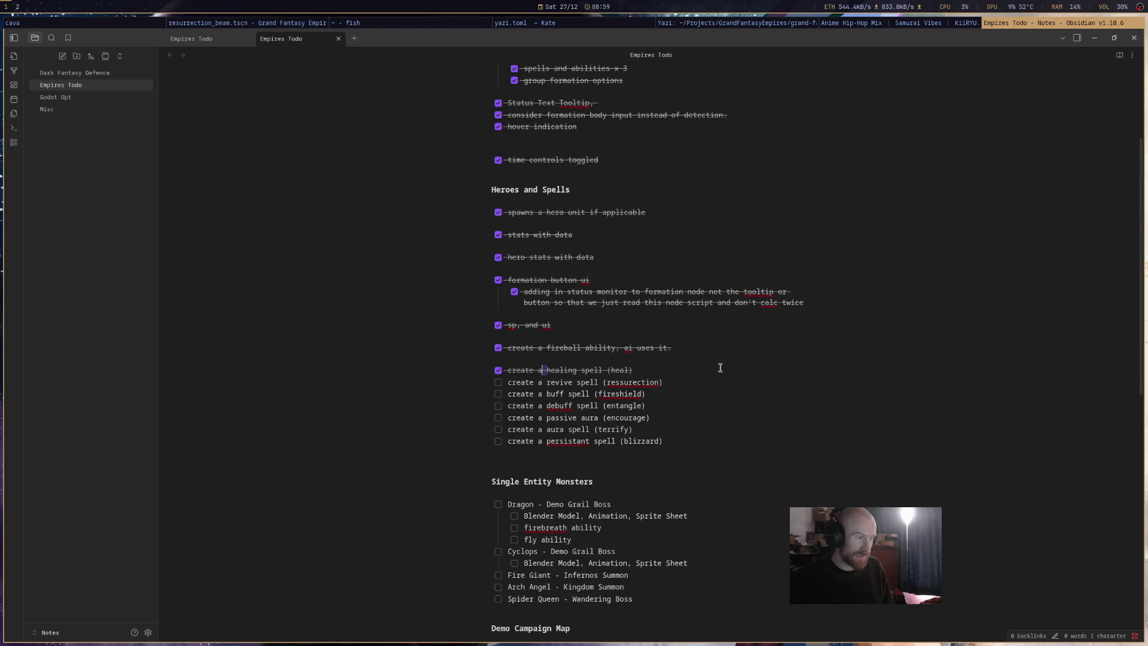
mouse_move(739, 456)
mouse_down()
mouse_move(402, 341)
mouse_move(421, 355)
mouse_up()
click(454, 378)
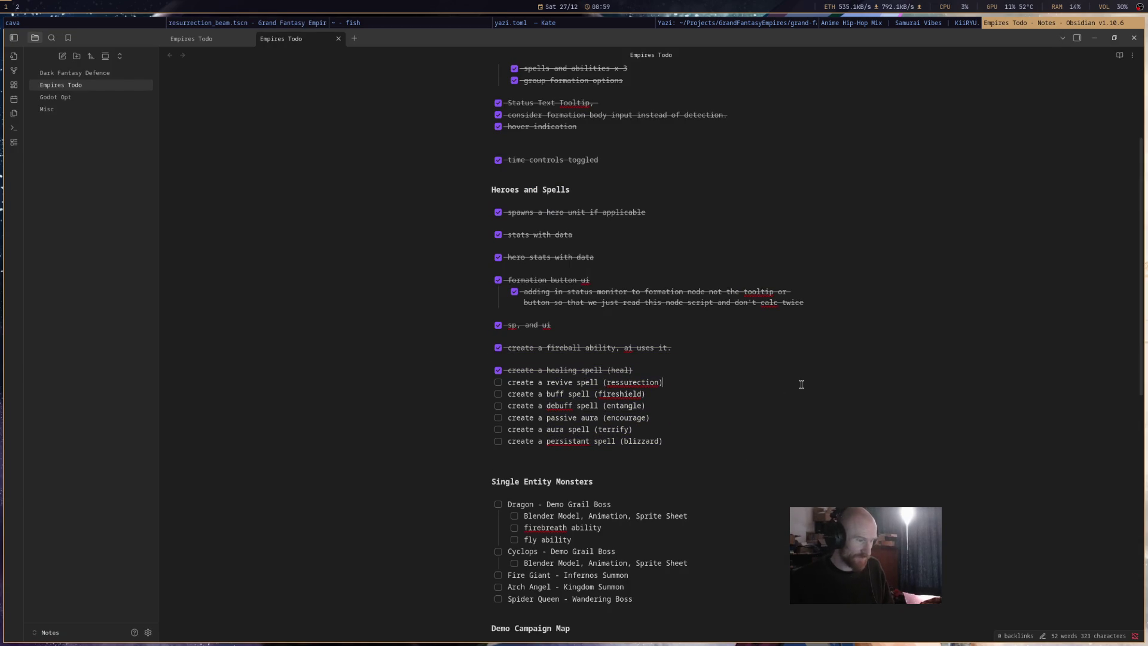
triple_click(455, 378)
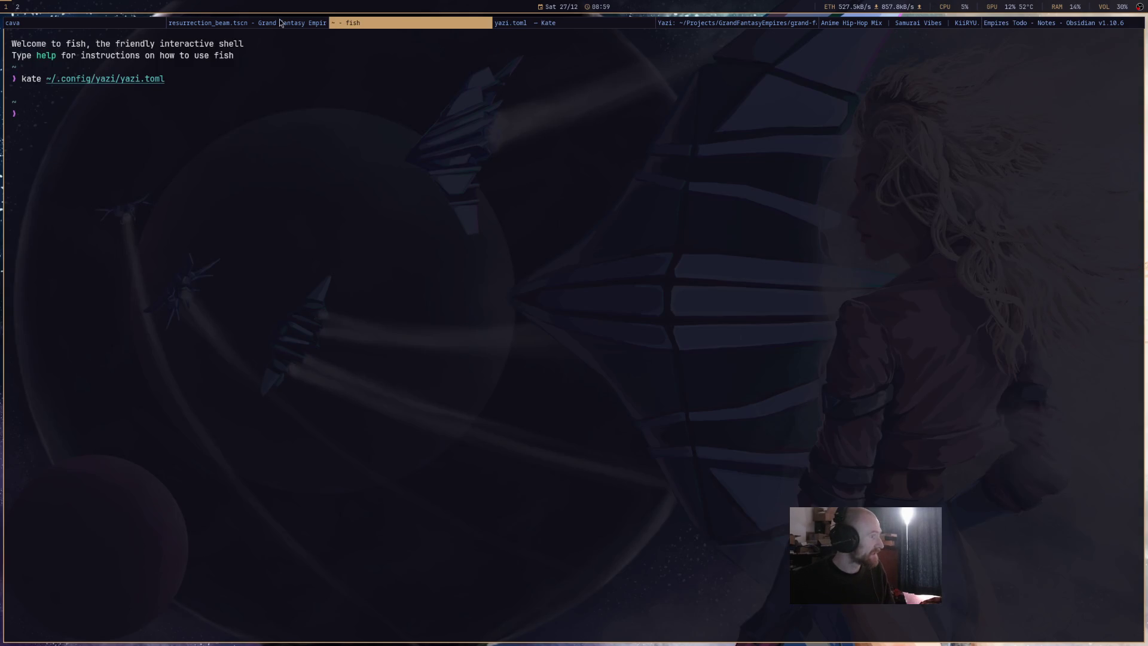
In formation_combat.gd, open a new line after the set_animation call and start 'if packed_scene'.
click(281, 22)
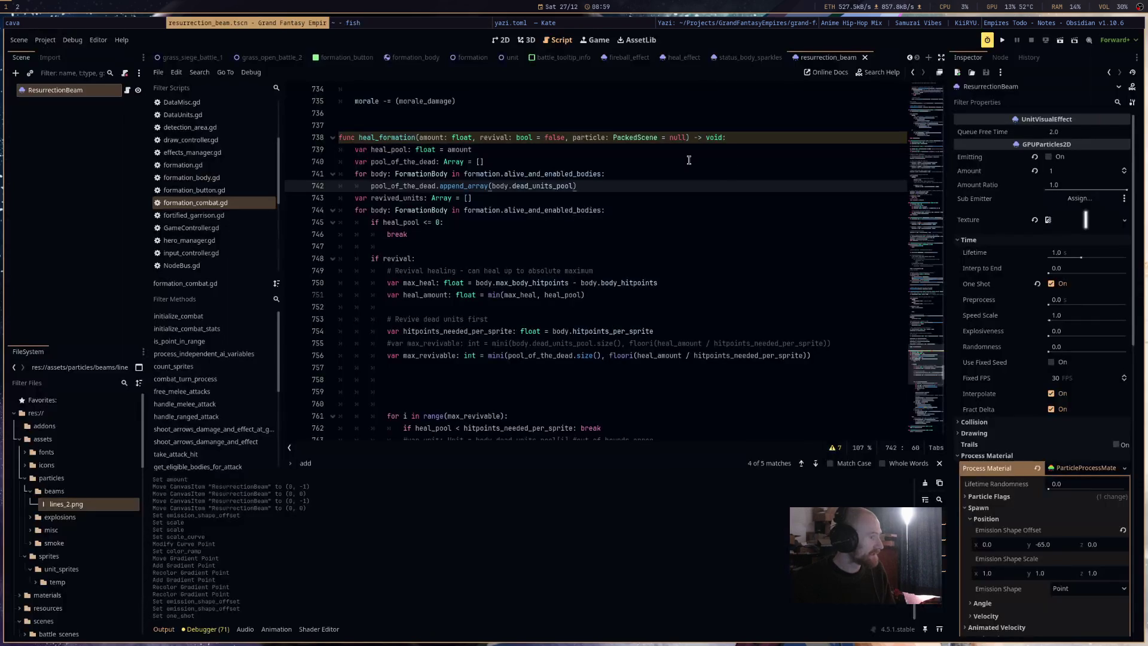
click(737, 169)
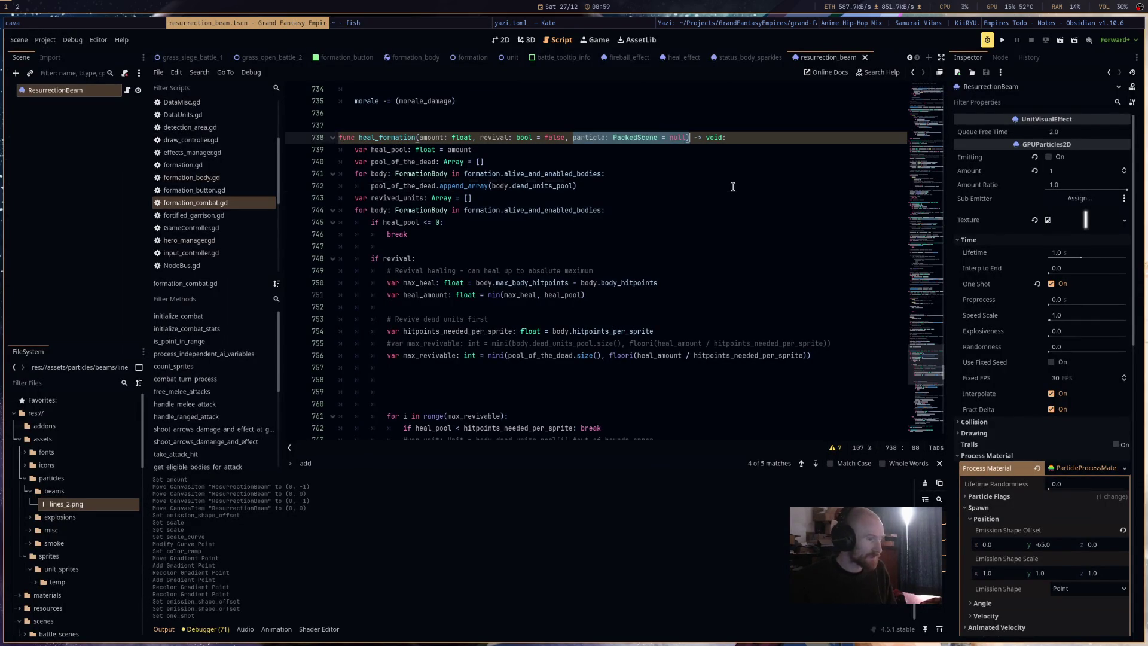
click(731, 186)
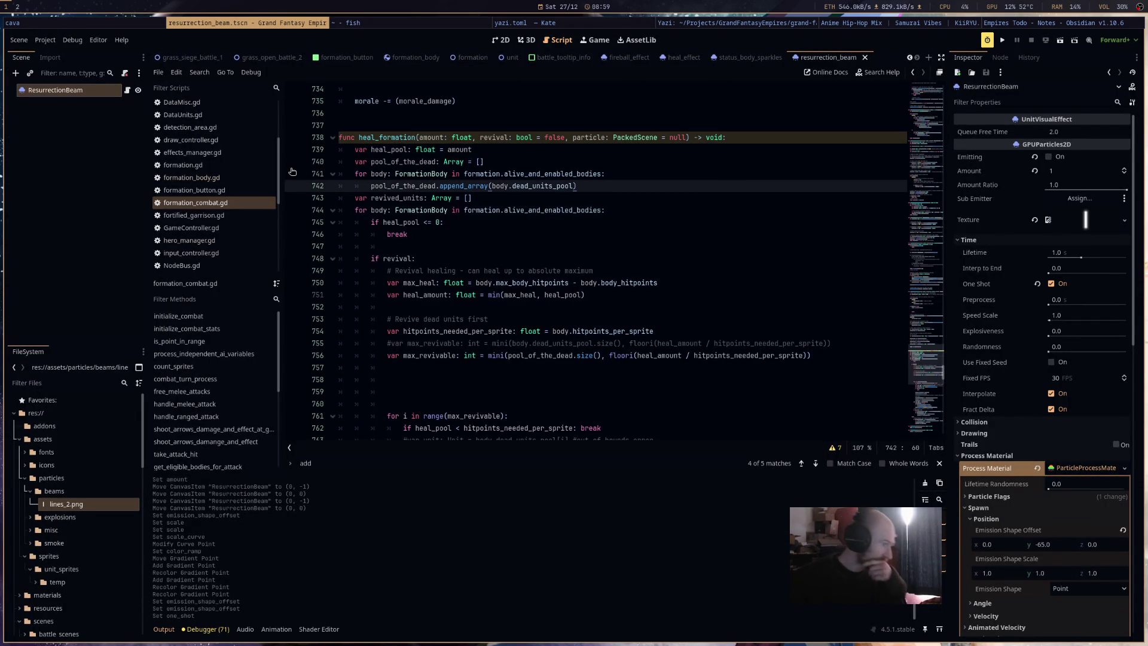
scroll(669, 291, down, 1)
scroll(669, 291, down, 5)
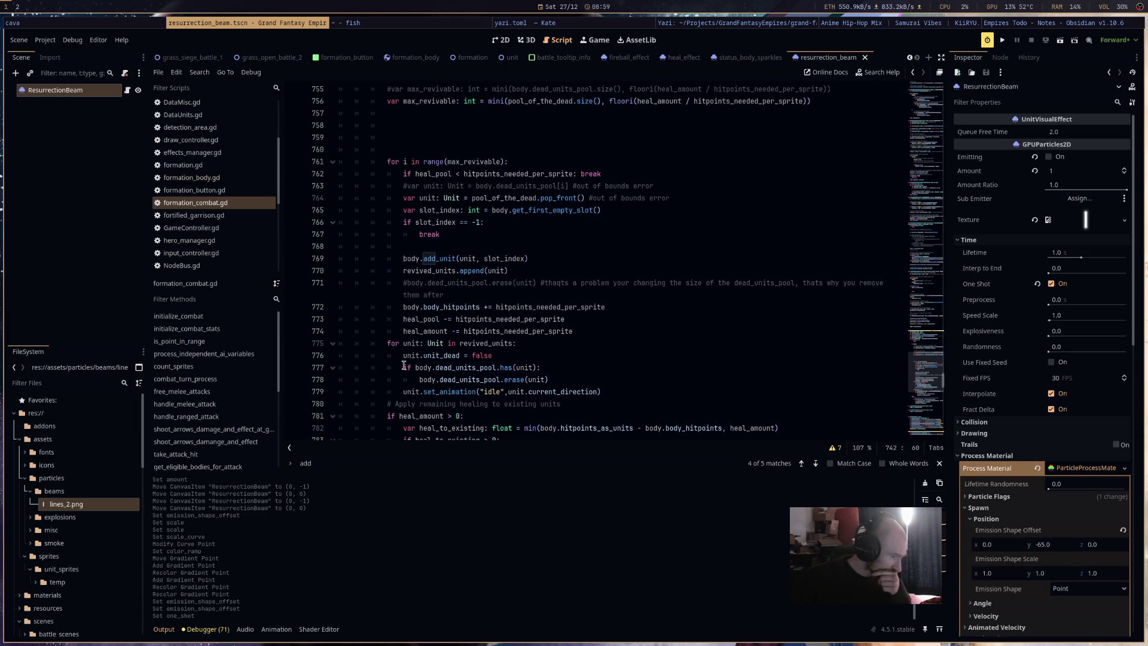
click(586, 392)
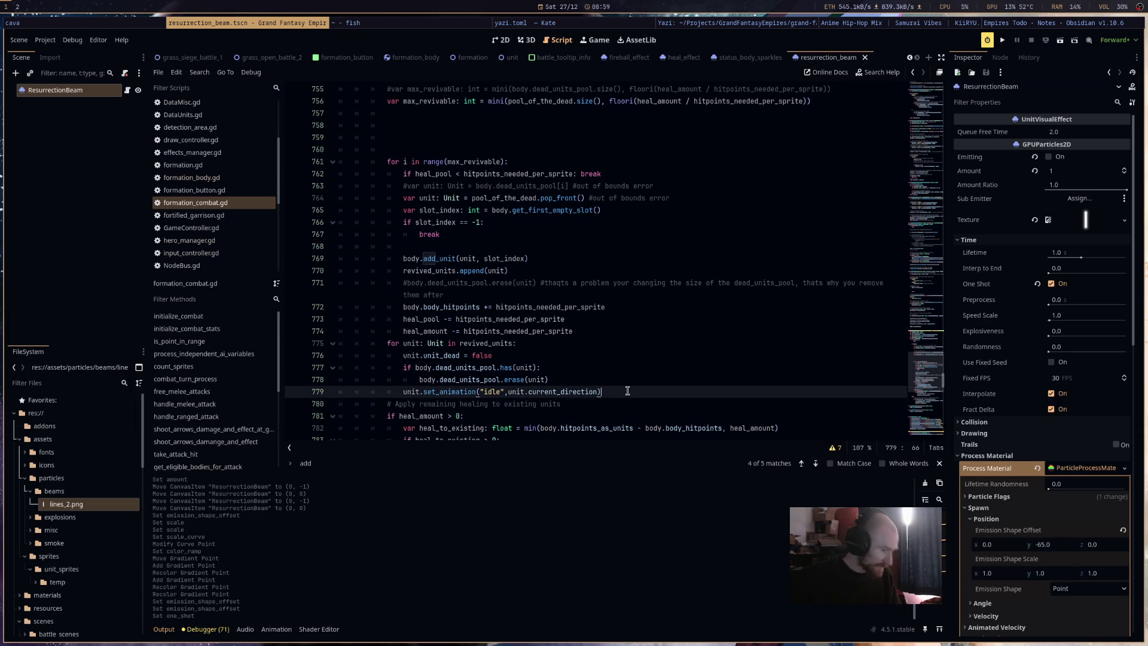
key(Return)
text(if p)
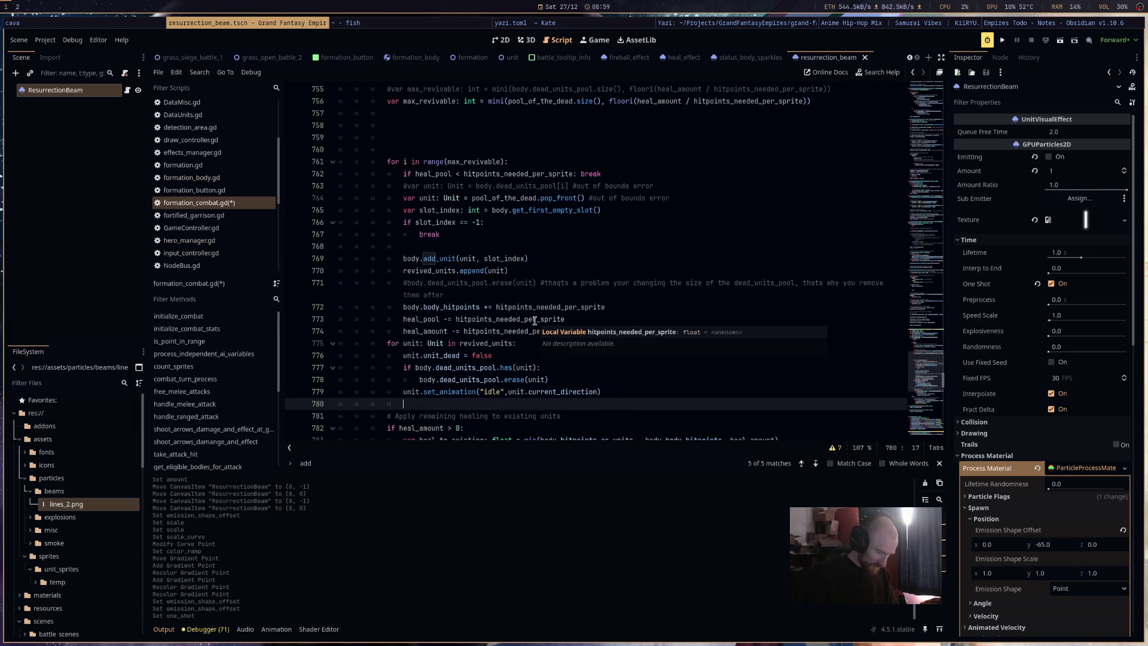
text(ack)
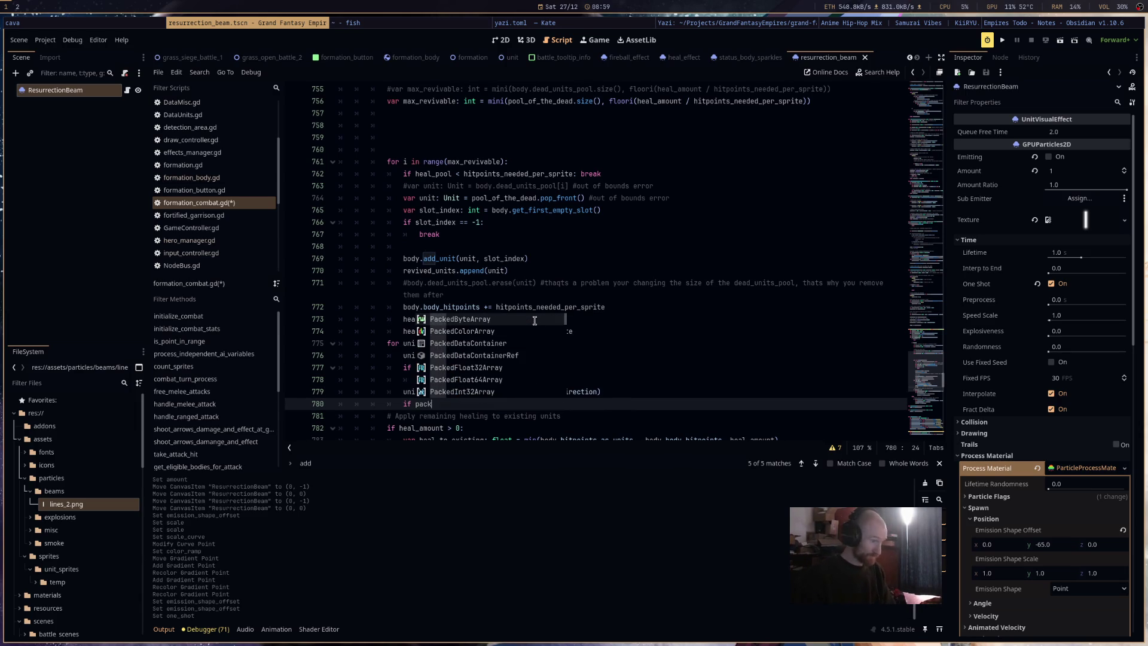
text(ed_scene)
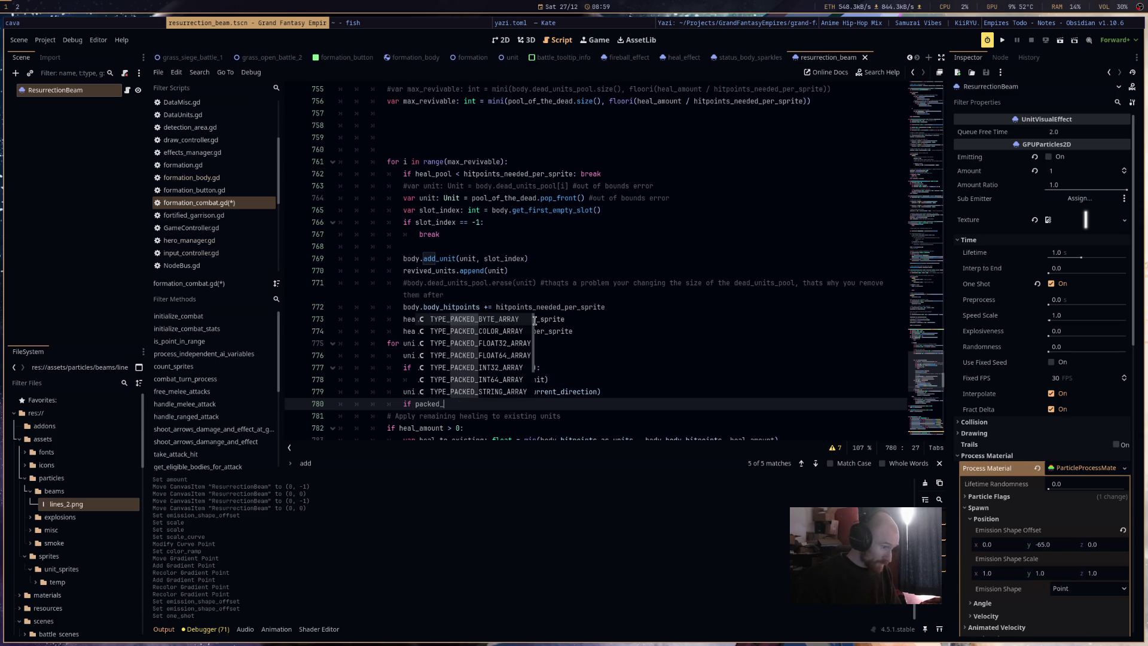
Replace packed_scene with the copied particle parameter to make 'if particle:', and begin an indented 'var' line.
scroll(832, 207, up, 9)
double_click(589, 210)
key(ctrl+c)
scroll(738, 297, down, 11)
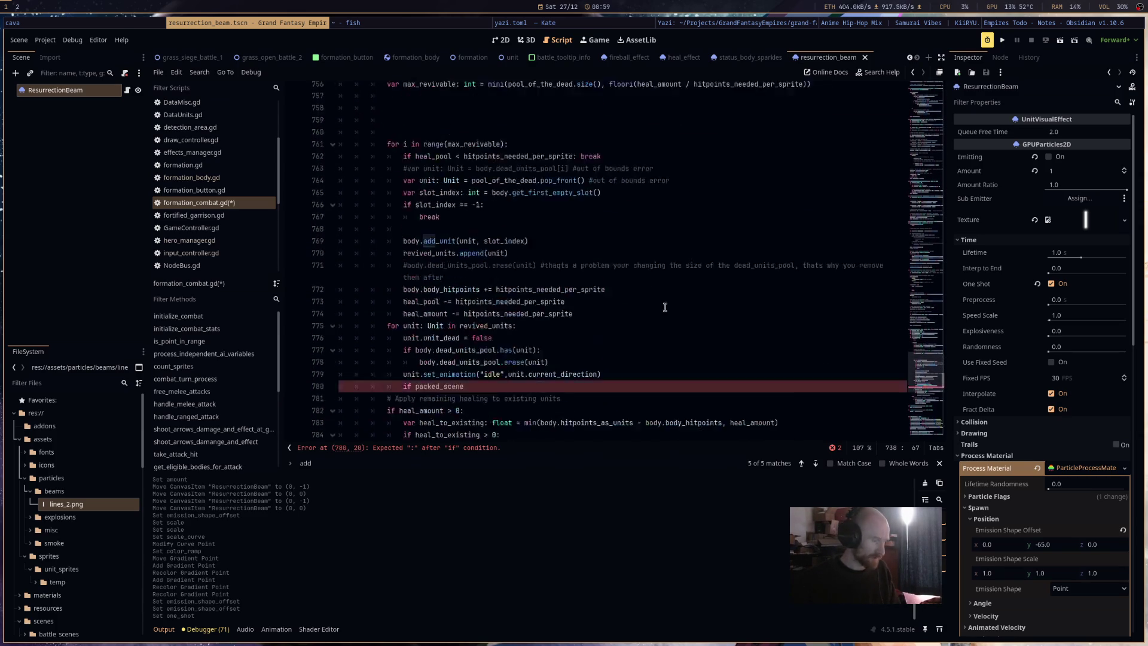
click(680, 330)
key(ctrl+BackSpace)
key(ctrl+v)
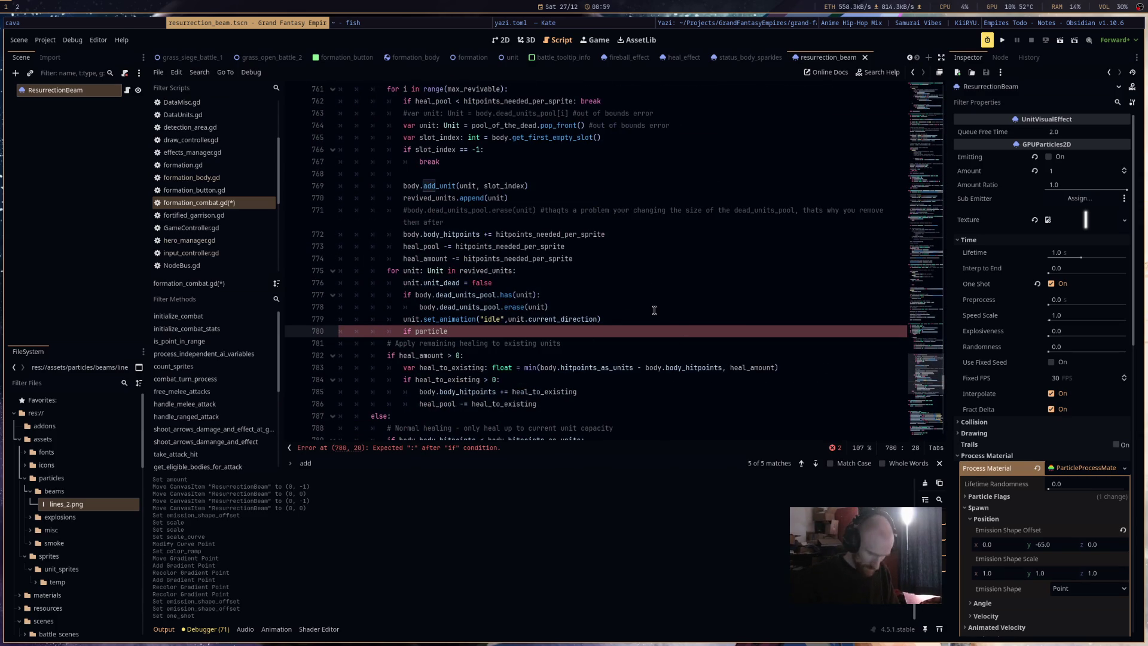
text(:)
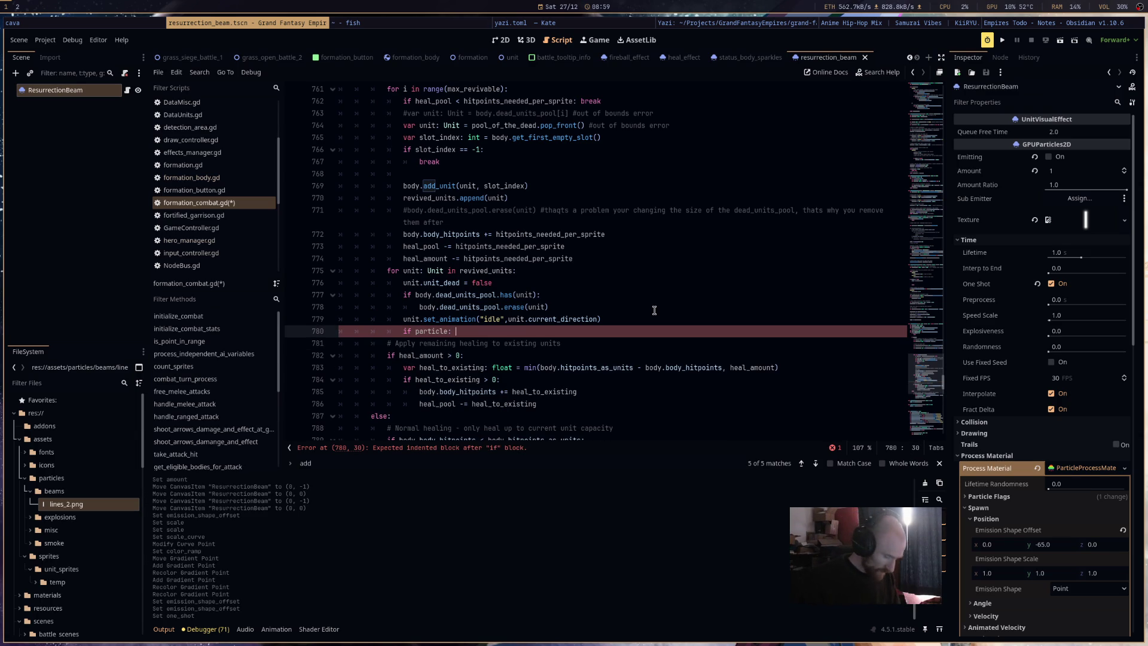
key(Return)
text(var new_particle:)
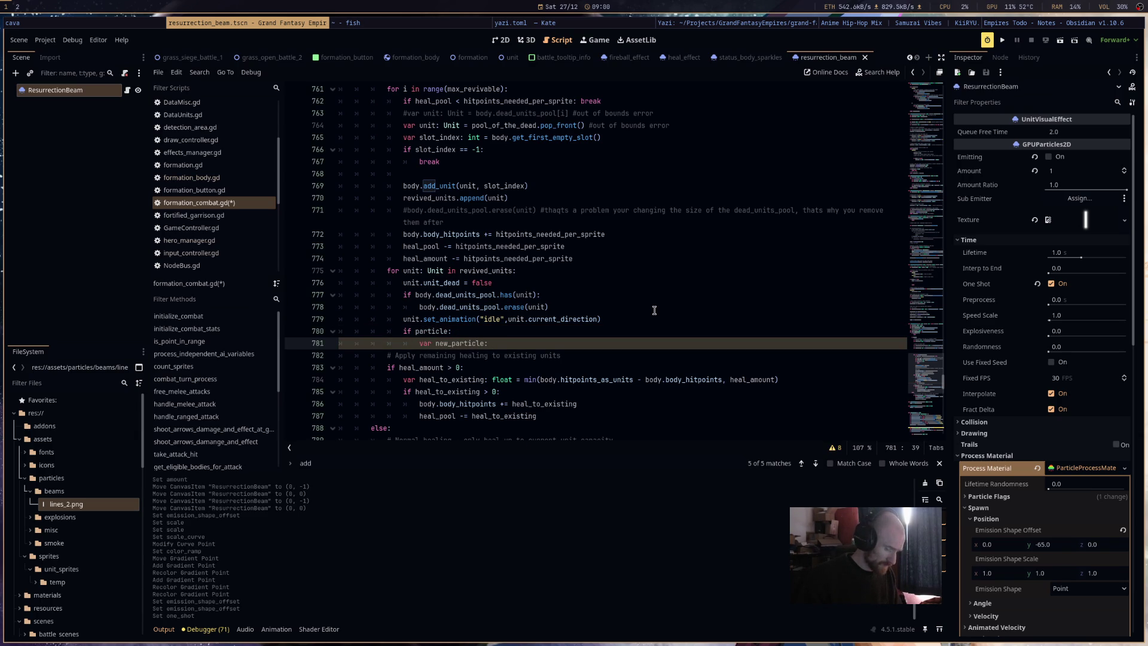
Declare new_particle as a GPUParticles2D set to particle.instantiate().
text(GPU)
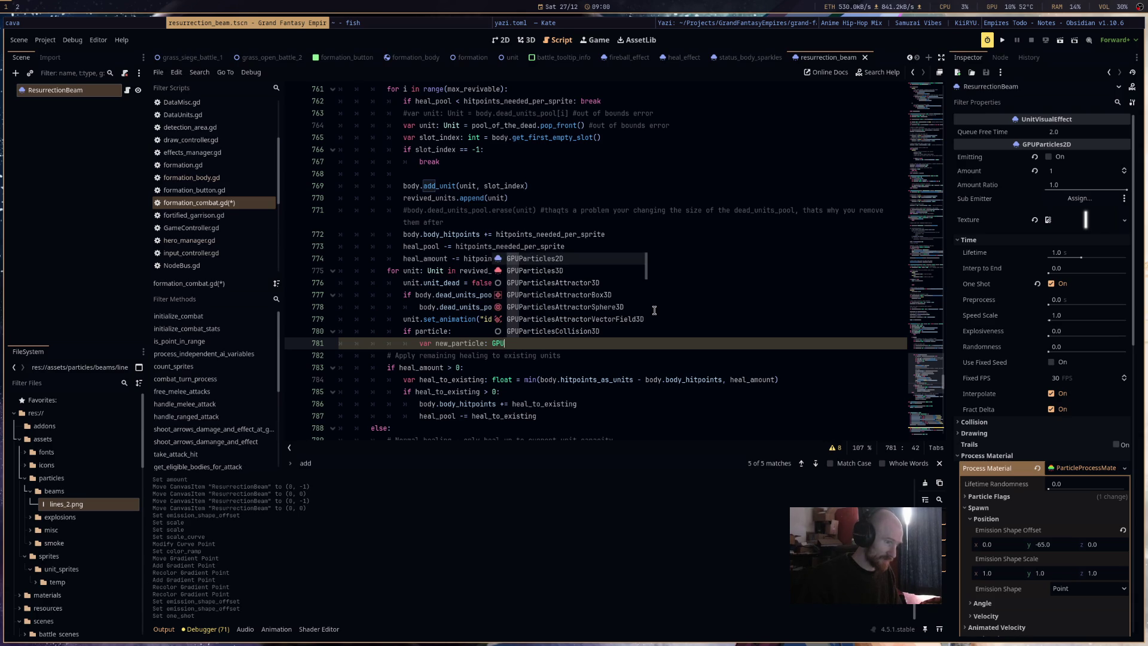
key(Return)
key(BackSpace)
key(BackSpace)
key(BackSpace)
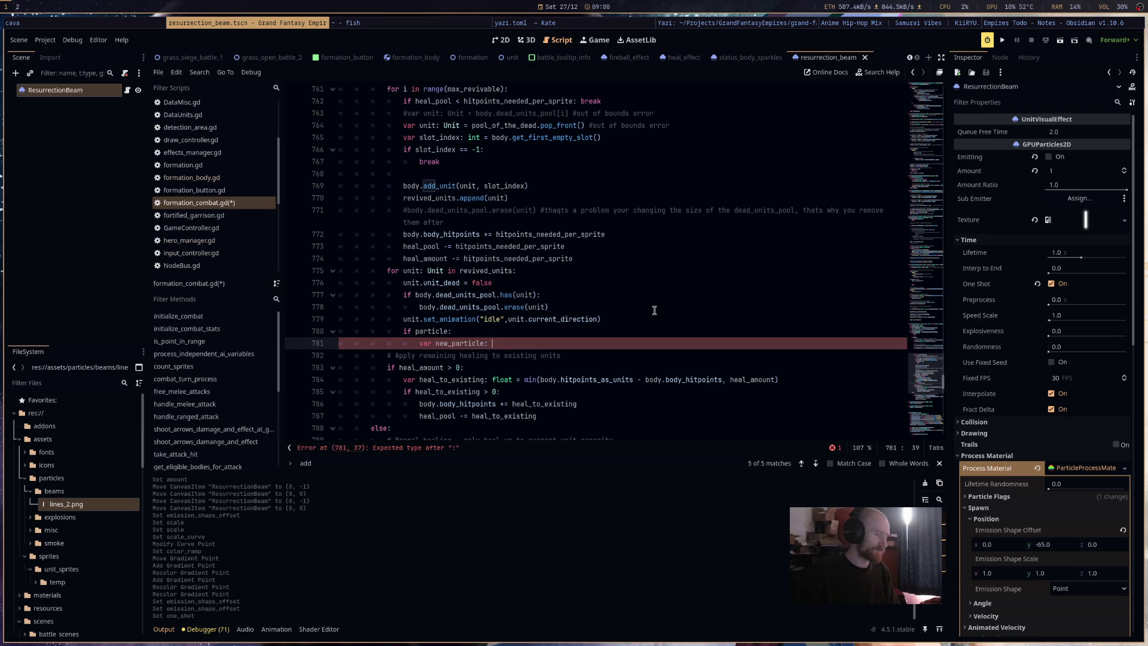
text(uni)
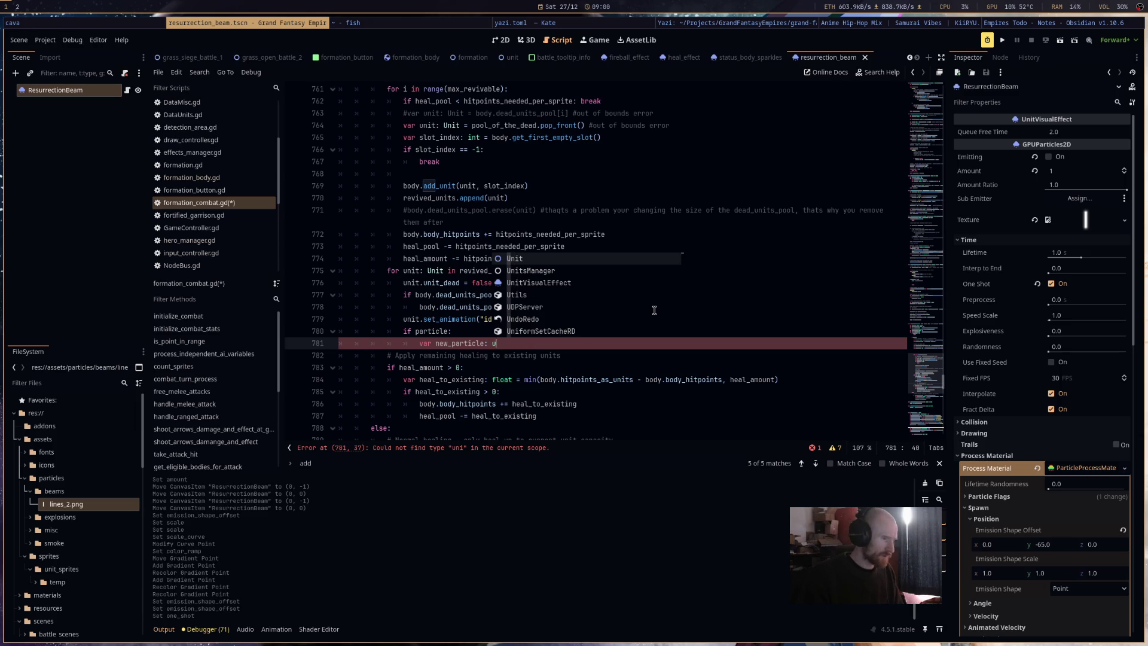
key(Down)
key(Down)
key(Return)
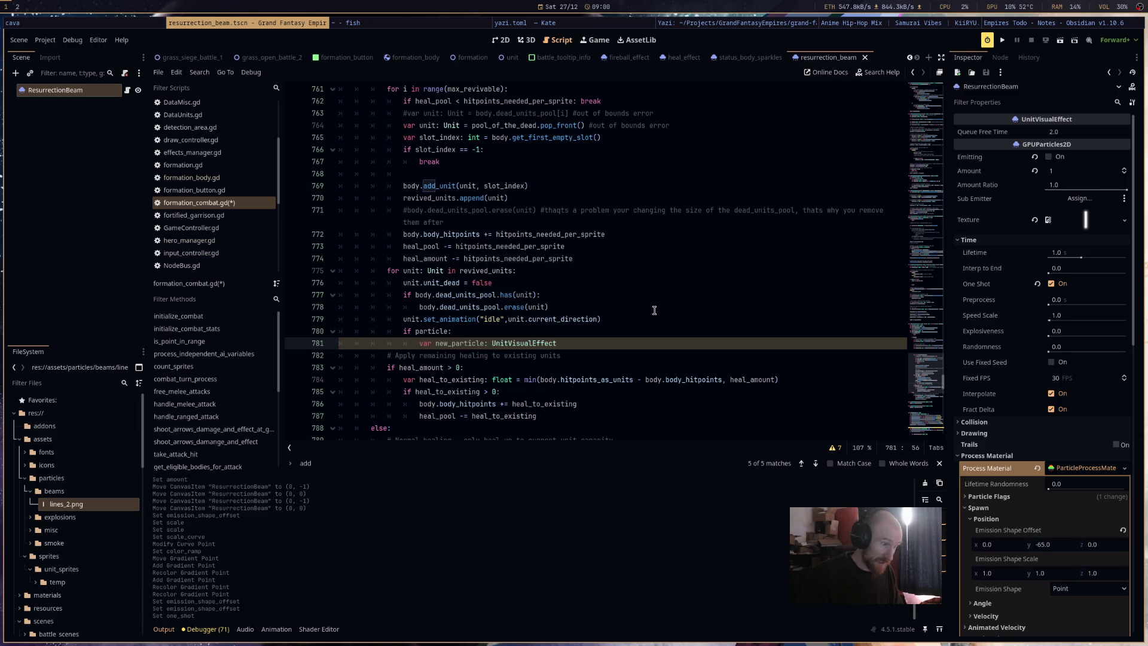
text(=)
key(BackSpace)
key(BackSpace)
key(BackSpace)
key(BackSpace)
key(BackSpace)
text(GPU)
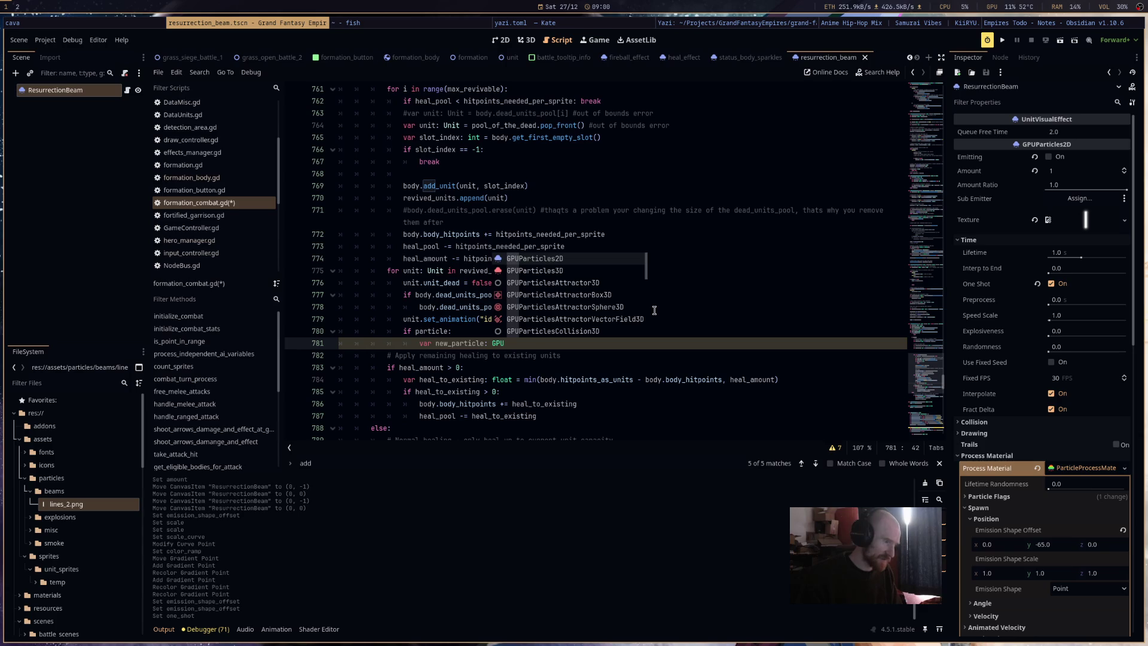
key(Return)
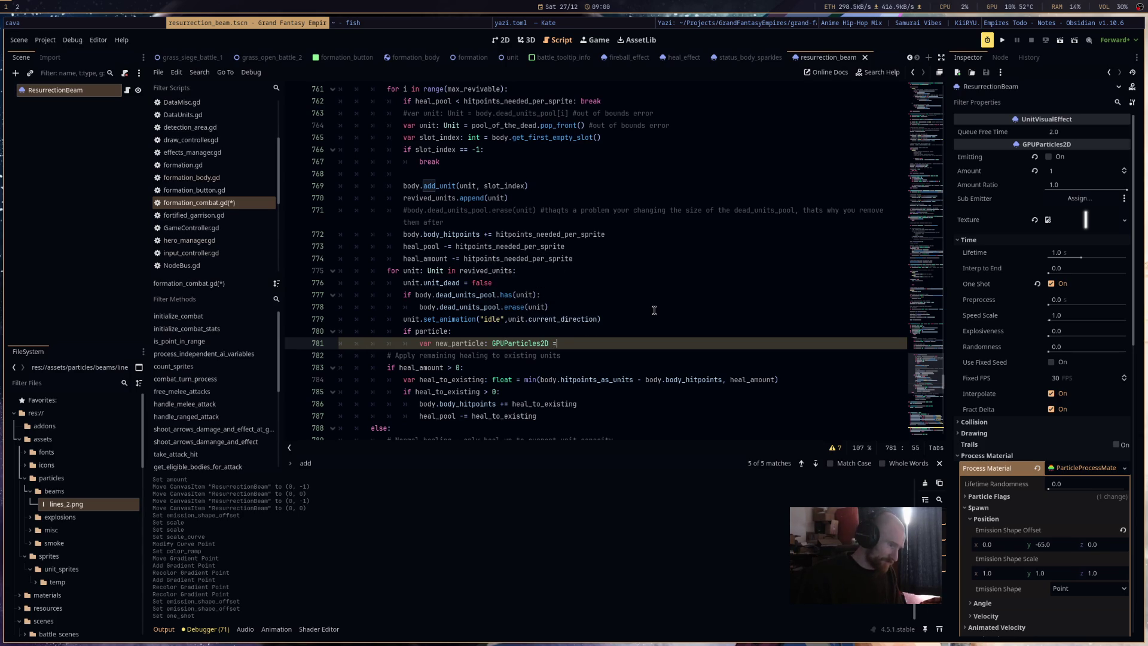
text(= pa)
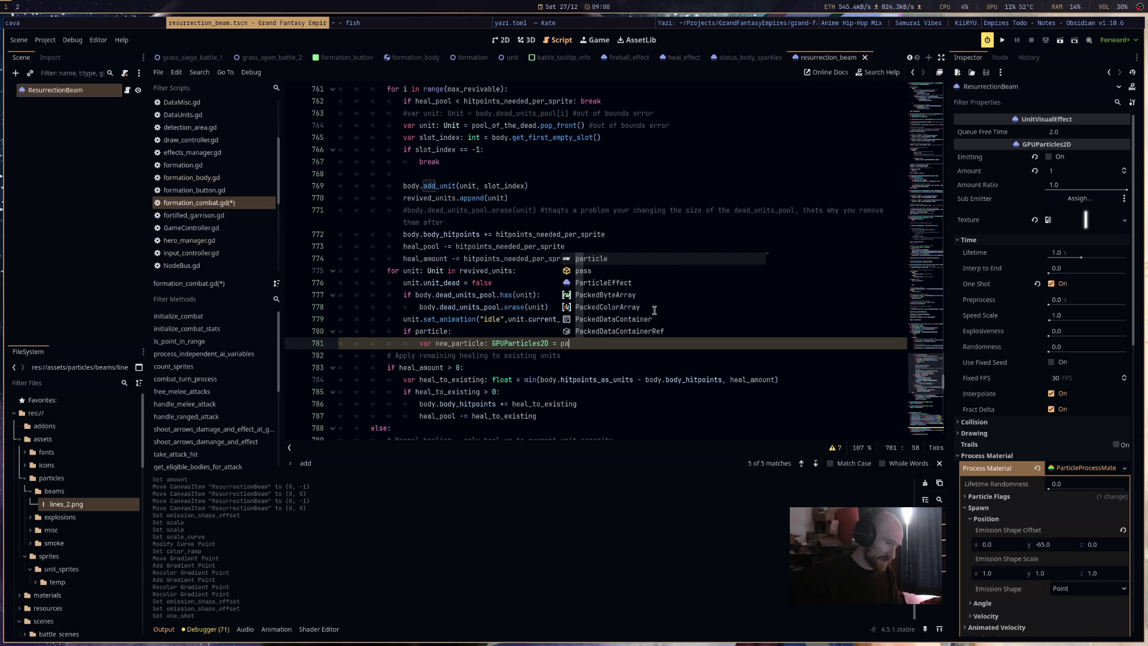
key(Return)
text(.inst)
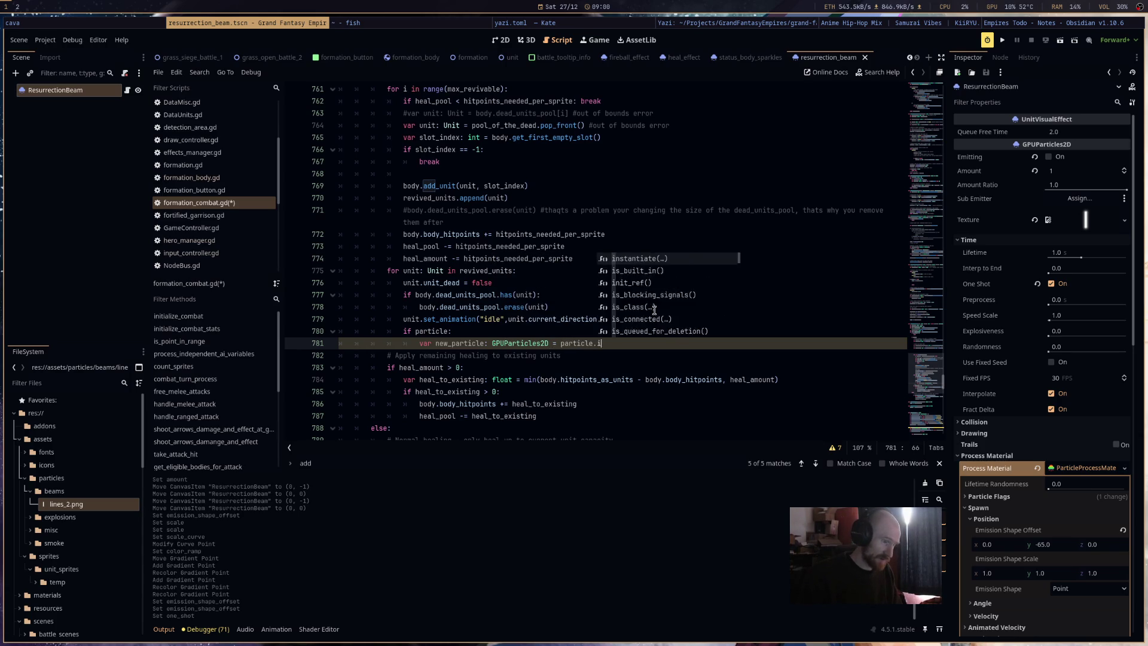
key(Return)
key(End)
Add a line calling NodeBus.effects.add_child(new_particle).
key(Return)
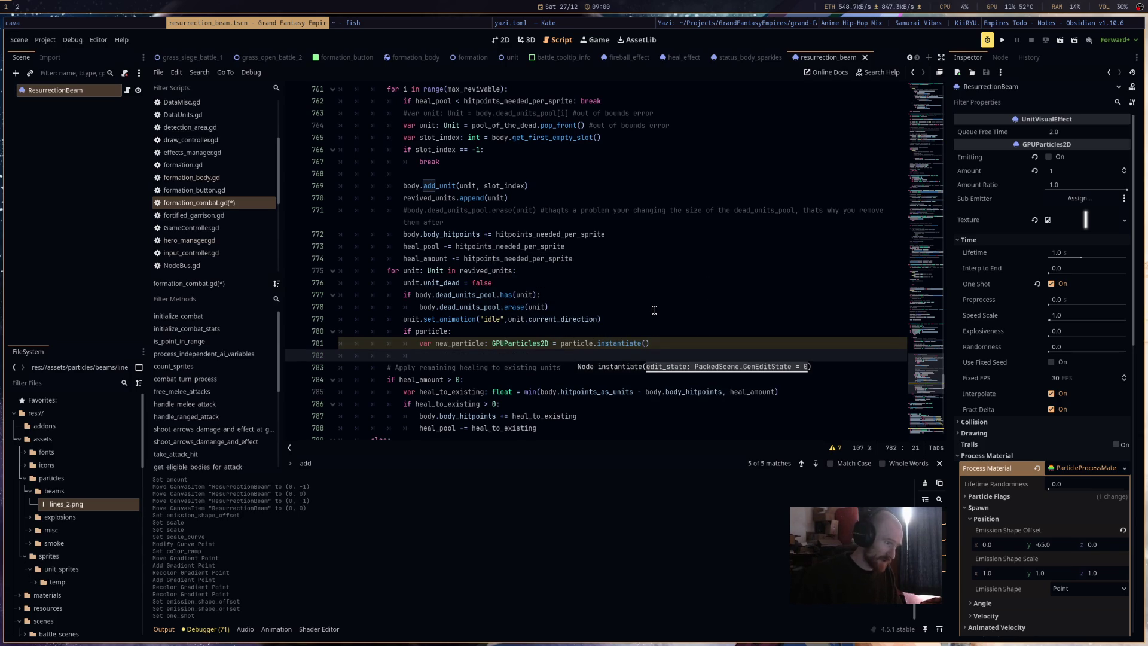
text(NodeBus.eff)
key(Return)
text(.add_)
key(Return)
text(new)
key(Return)
key(End)
Set new_particle.global_position to unit.global_position, save the script and run the game.
key(Return)
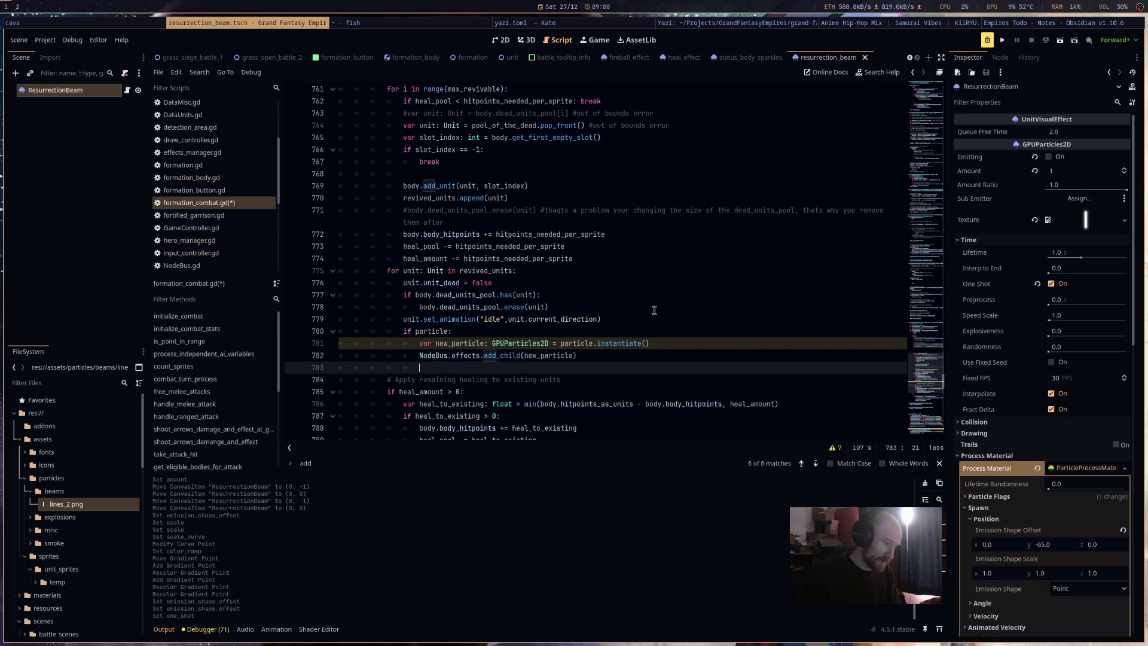
text(new_particle.g)
text(lobal_position = )
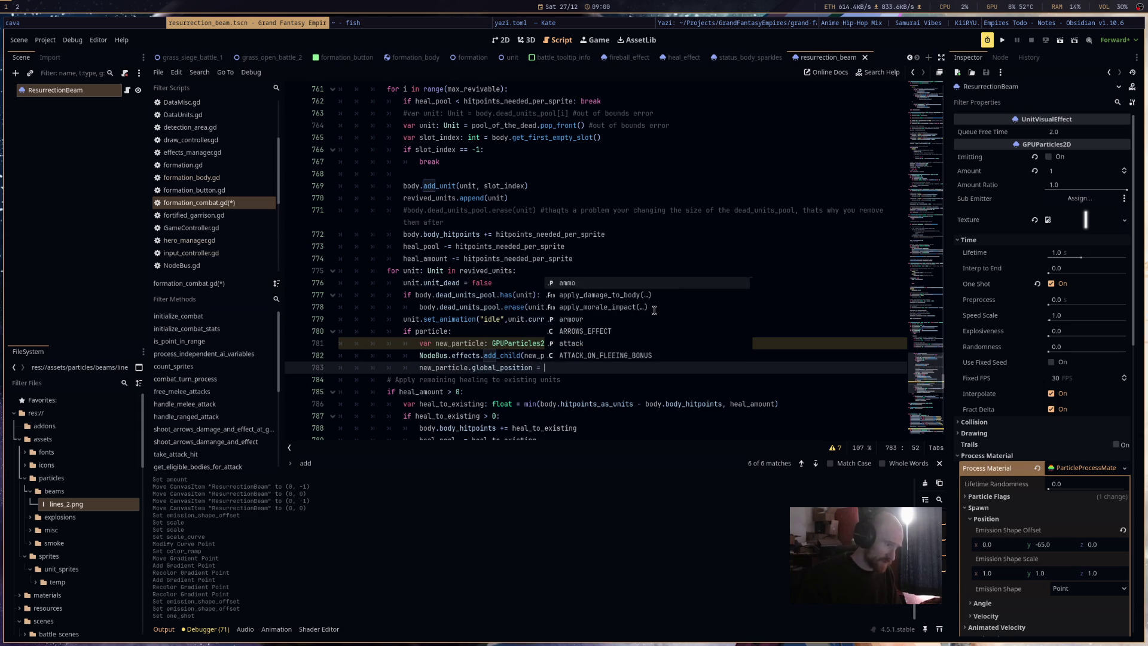
text(unit)
key(Escape)
text(.glo)
key(Return)
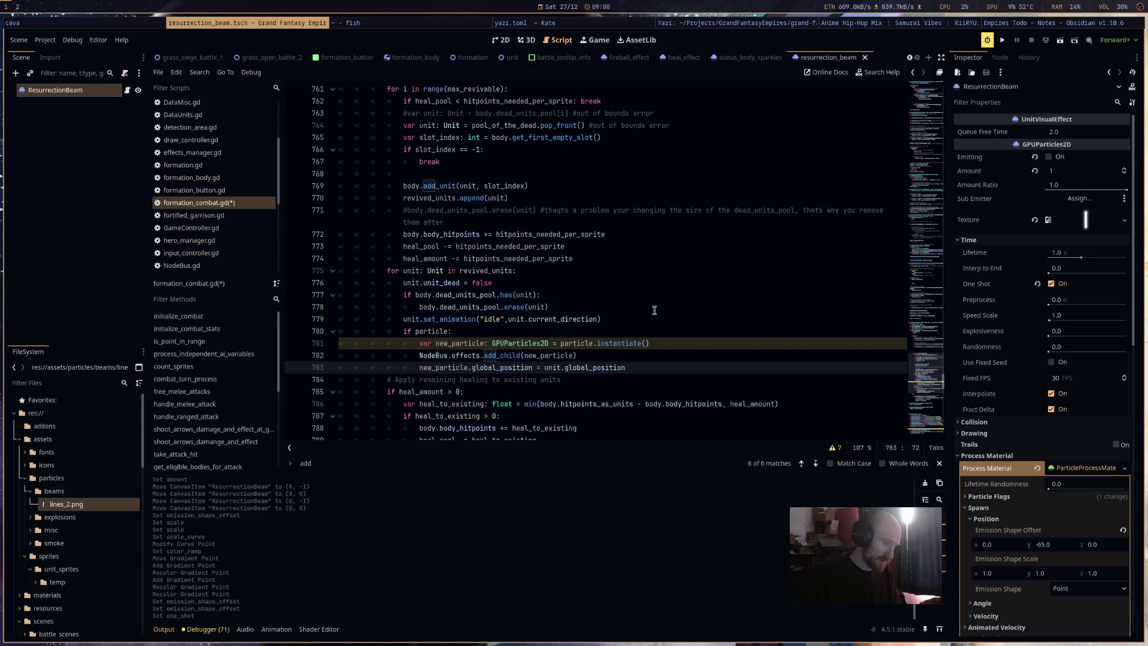
key(ctrl+s)
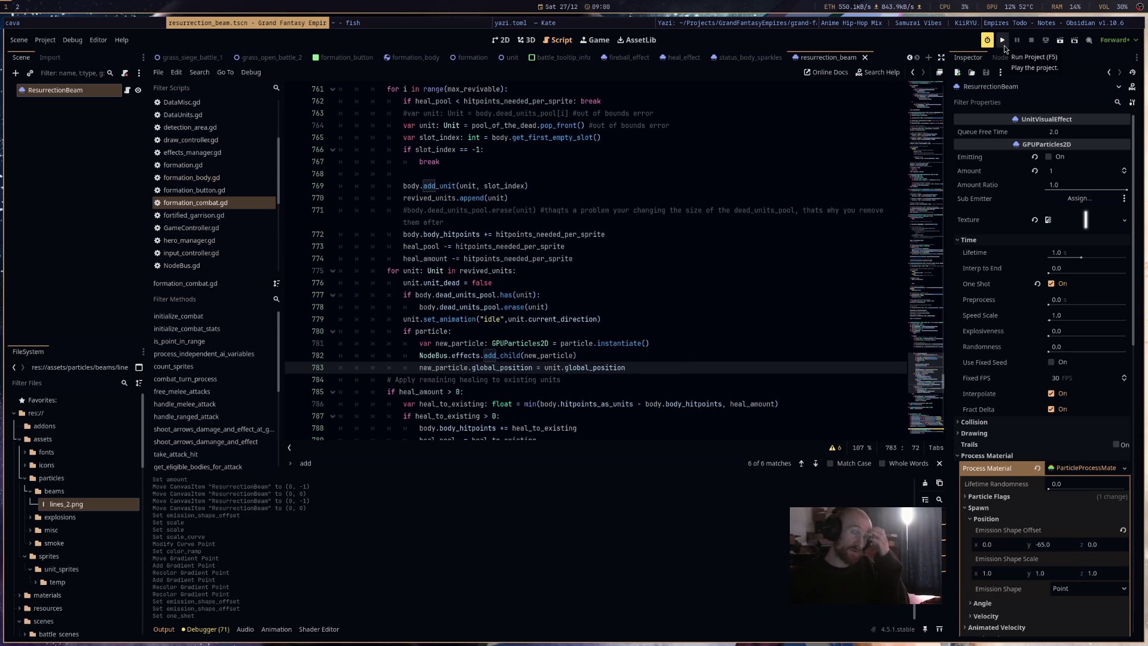
click(1004, 45)
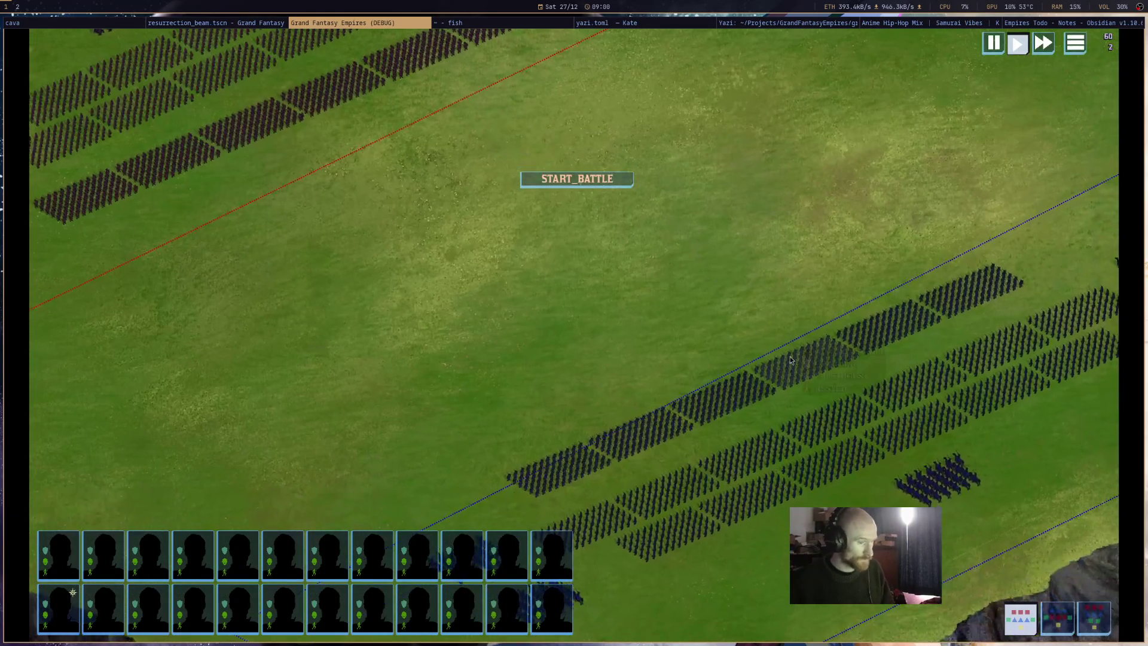
Select the Galahad cavalry formation to view its abilities, then close the game window.
click(929, 472)
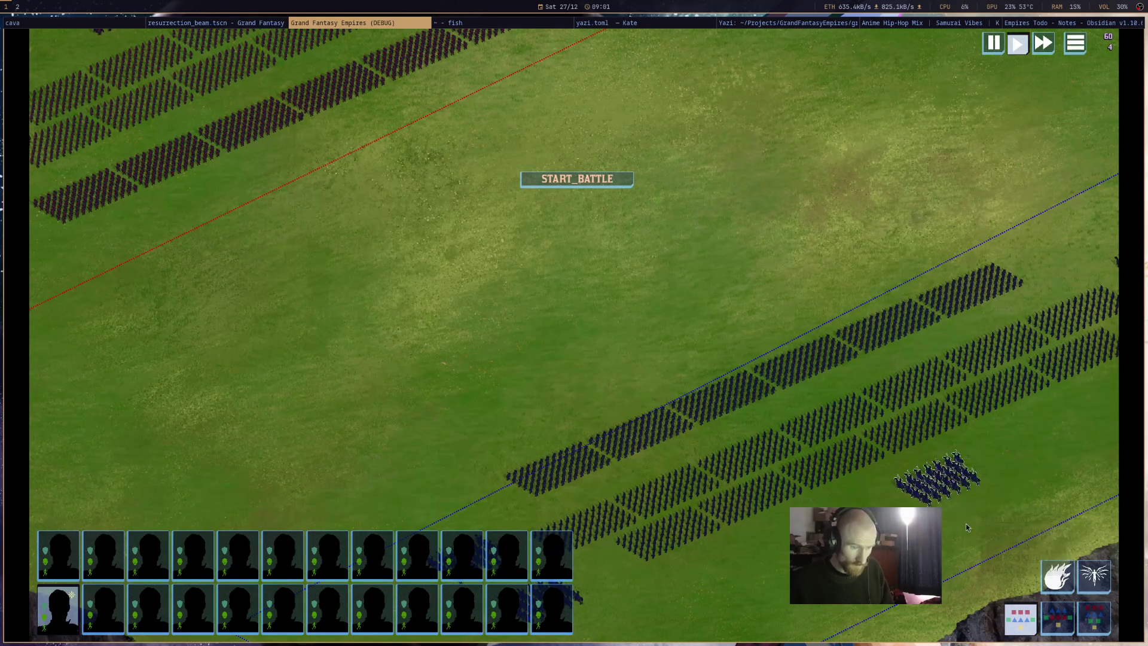
middle_click(404, 22)
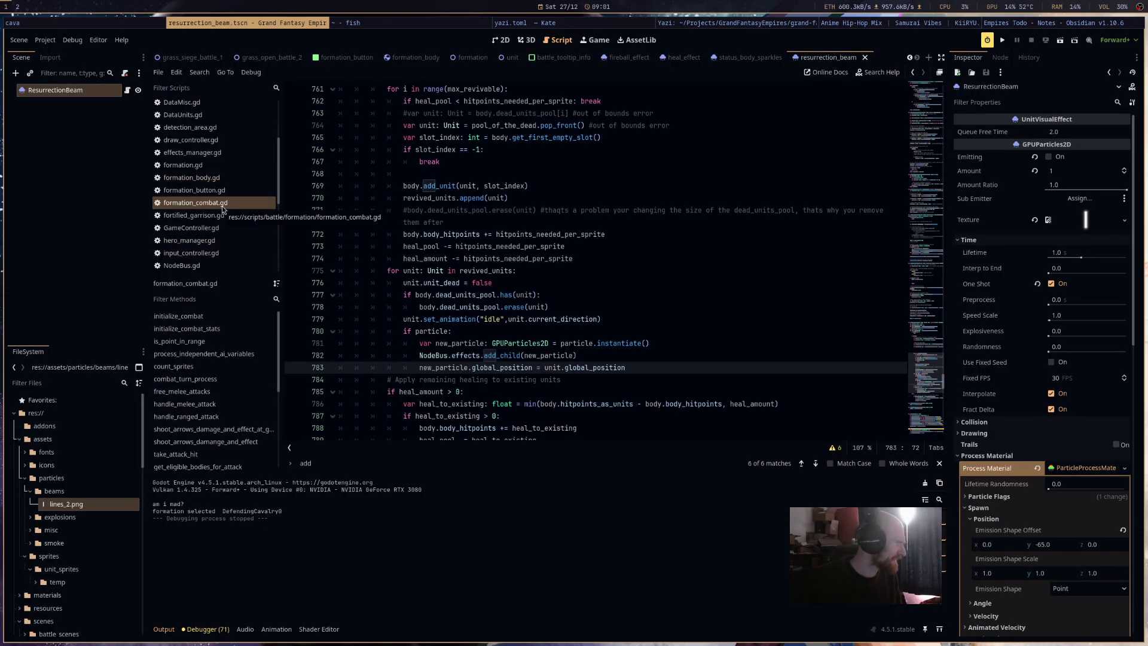
In hero_manager.gd, change the EFFECTS_DATA.HEAL status to RESURRECTION on line 235.
click(237, 245)
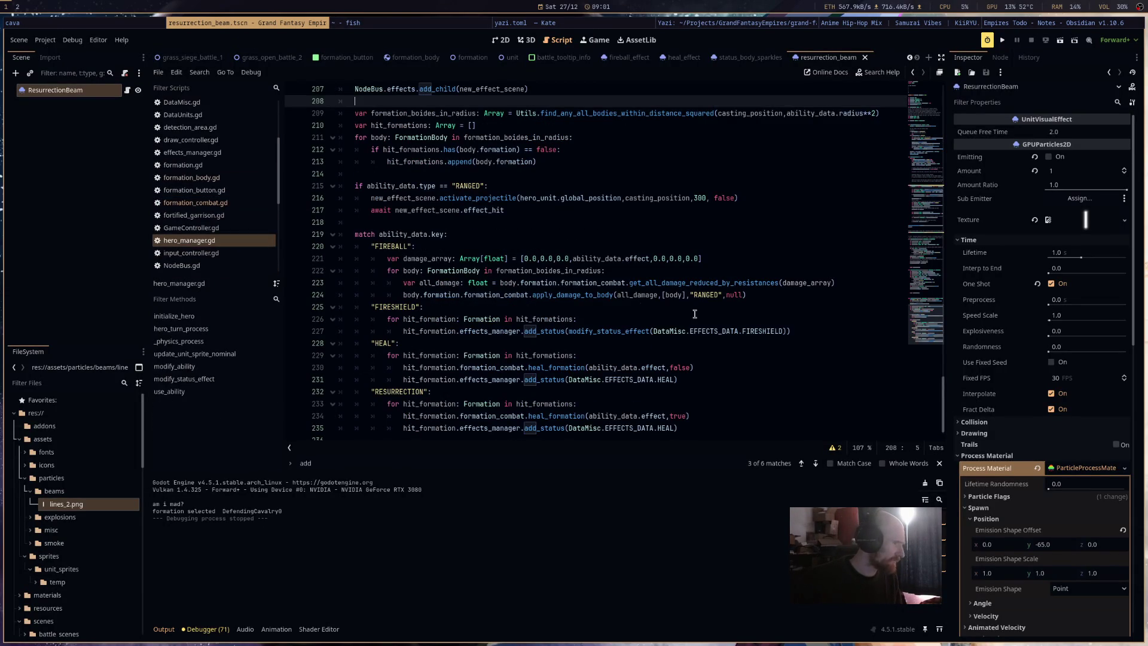
scroll(440, 385, down, 1)
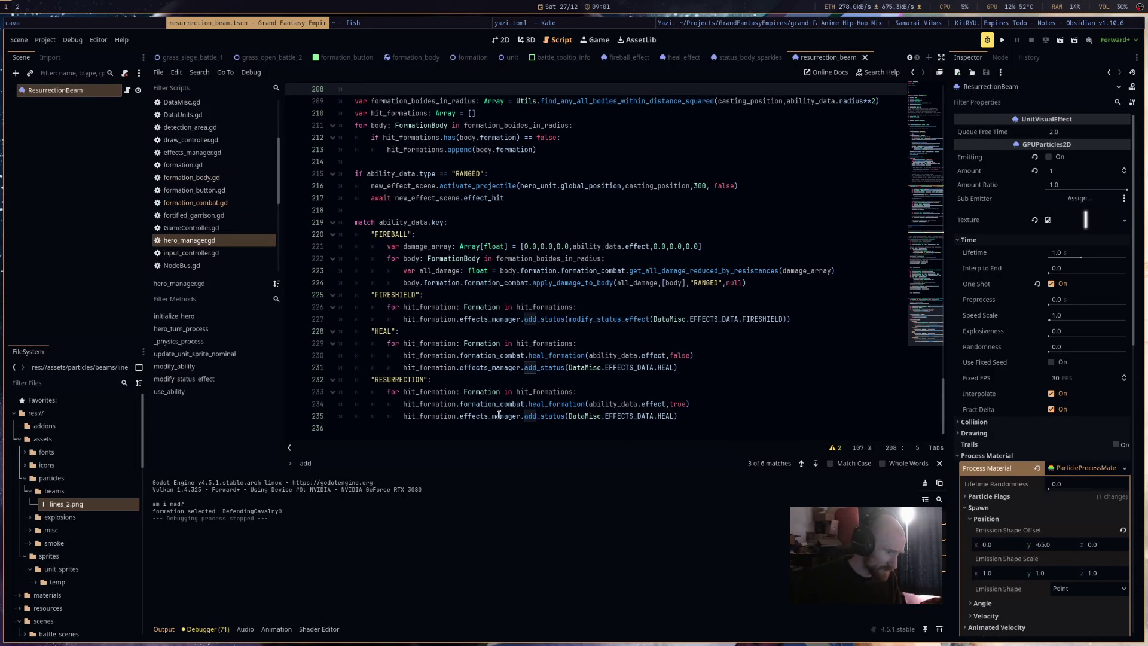
double_click(665, 416)
text(RE)
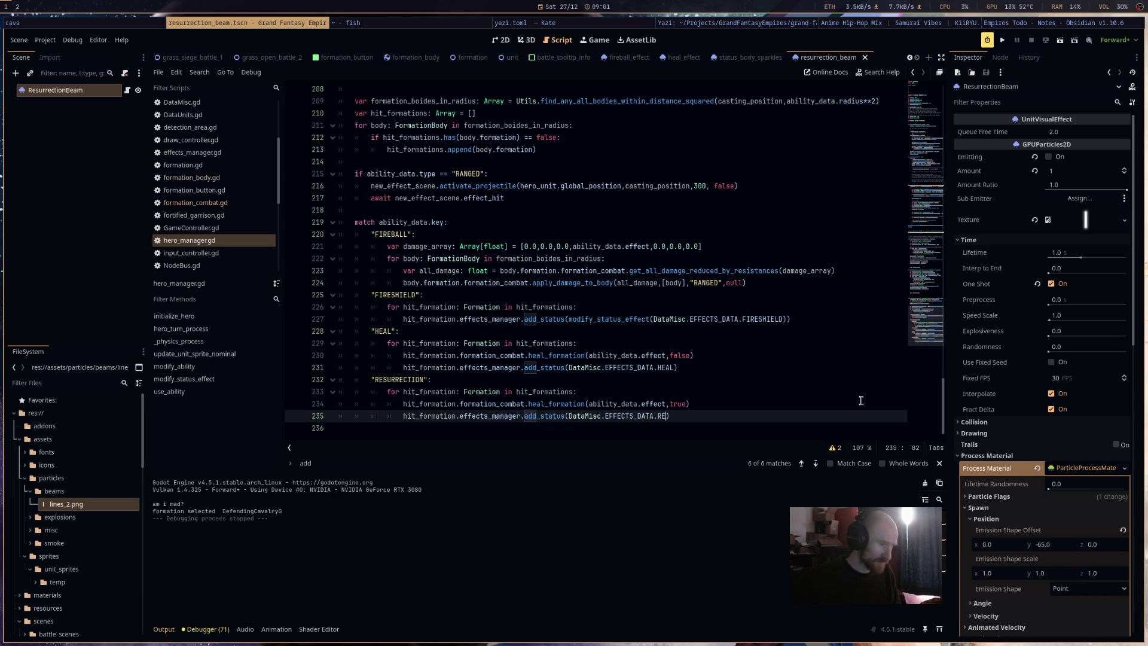
text(SU)
key(Return)
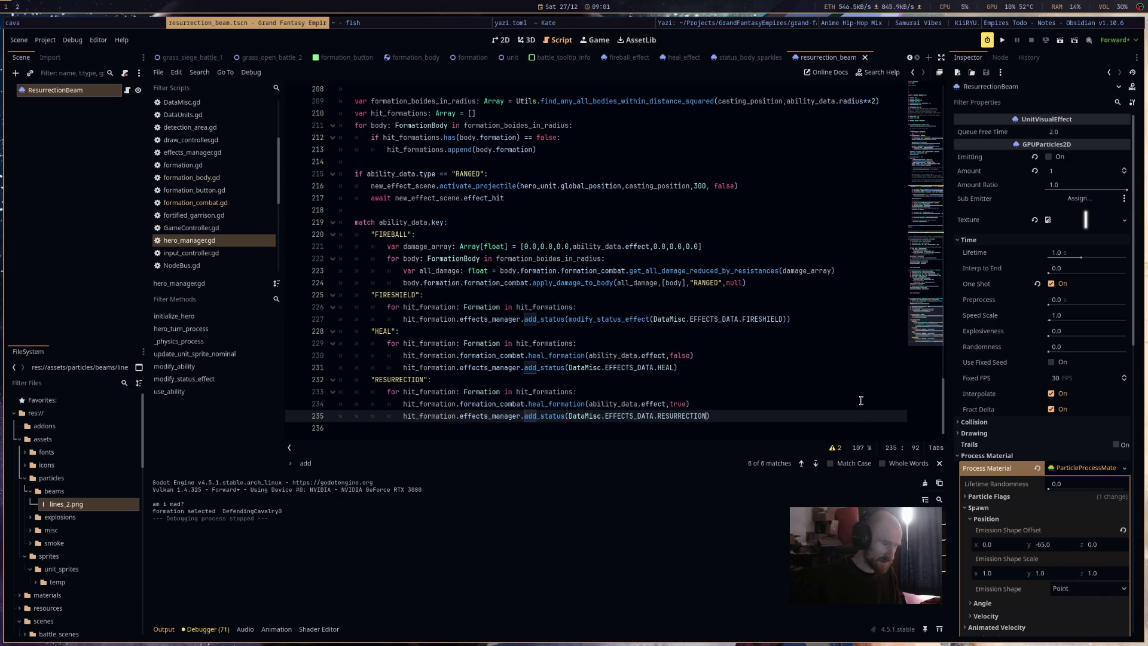
Pass load("res://scenes/effects/resurrection_beam.tscn") to heal_formation and save the script.
click(686, 404)
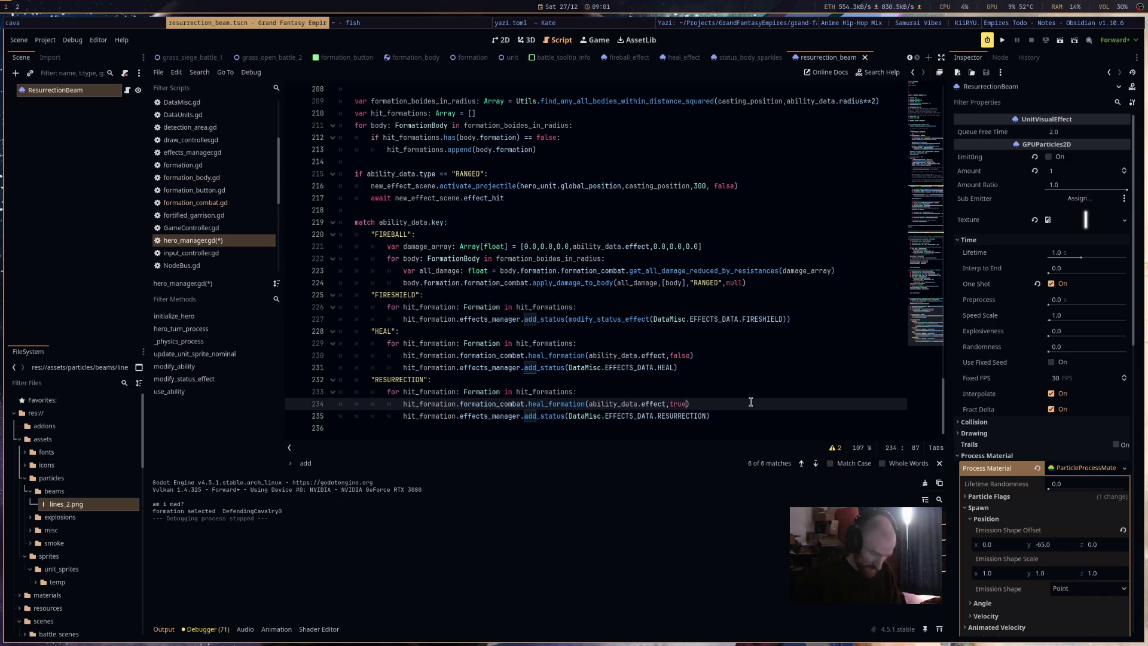
text(,)
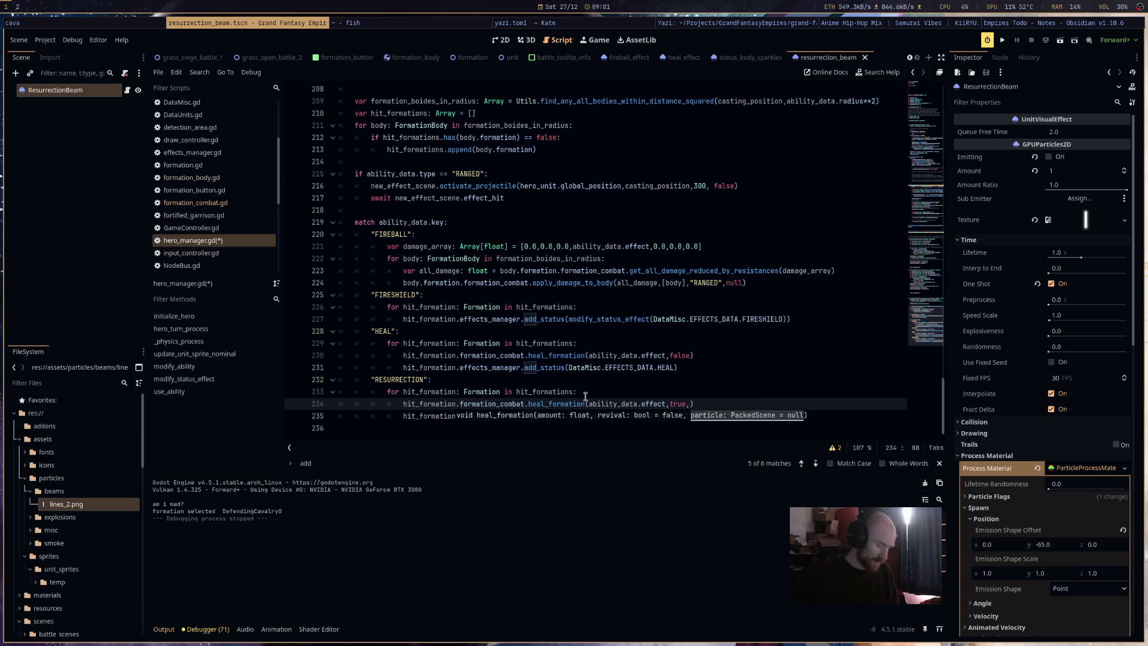
text(load())
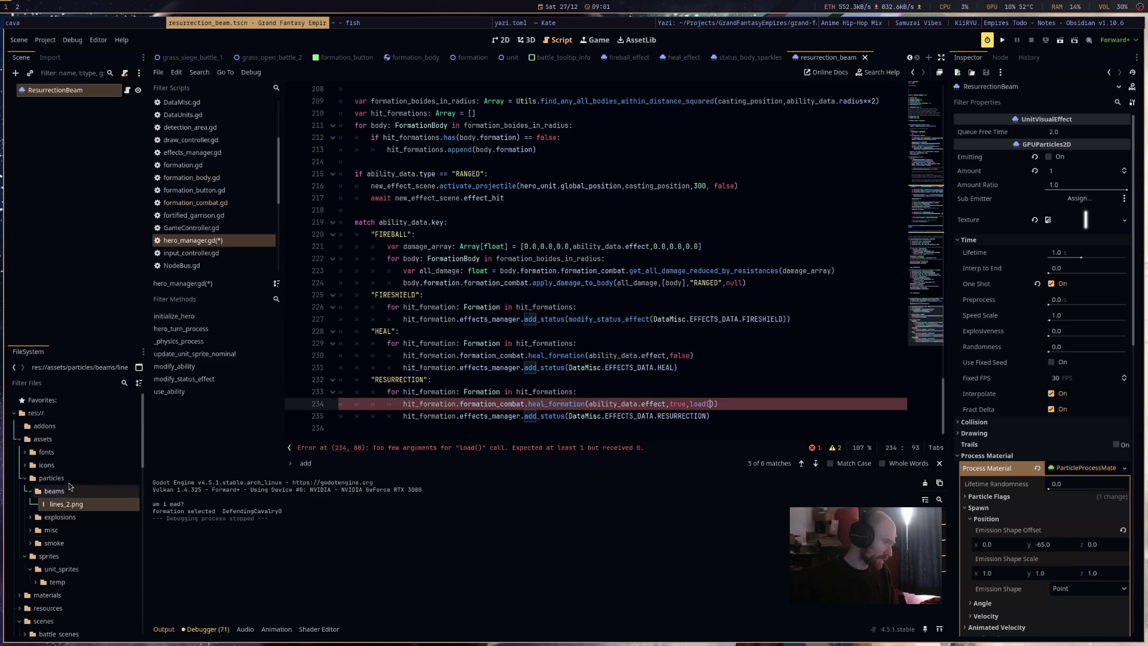
click(77, 382)
text(res)
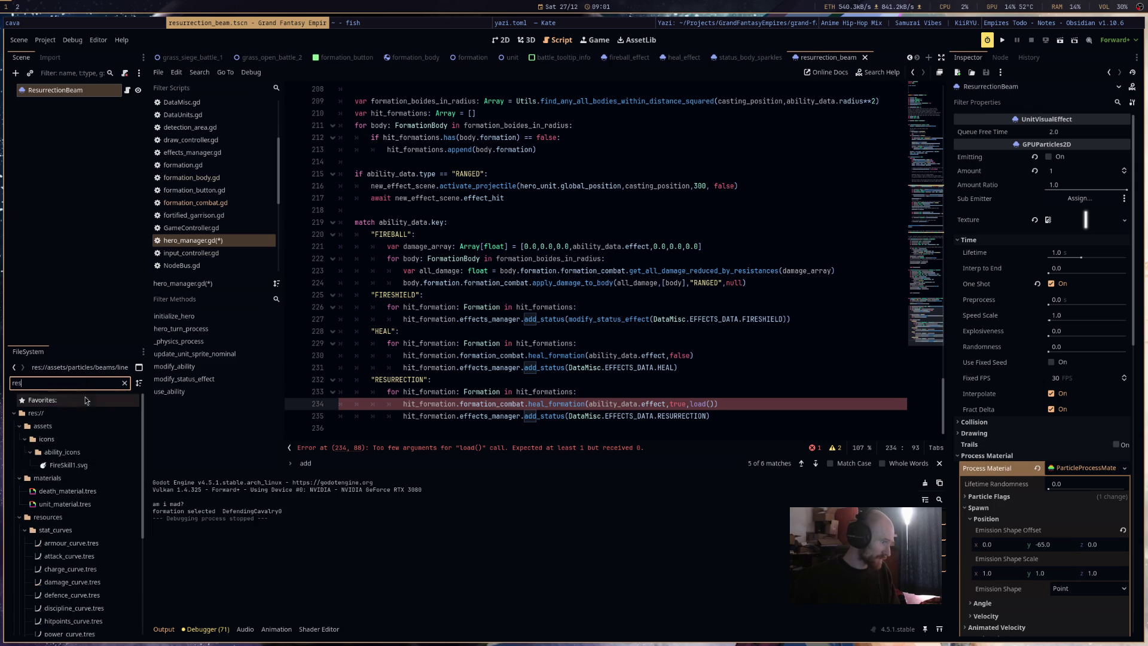
text(u)
mouse_move(79, 452)
mouse_down()
mouse_move(552, 456)
mouse_move(773, 412)
mouse_move(710, 410)
mouse_up()
key(ctrl+s)
drag(550, 417, 286, 413)
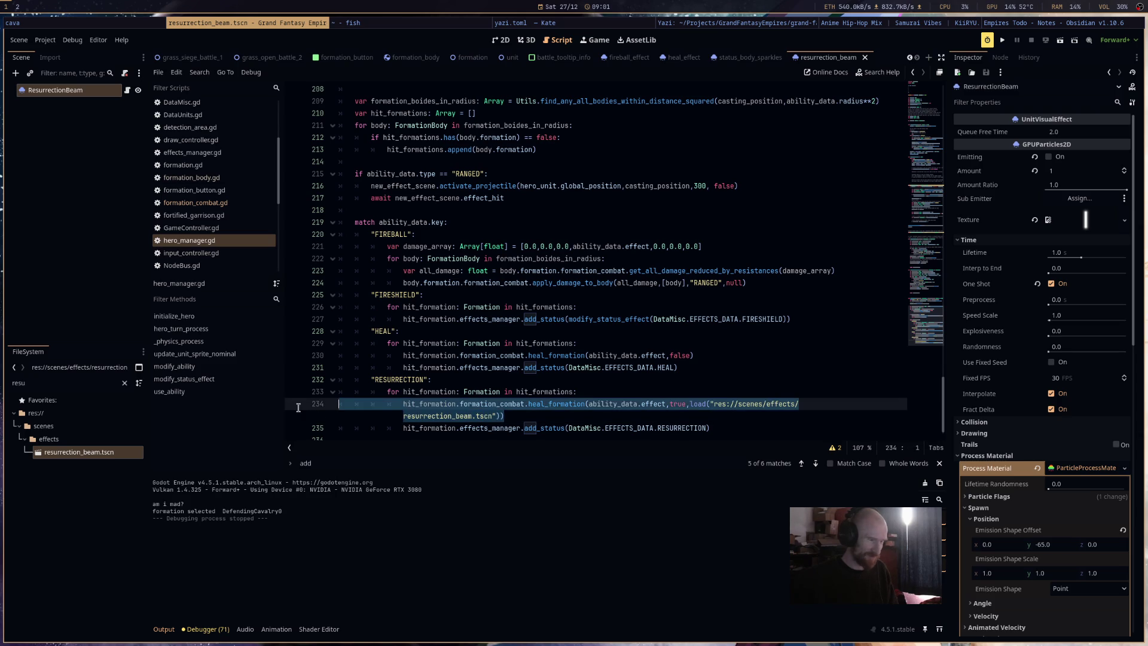
click(658, 428)
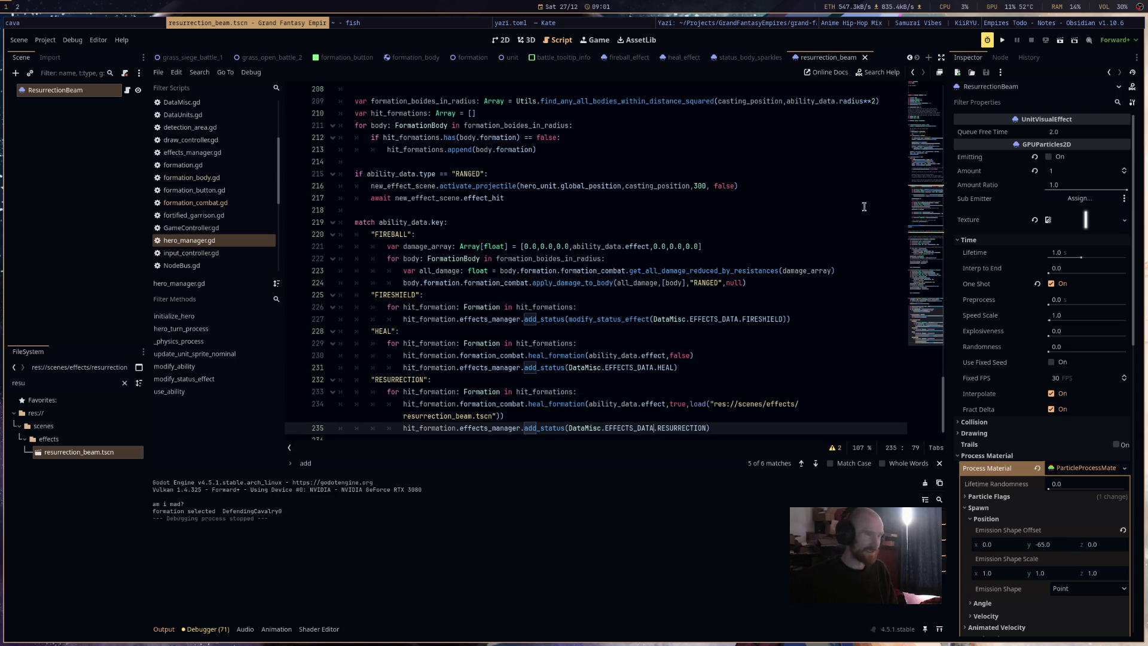
click(1001, 40)
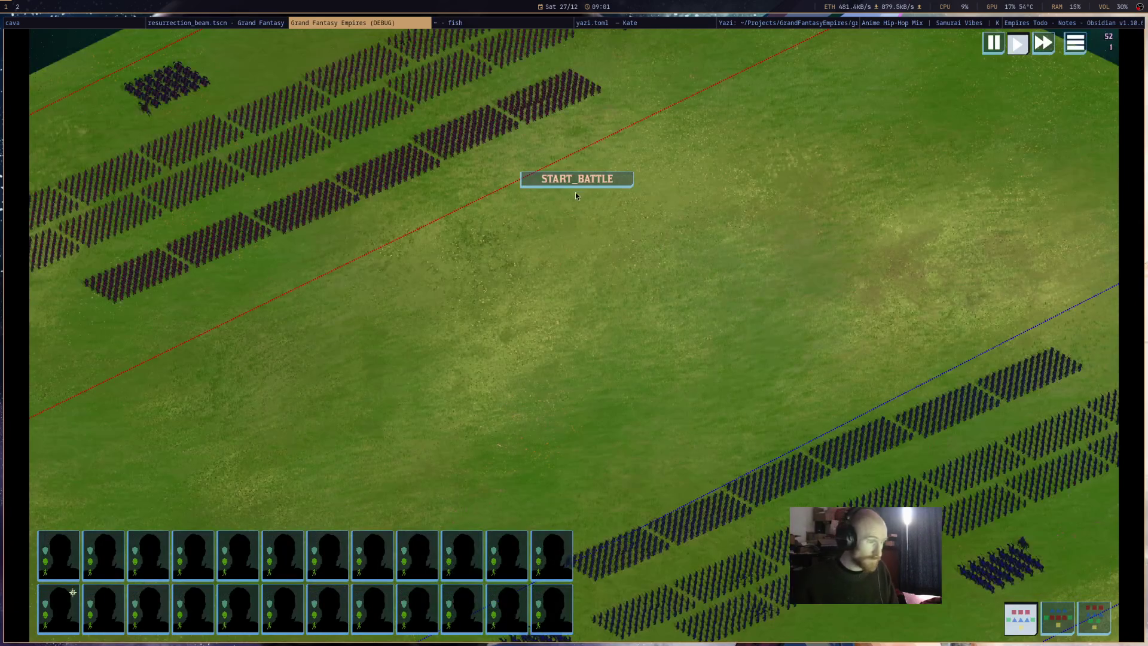
click(575, 182)
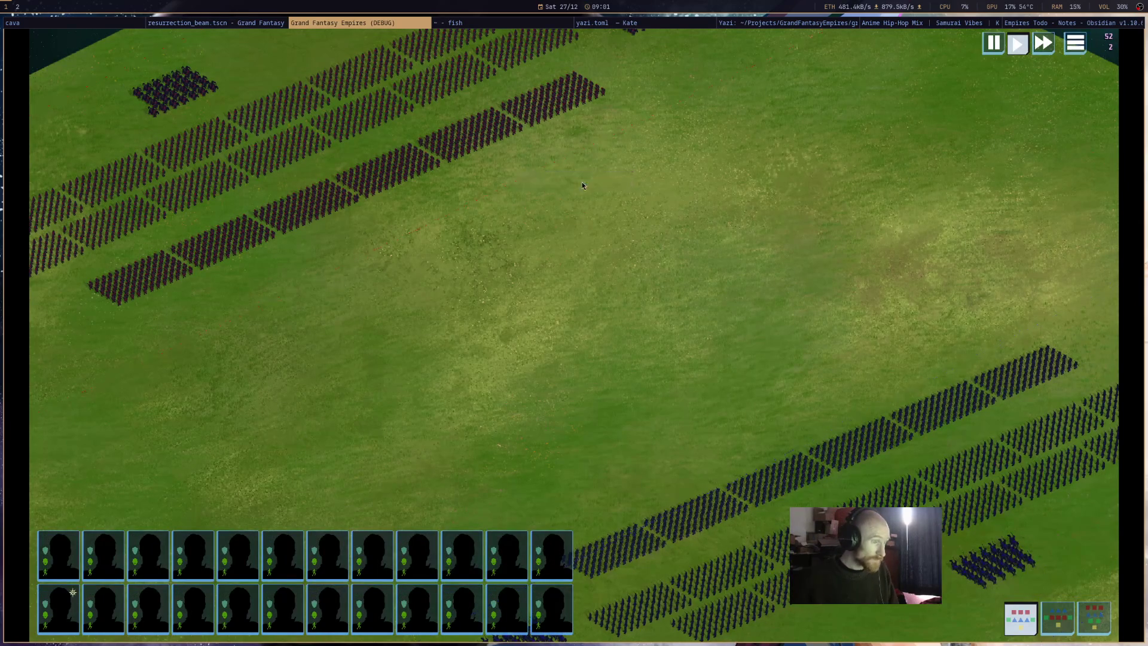
click(997, 556)
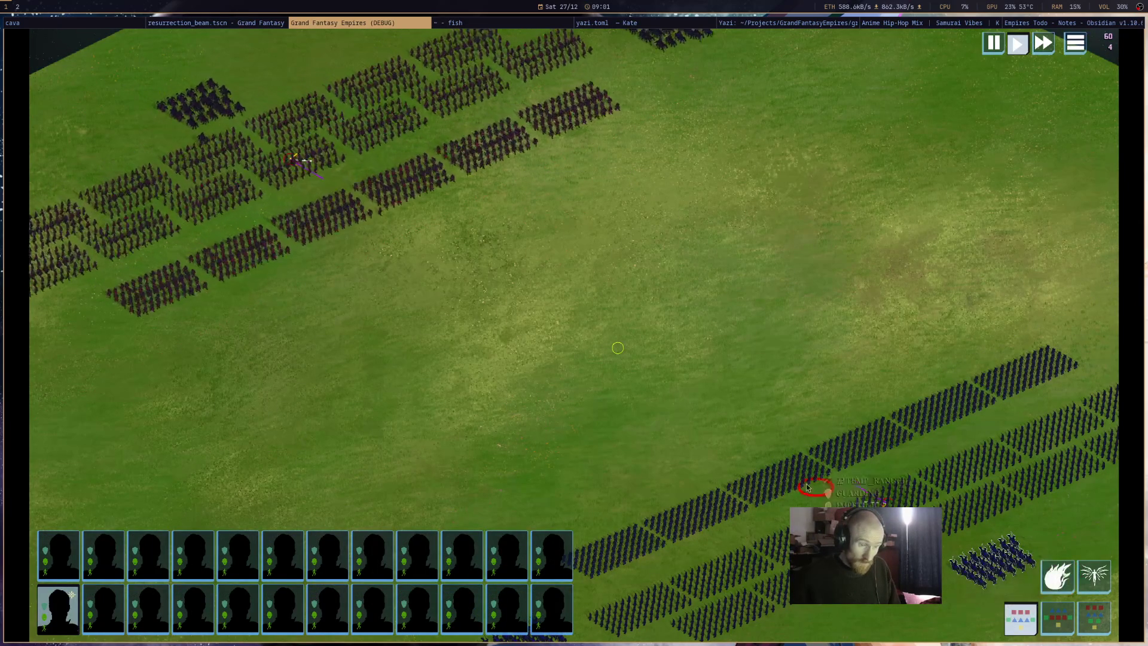
click(440, 214)
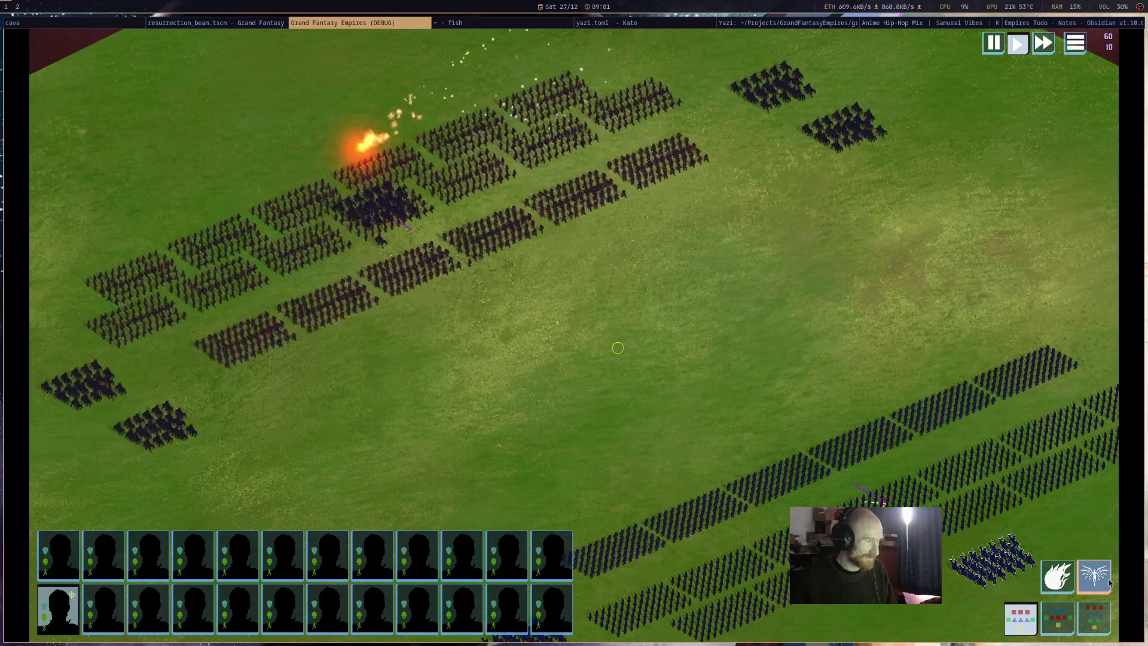
key(Right)
key(Down)
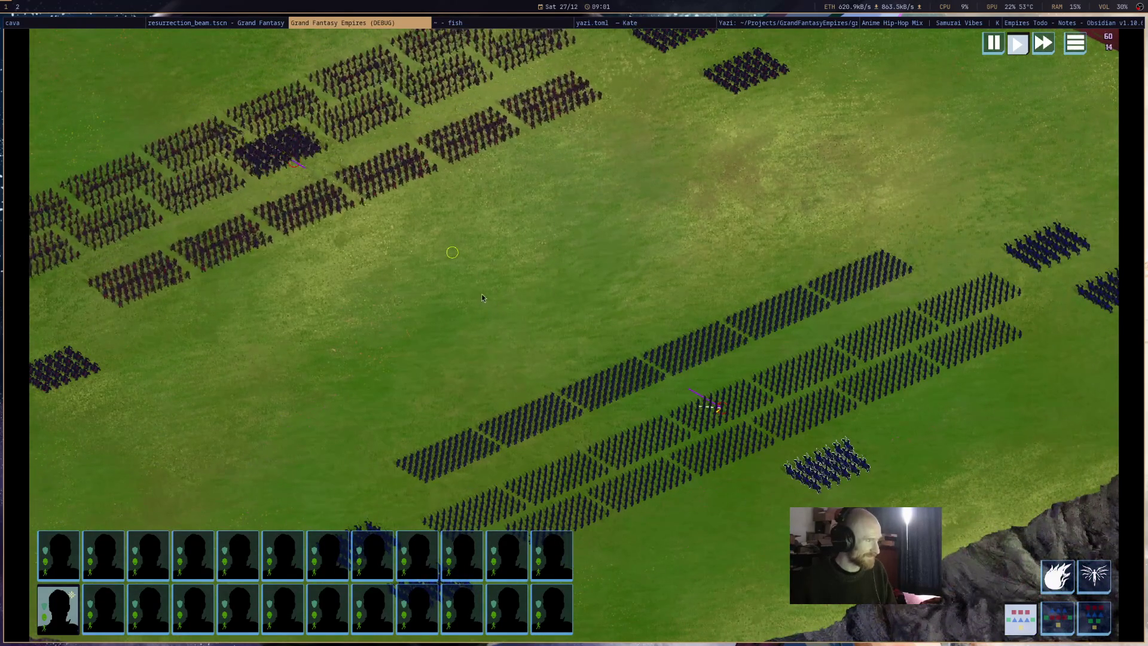
drag(482, 293, 680, 396)
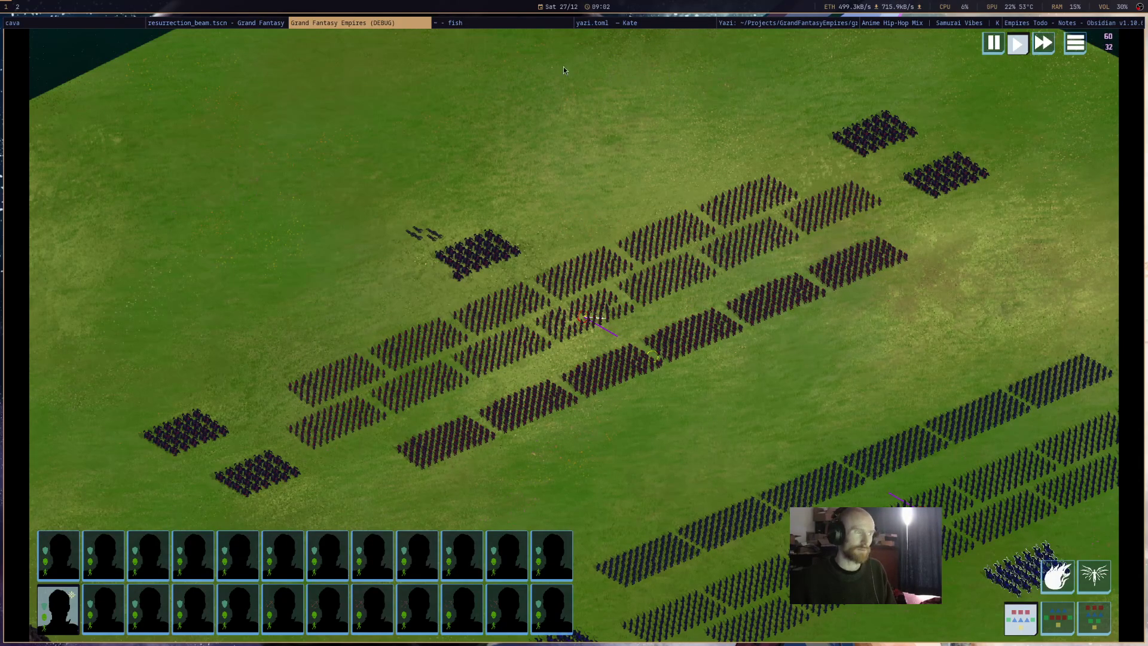
middle_click(393, 27)
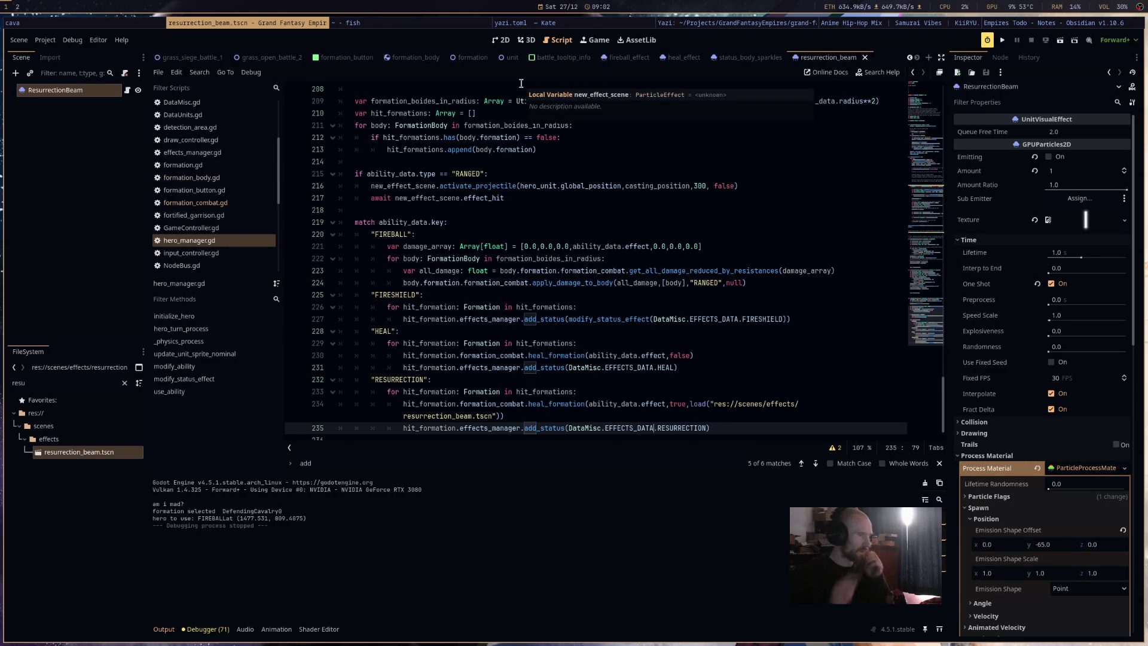
Cut the formations-in-radius lookup block and paste it below the RANGED projectile hit wait.
scroll(579, 214, up, 5)
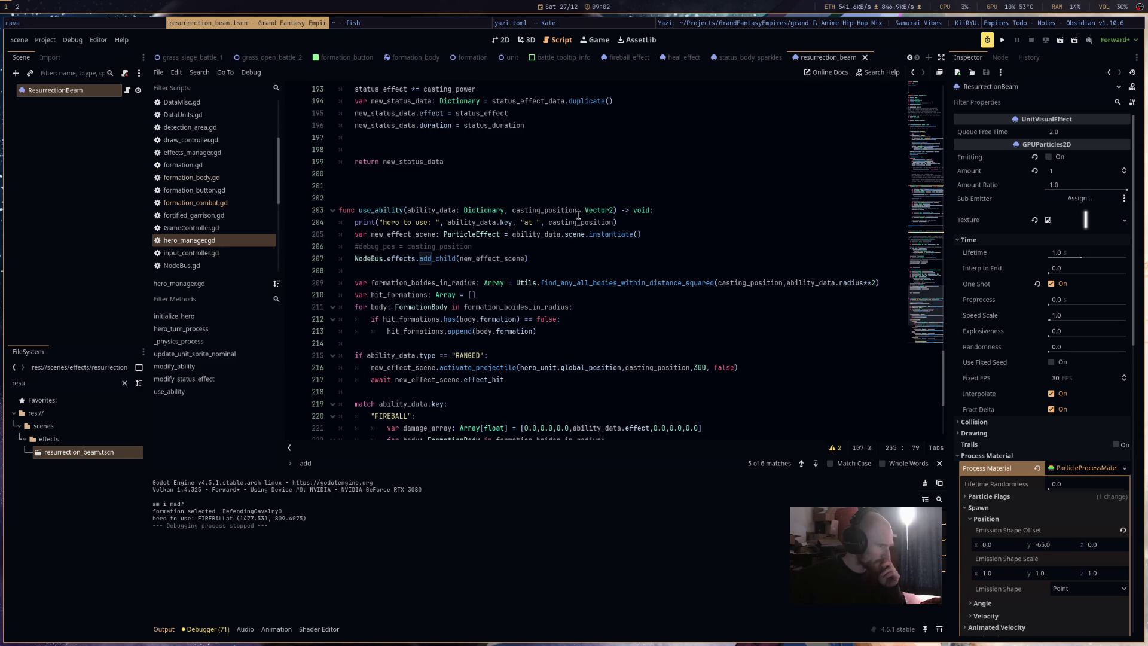
scroll(578, 214, down, 1)
click(505, 355)
key(Return)
key(Return)
click(536, 300)
mouse_move(537, 301)
mouse_down()
mouse_move(332, 258)
mouse_move(325, 241)
mouse_up()
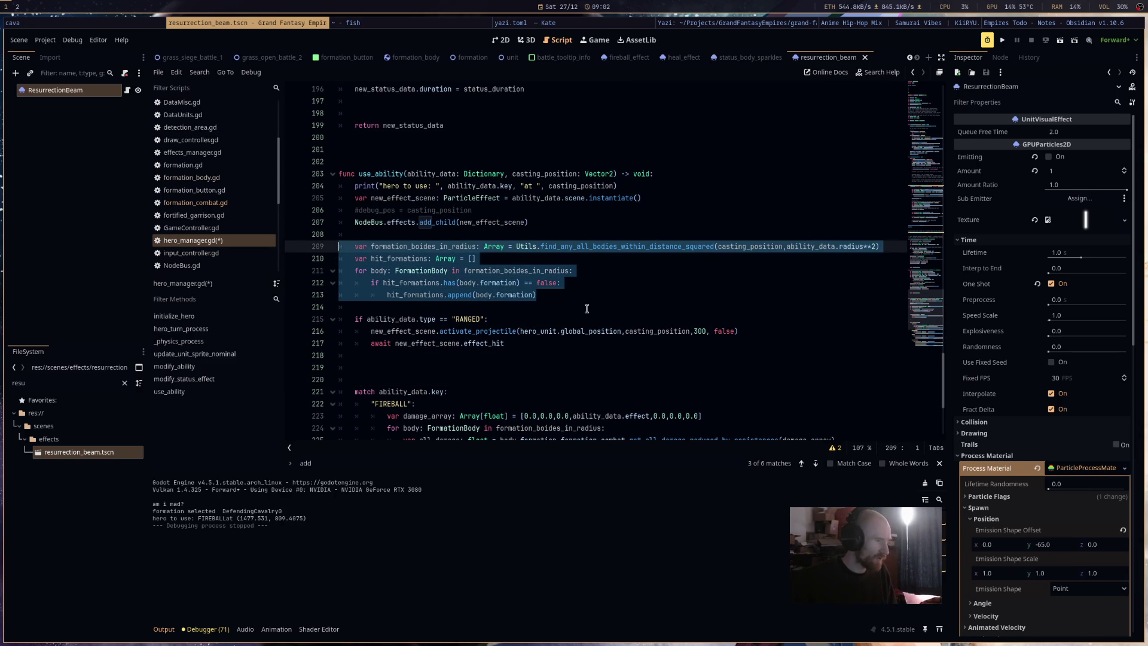
key(ctrl+x)
click(388, 318)
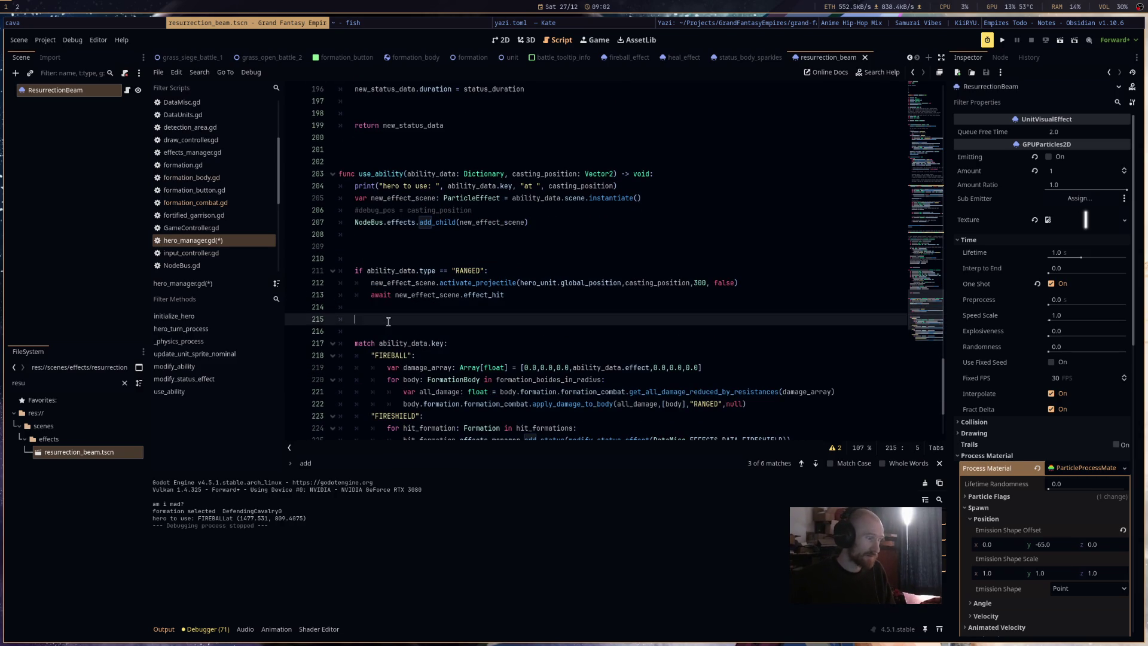
key(ctrl+v)
Review the moved lookup block, save the script and run the game with F5.
click(388, 319)
key(Home)
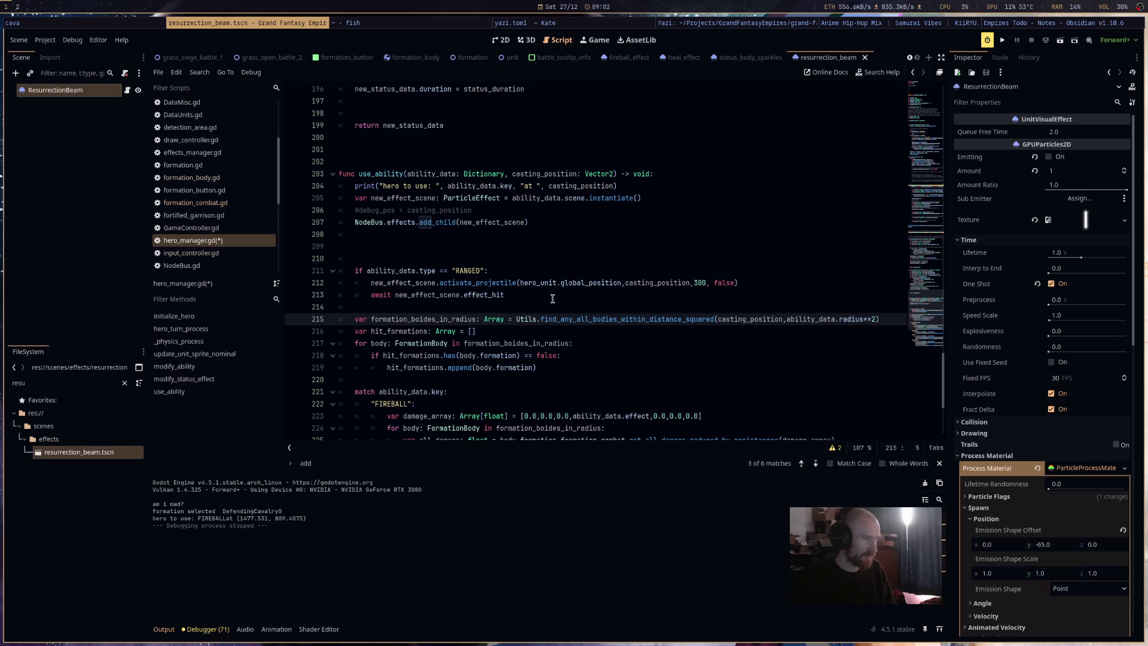
drag(549, 300, 345, 289)
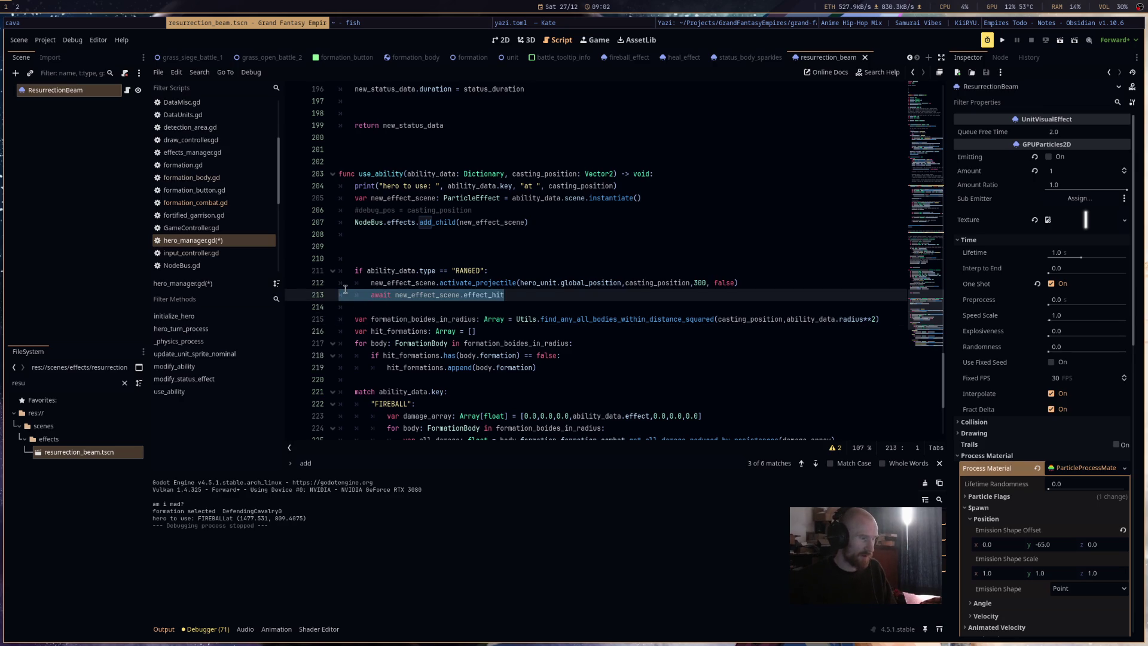
drag(574, 380, 333, 315)
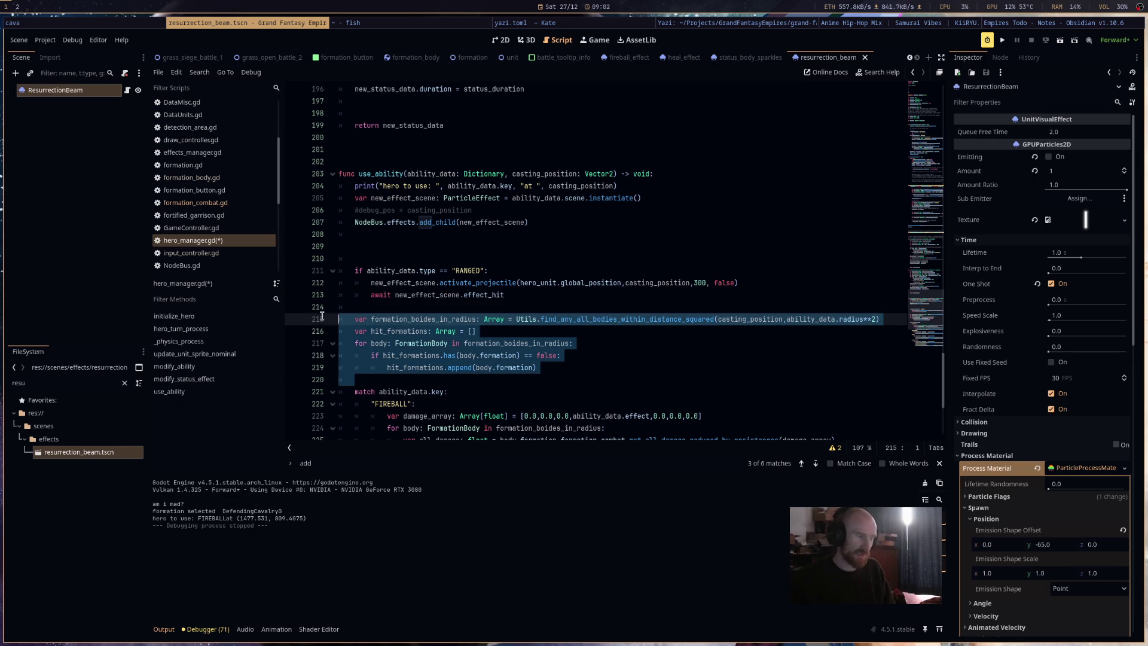
key(ctrl+s)
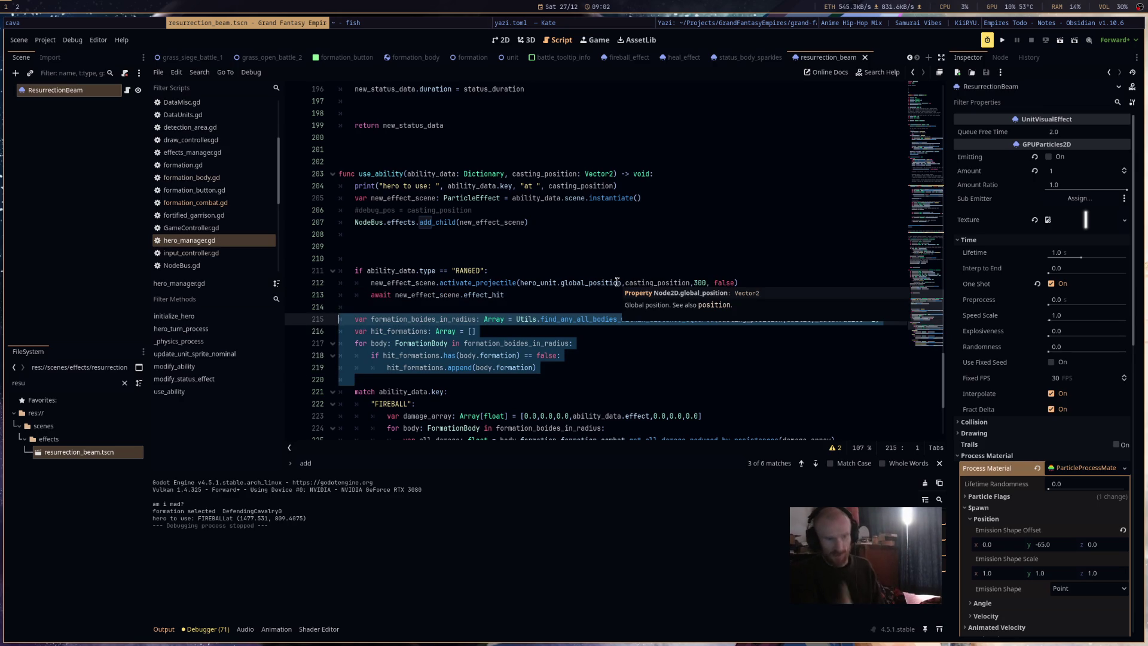
key(F5)
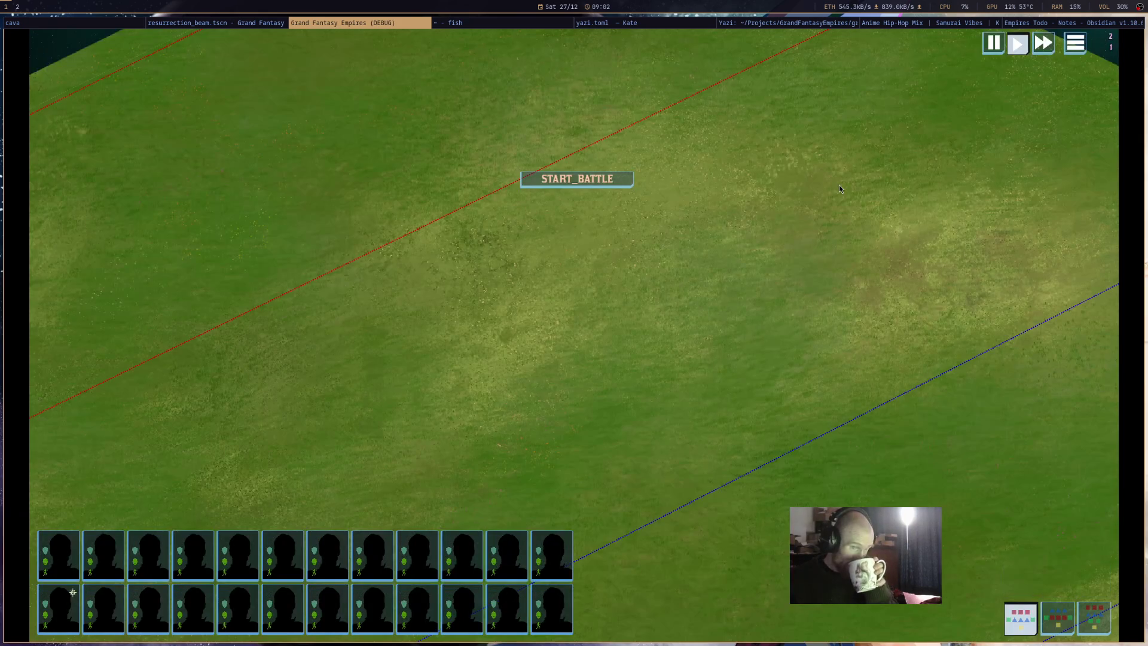
Select Galahad, start the battle, cast Fireball on the enemy formation, then stop the game.
click(999, 562)
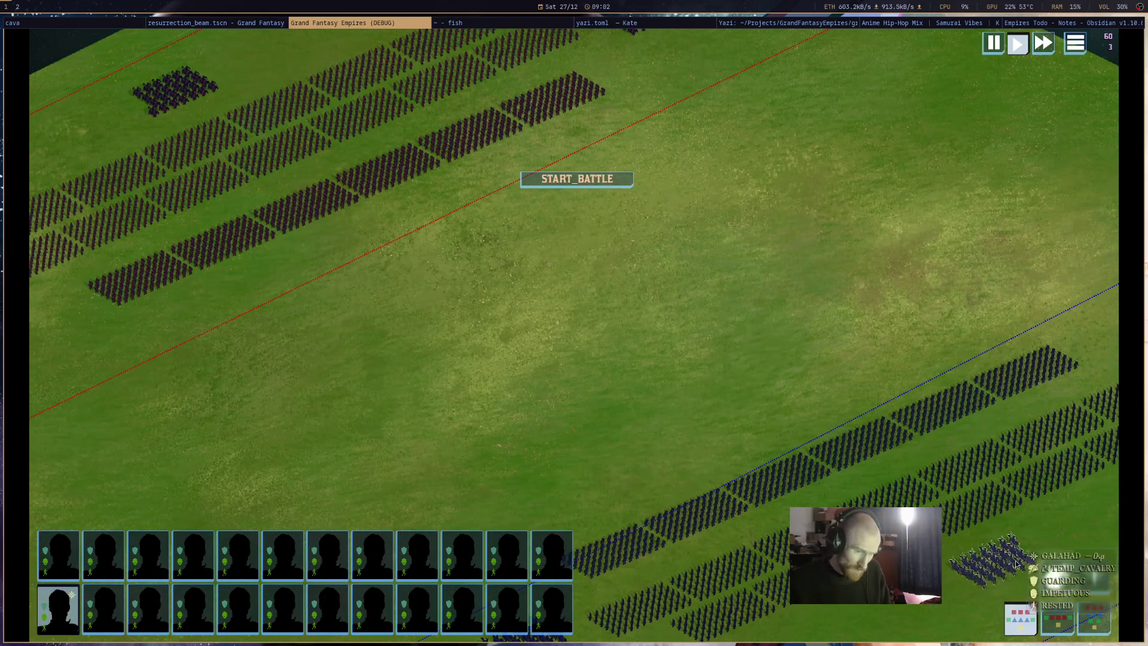
click(559, 184)
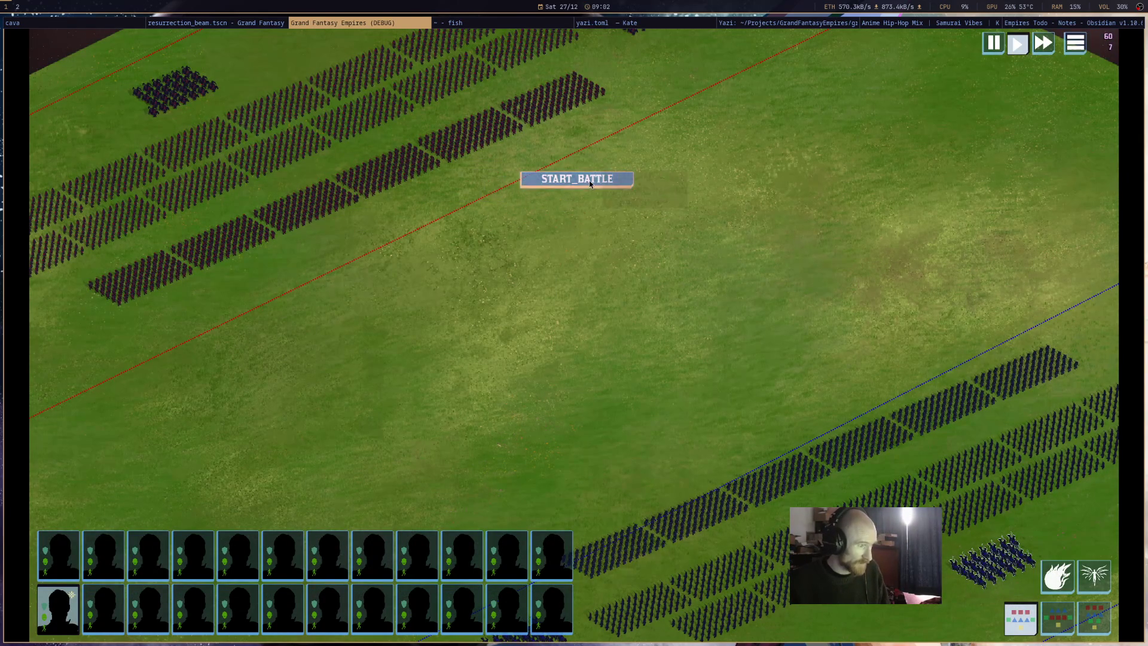
click(1057, 575)
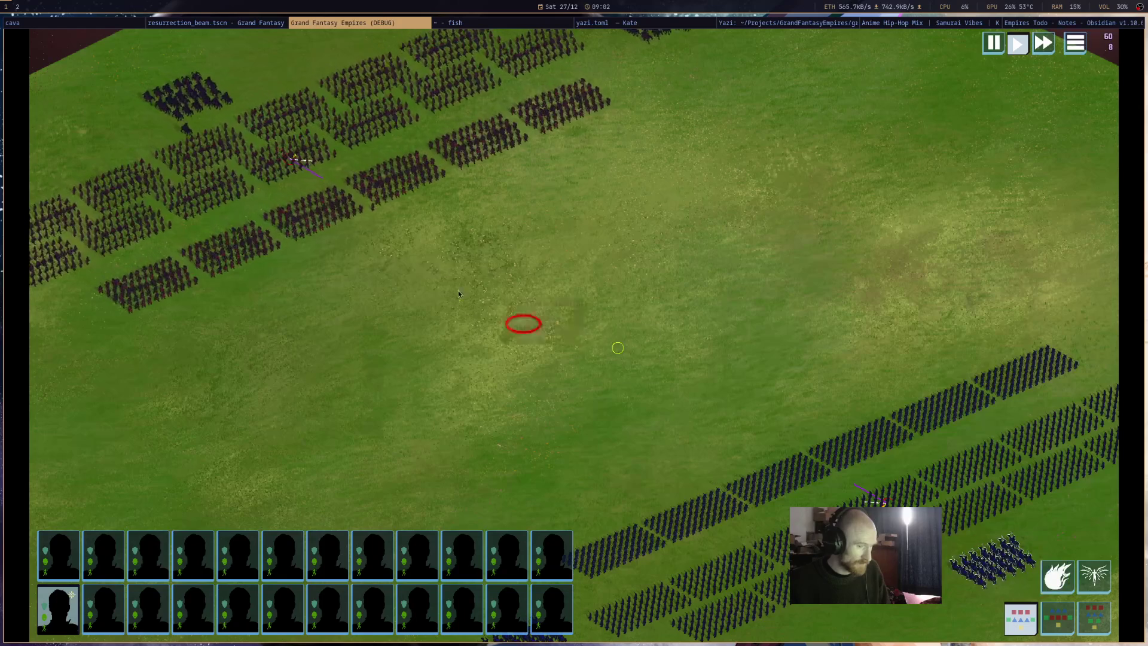
click(305, 184)
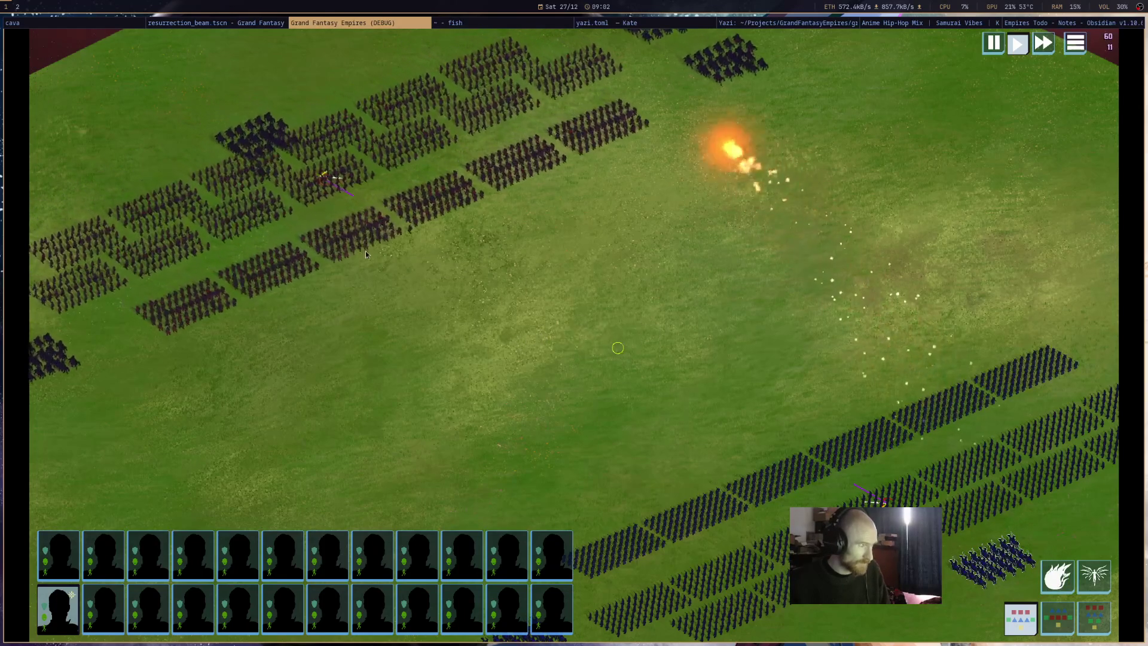
drag(339, 206, 508, 326)
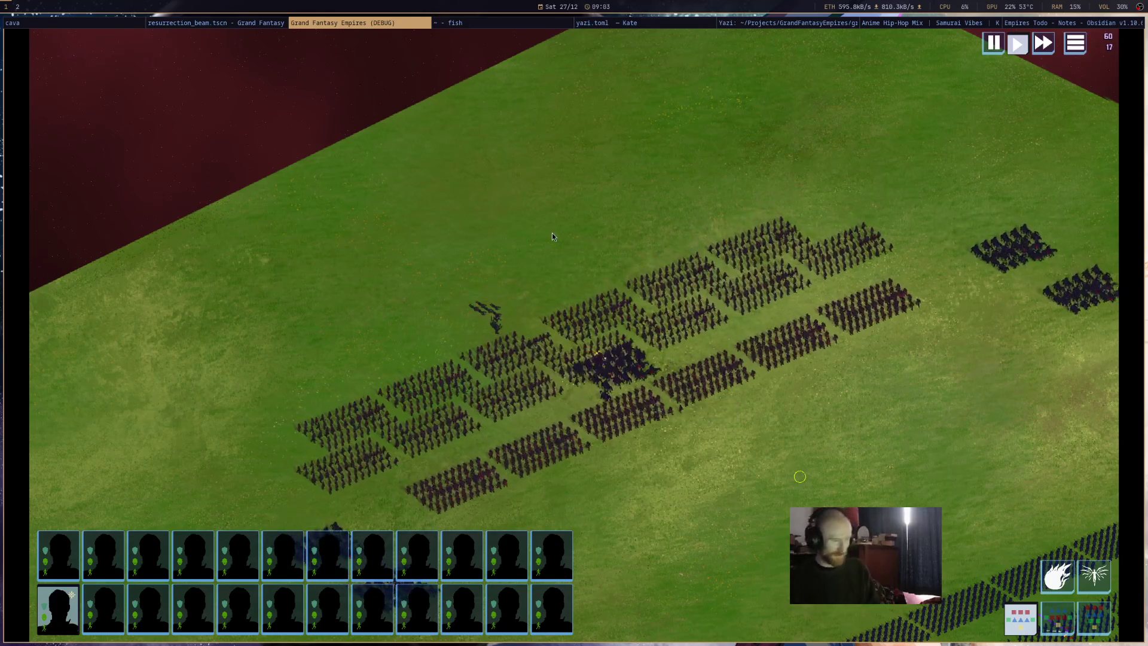
key(Right)
key(Down)
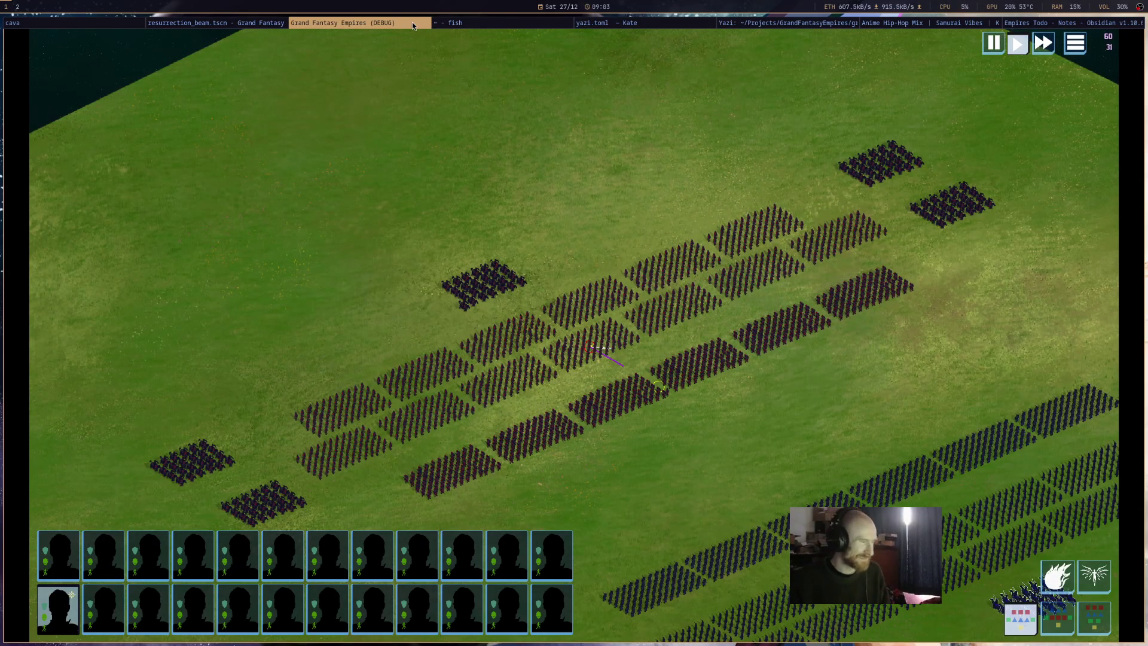
key(super+shift+q)
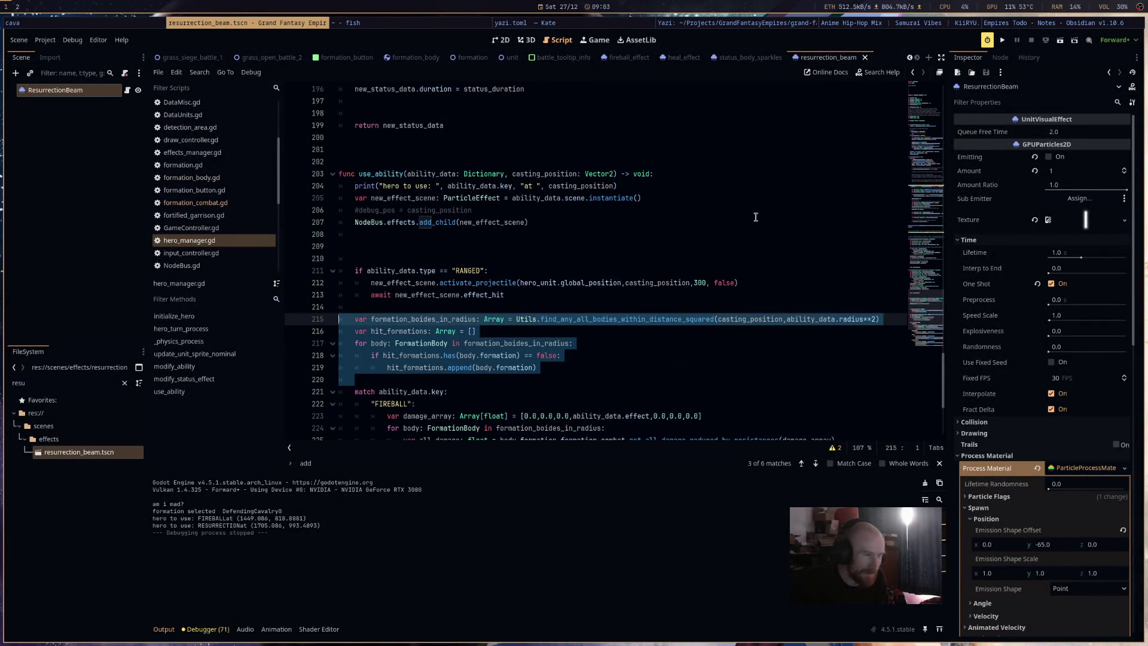
In the 2D view, darken the gradient's right stop and rearrange the yellow and dark stops.
click(526, 40)
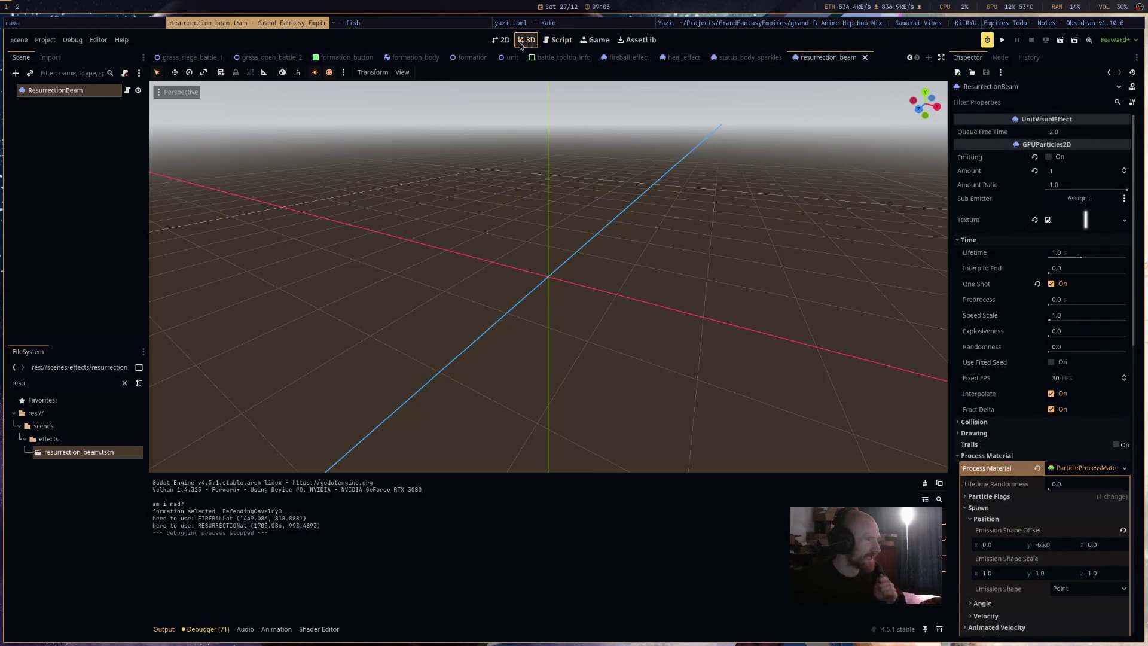
click(493, 42)
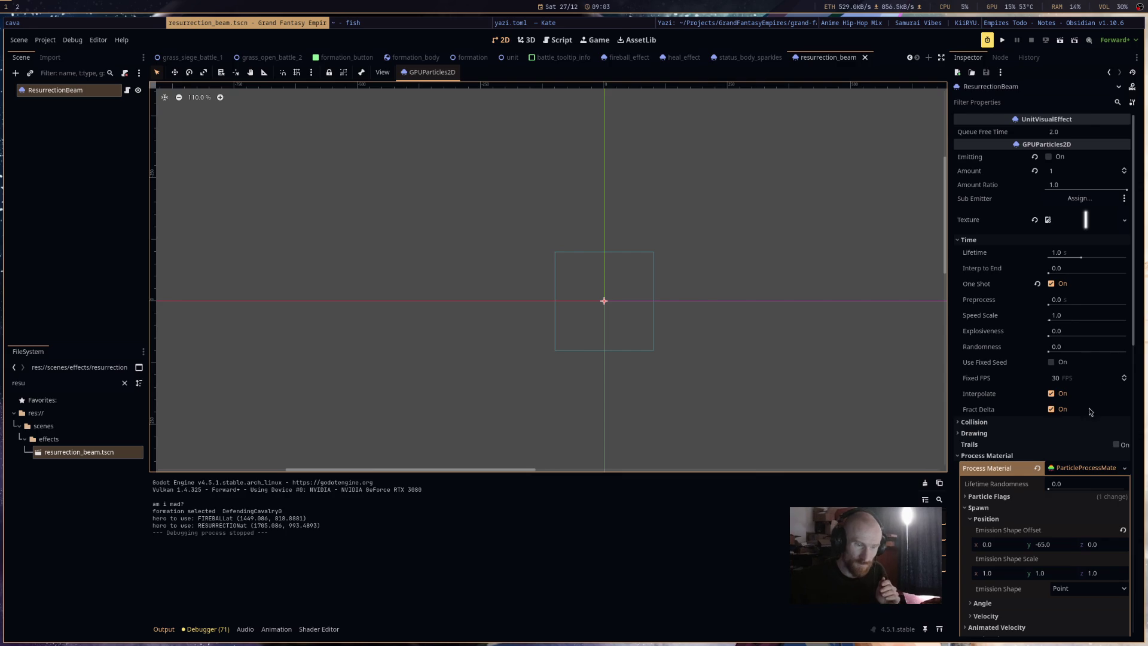
scroll(1089, 412, down, 6)
click(1094, 505)
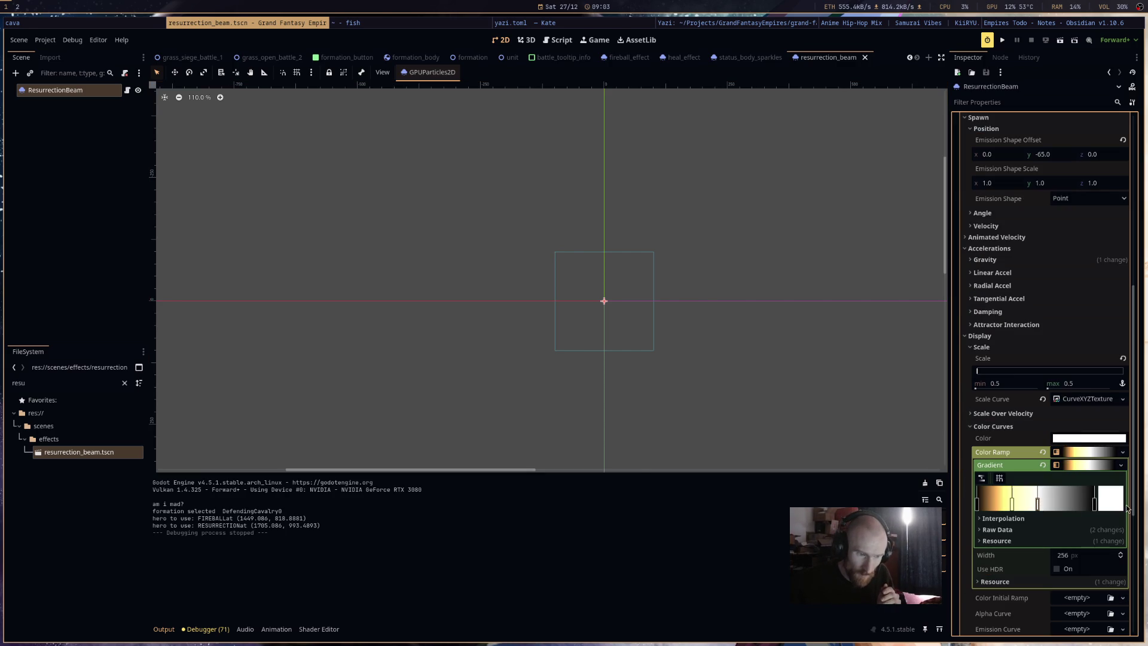
click(1116, 507)
click(635, 291)
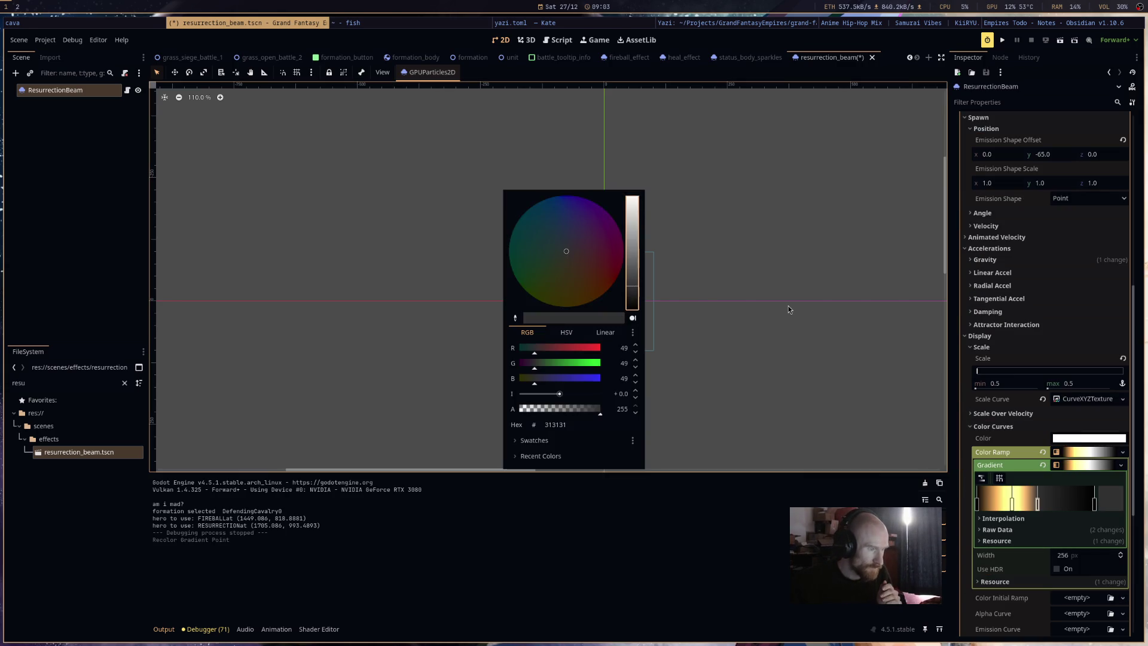
click(788, 308)
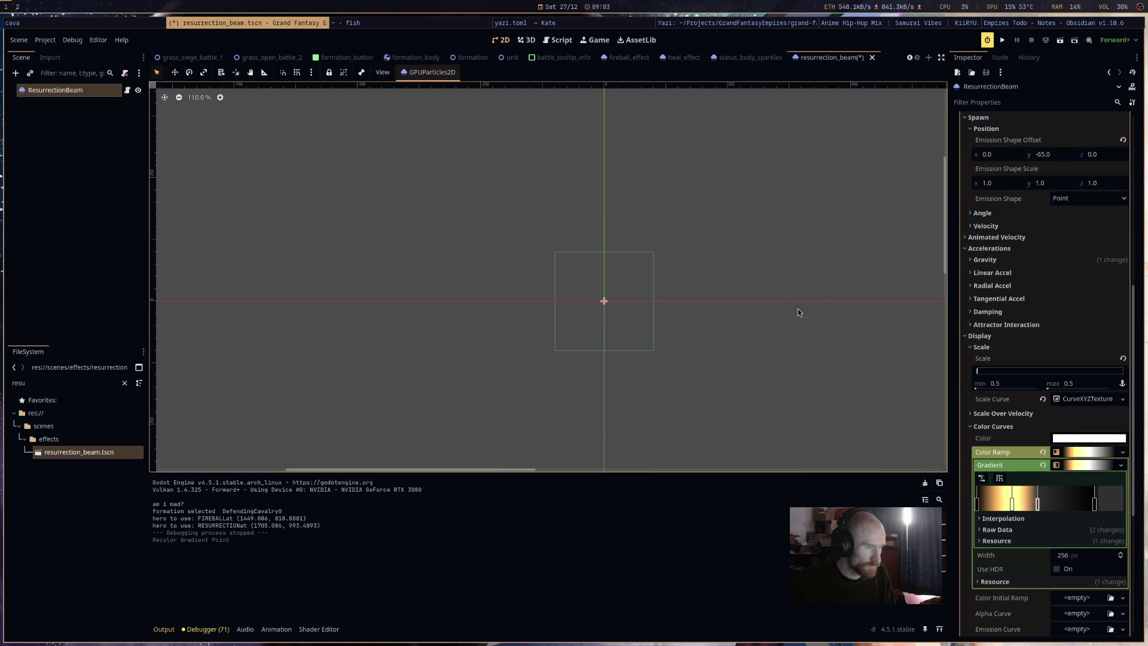
drag(1015, 505, 990, 506)
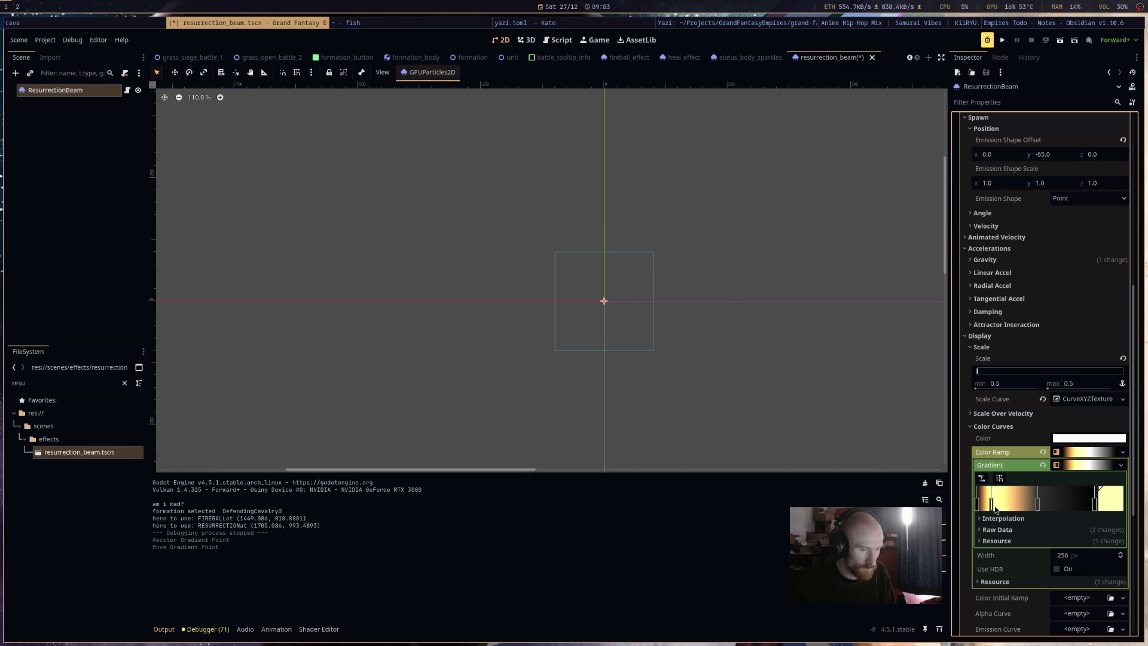
drag(989, 505, 1000, 505)
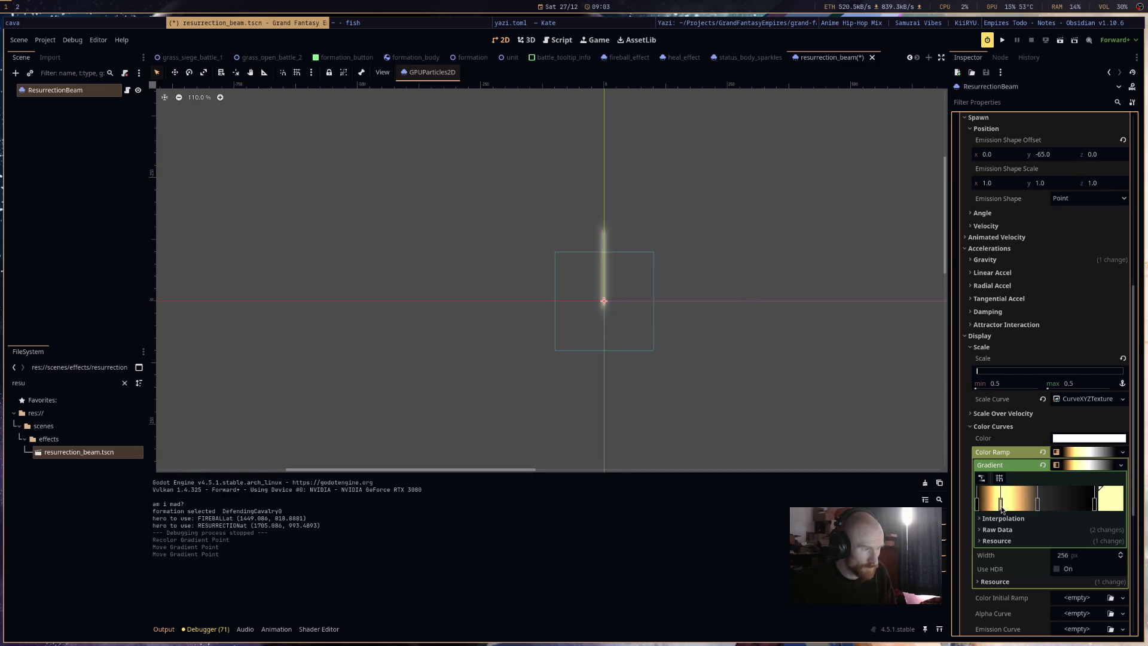
drag(1038, 505, 1078, 506)
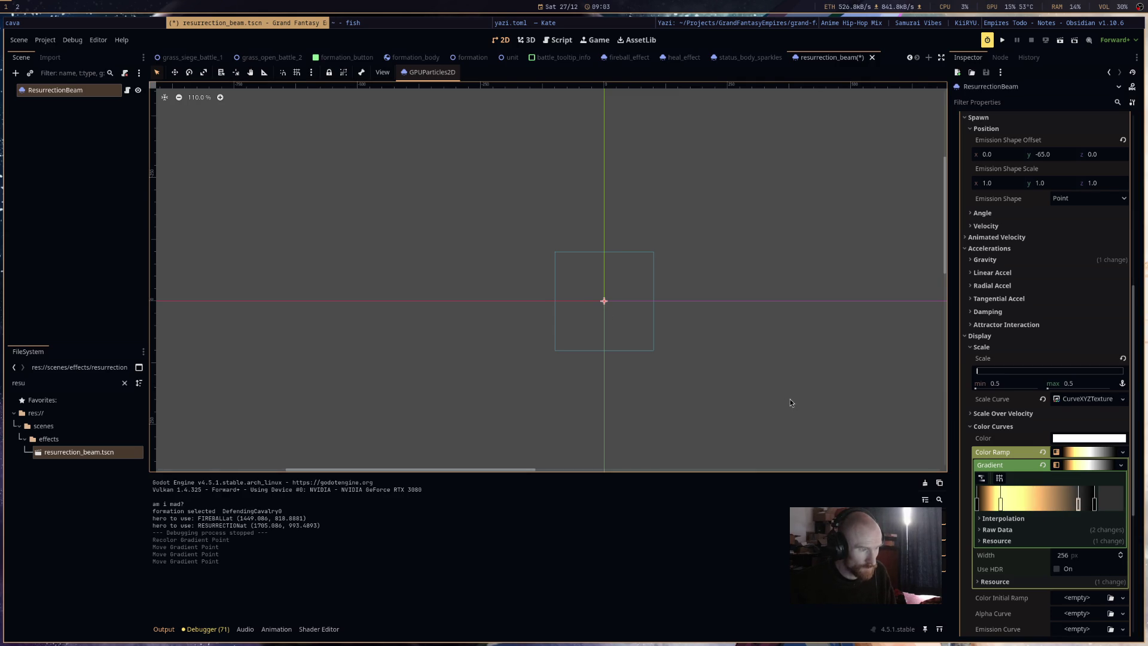
Add a light grey gradient stop with intensity 1 and shift it right.
click(1018, 506)
click(1110, 505)
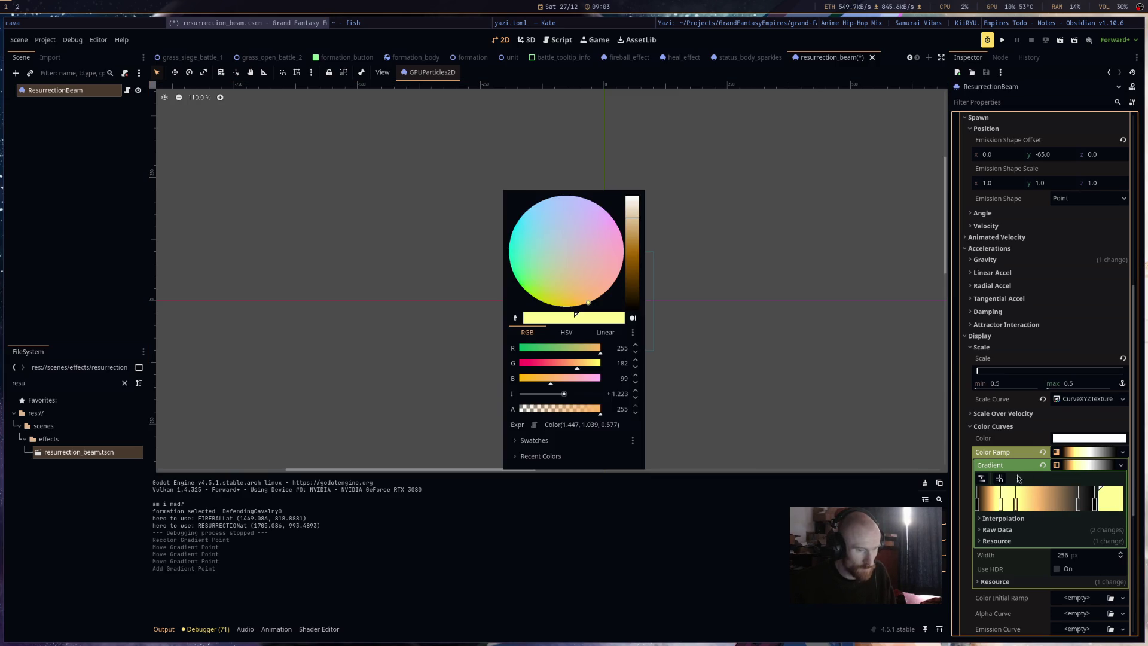
drag(628, 269, 632, 232)
click(616, 394)
text(1)
key(Return)
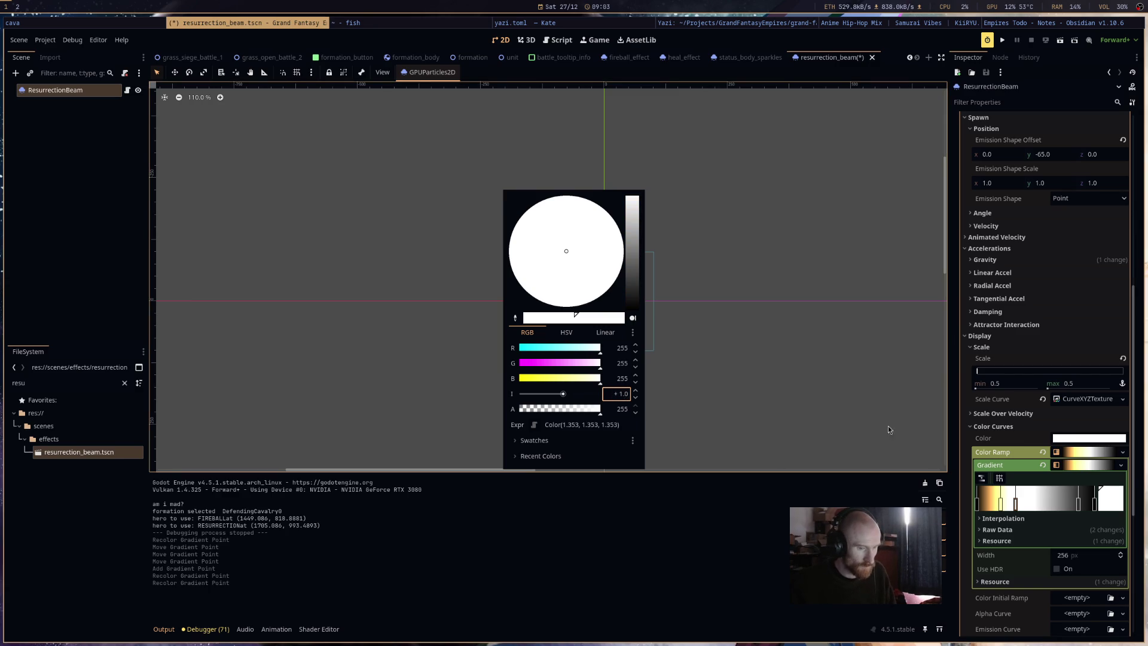
click(634, 234)
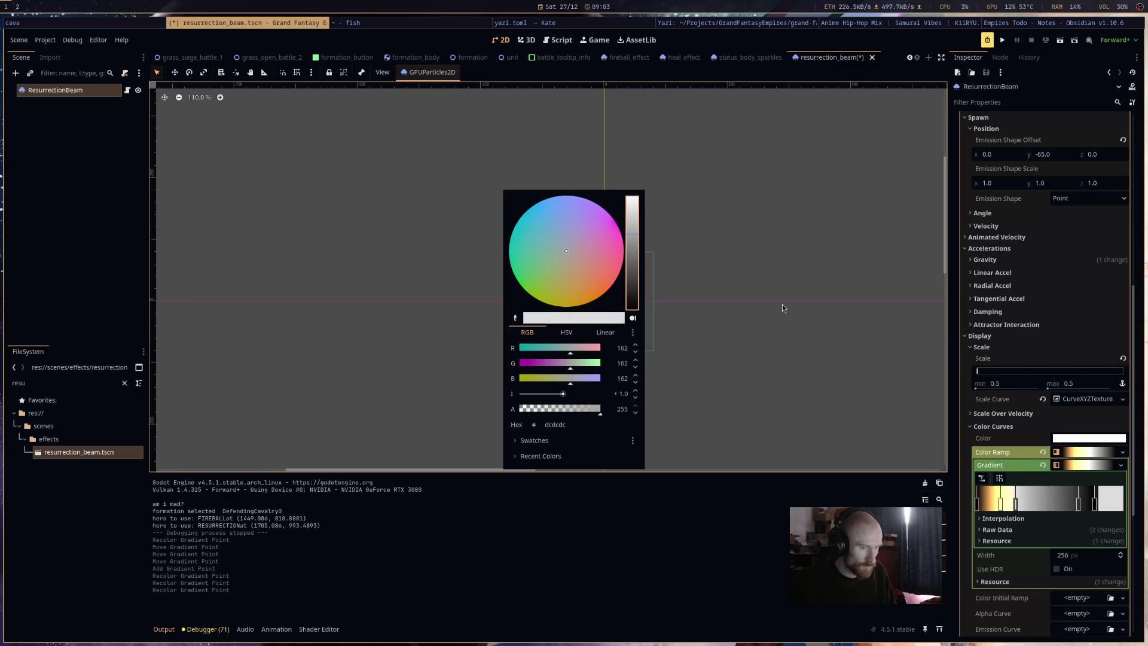
click(871, 393)
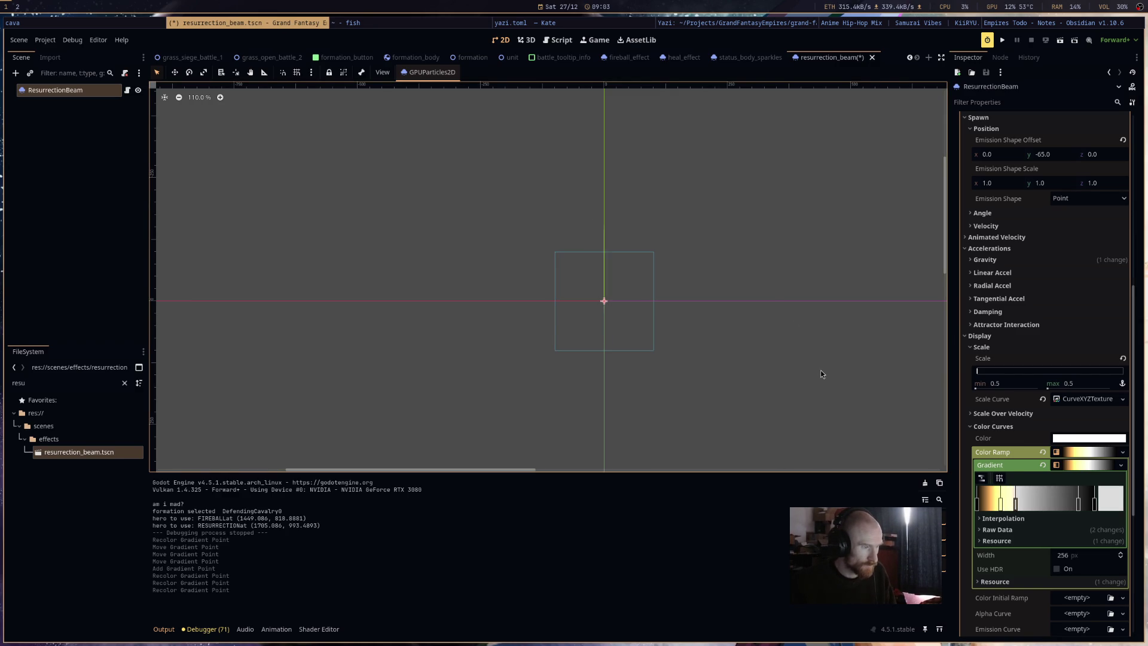
drag(1014, 506, 1064, 507)
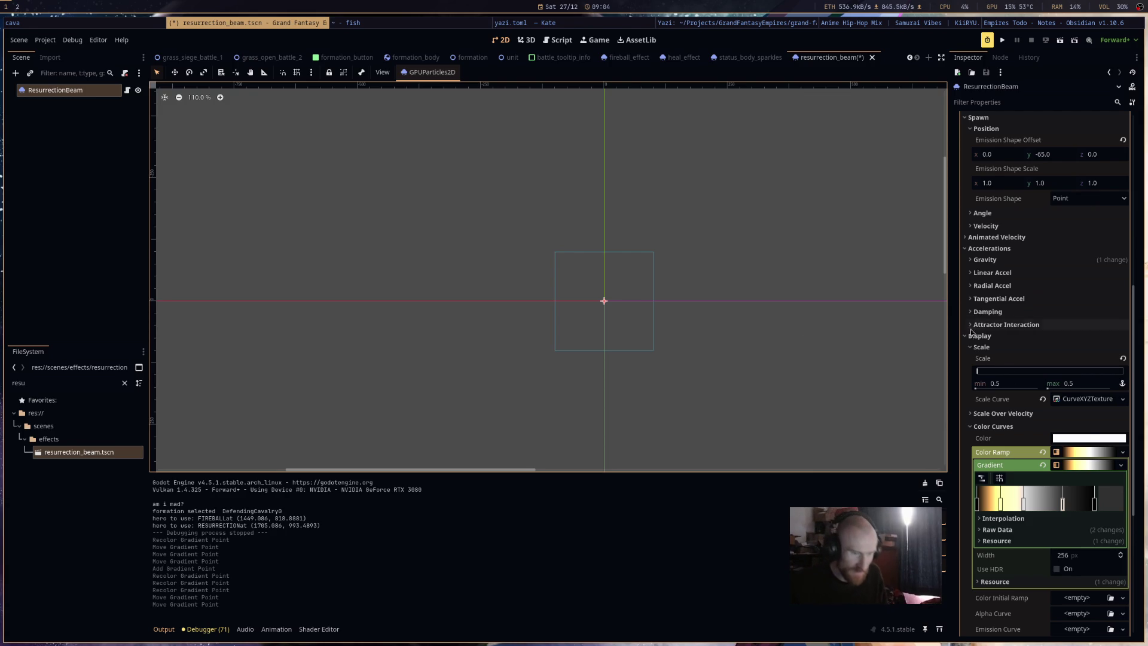
Set the particle Color to light grey (#cacaca).
click(1109, 439)
drag(626, 219, 633, 230)
click(720, 252)
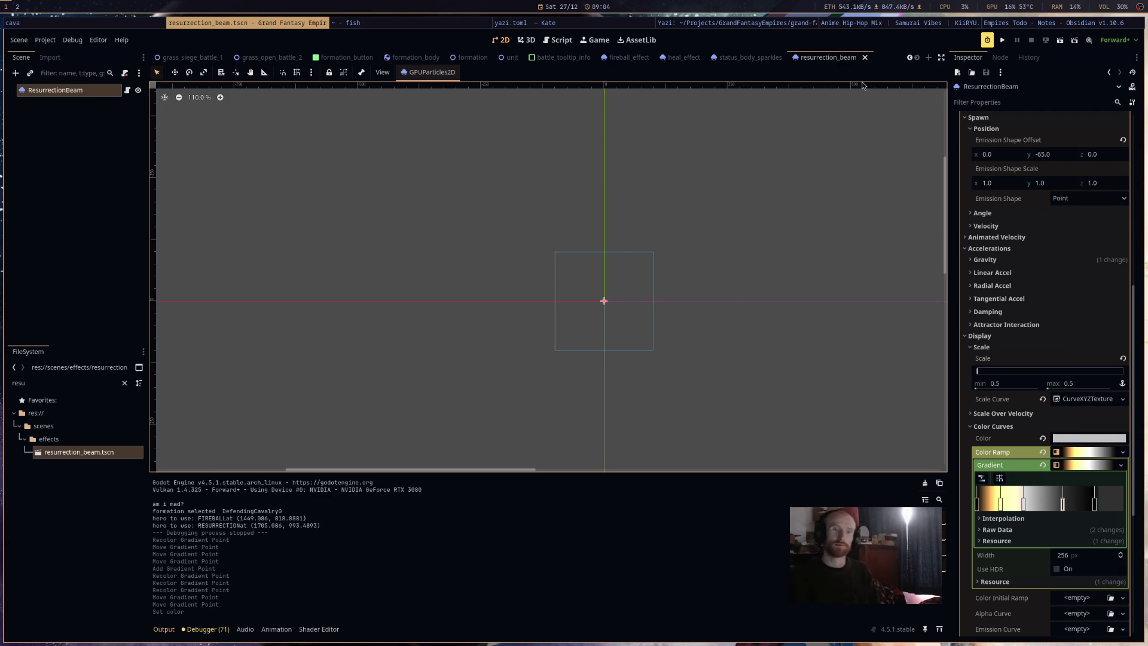
Close resurrection_beam.tscn, switch to grass_siege_battle_1, and go to the Todo note's revive spell task.
click(865, 57)
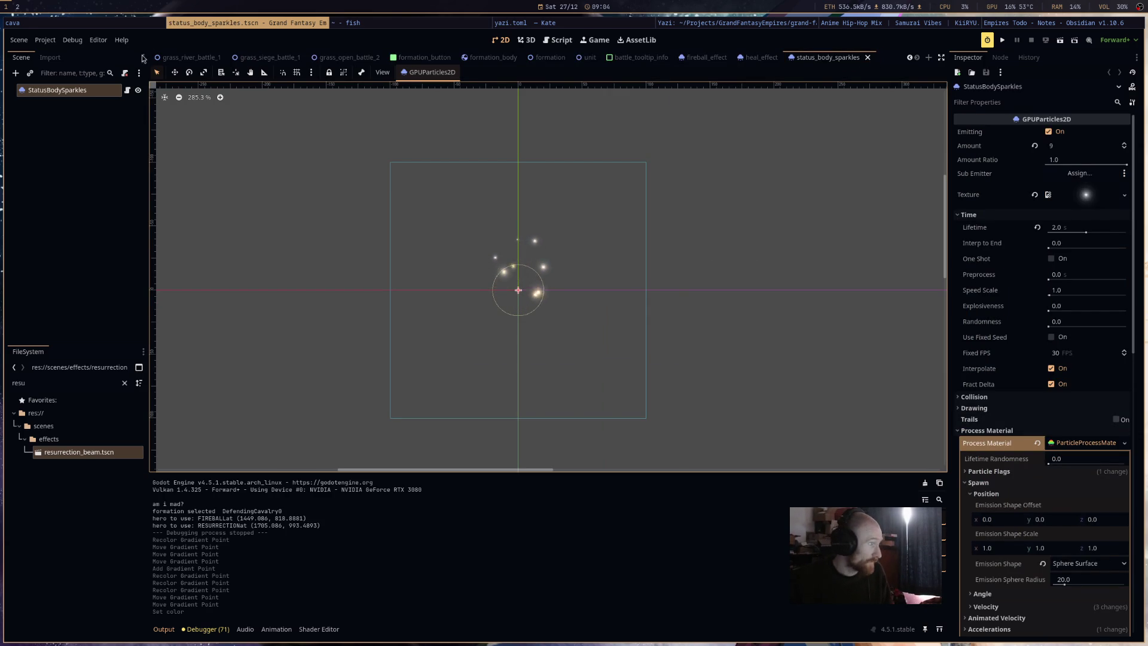
click(267, 58)
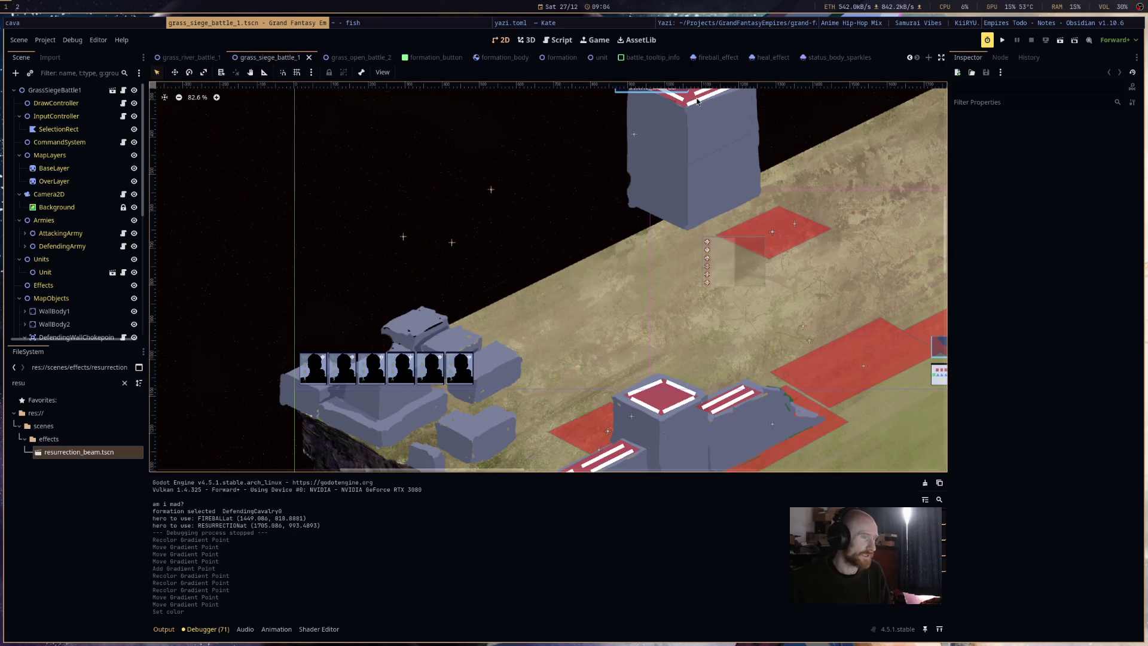
click(1056, 24)
click(510, 383)
key(ctrl+l)
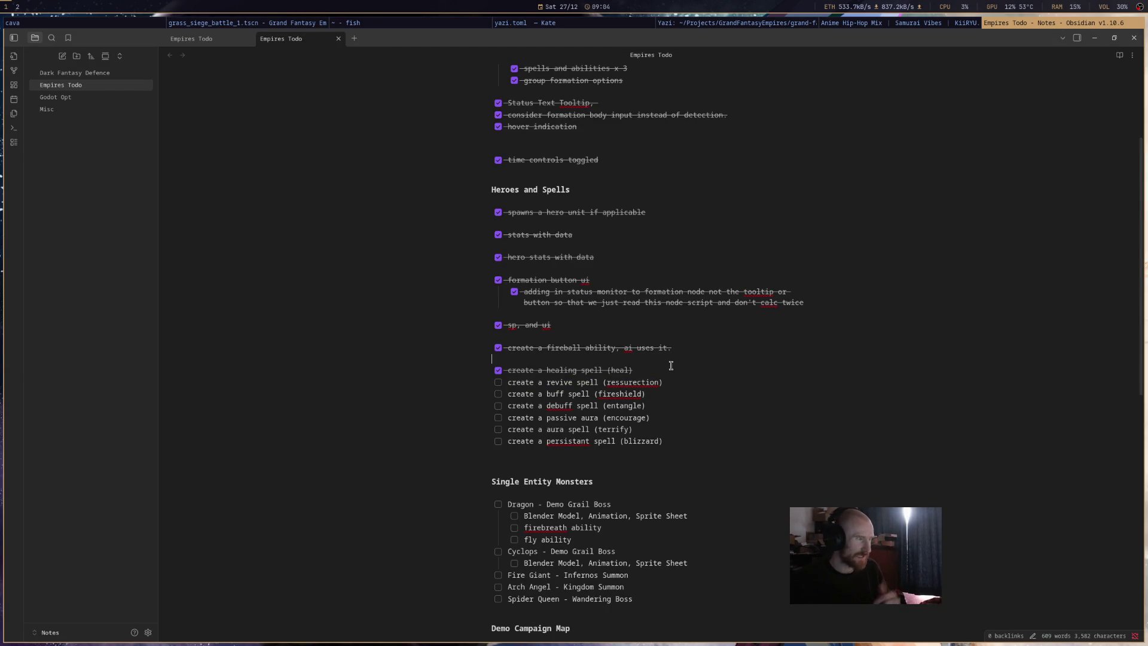
Cycle through the Yazi, Obsidian and Godot windows, ending in Godot's script editor.
click(308, 24)
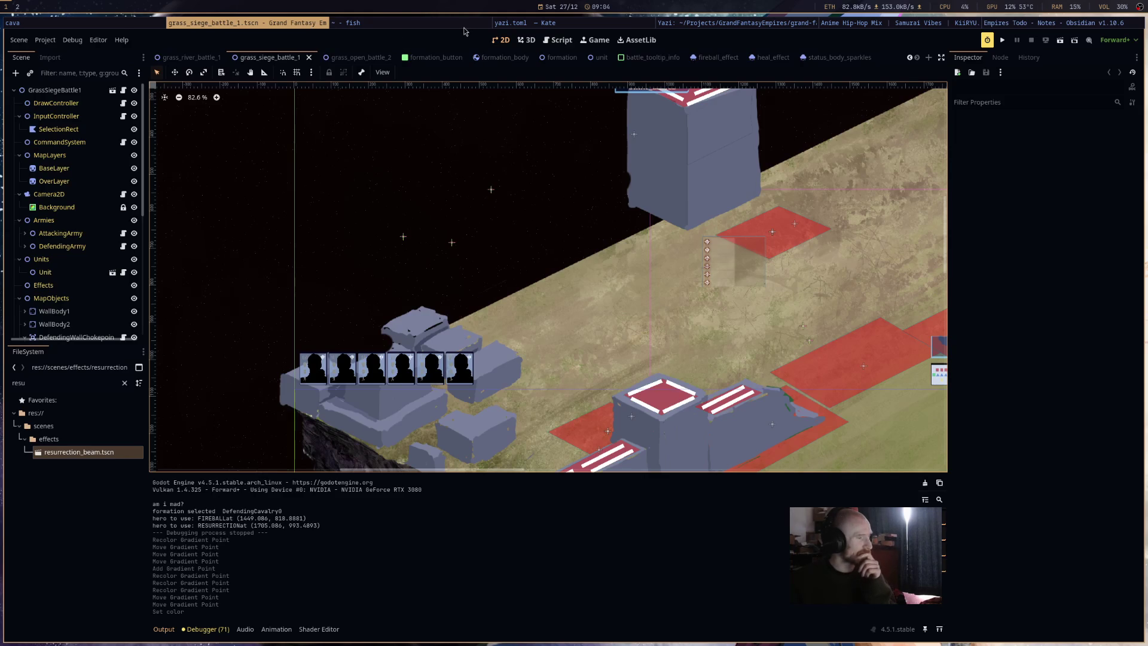
click(554, 25)
click(751, 25)
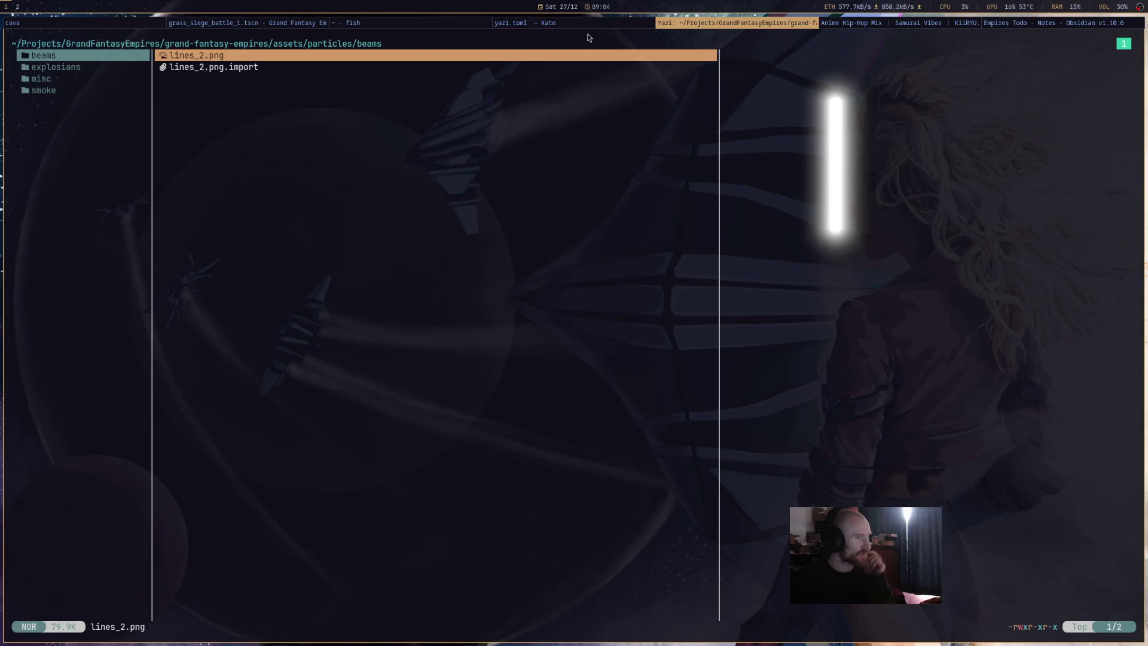
click(42, 21)
click(1003, 24)
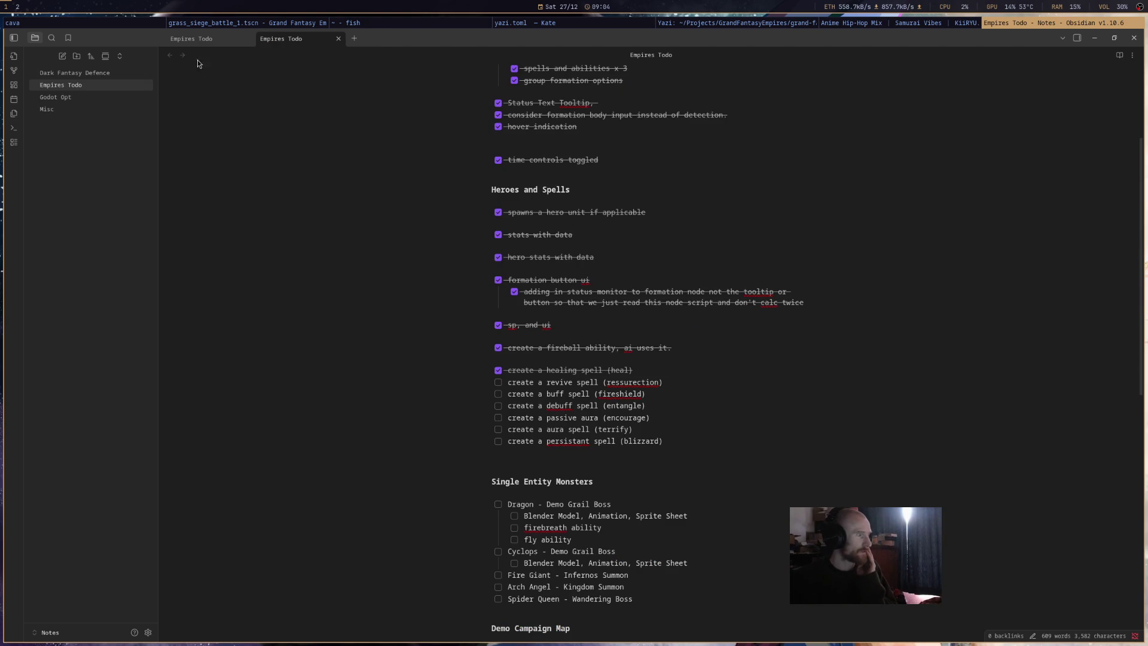
click(311, 25)
click(558, 41)
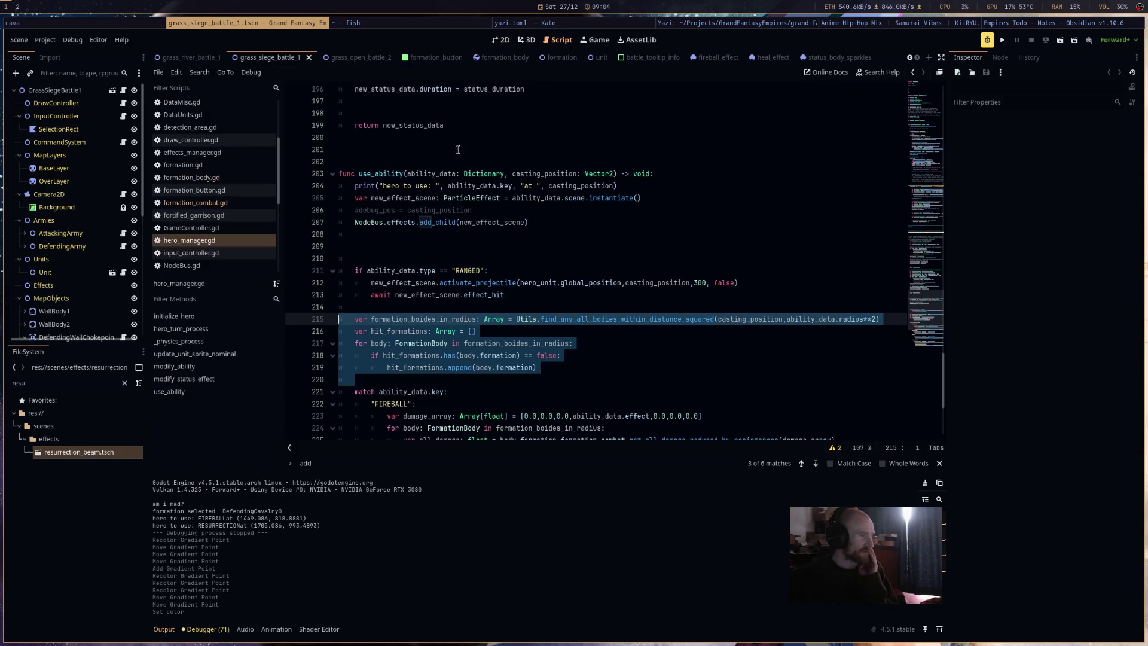
Review hero_manager.gd, then look through the DataUnits.gd and DataMisc.gd scripts.
scroll(638, 257, down, 5)
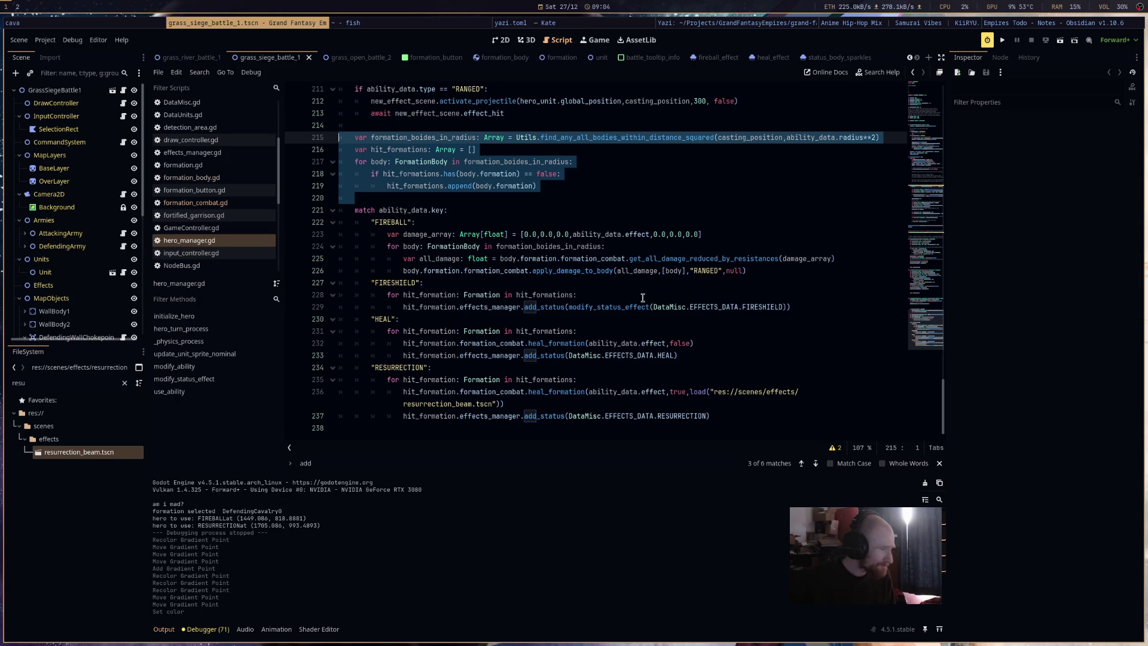
scroll(546, 341, up, 3)
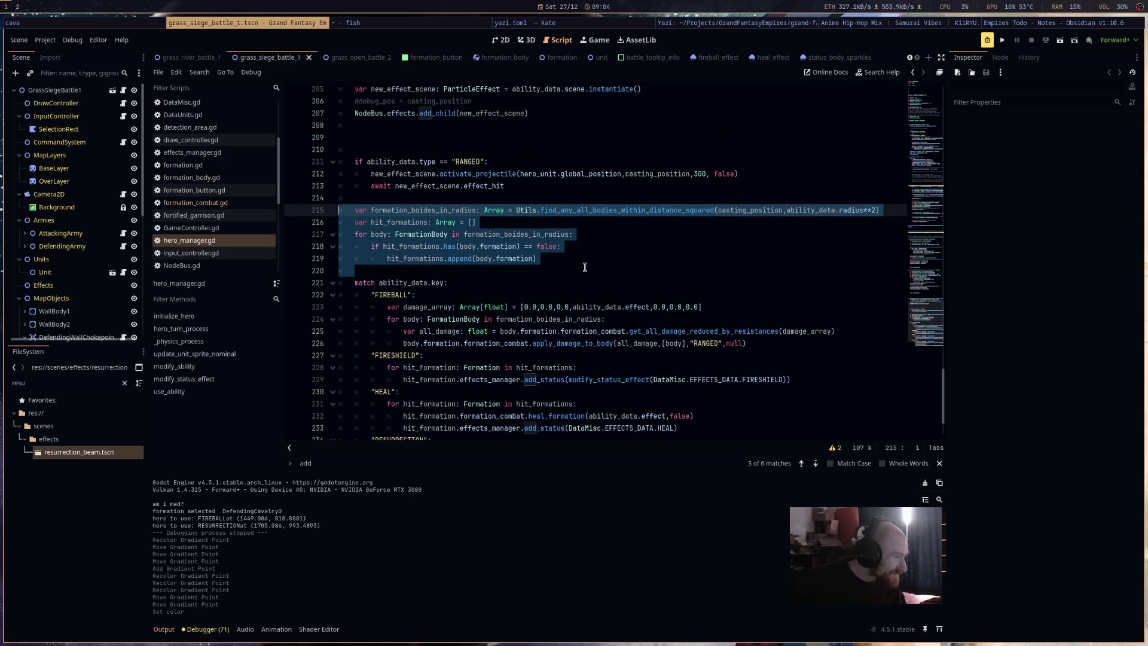
click(586, 269)
scroll(586, 265, up, 2)
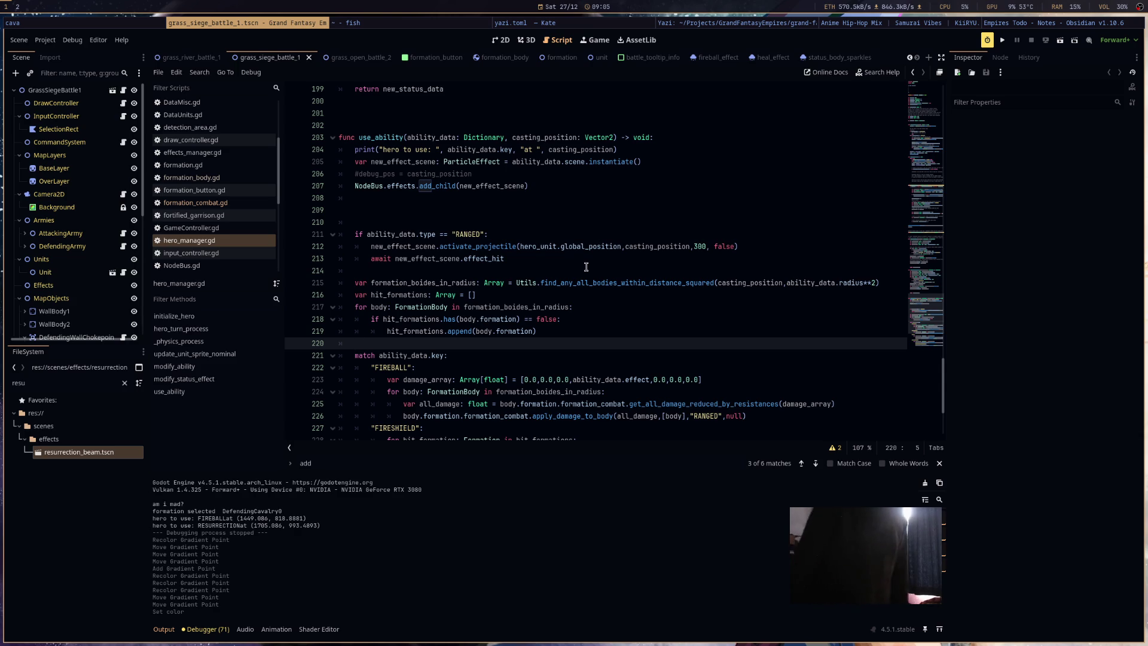
scroll(257, 179, up, 2)
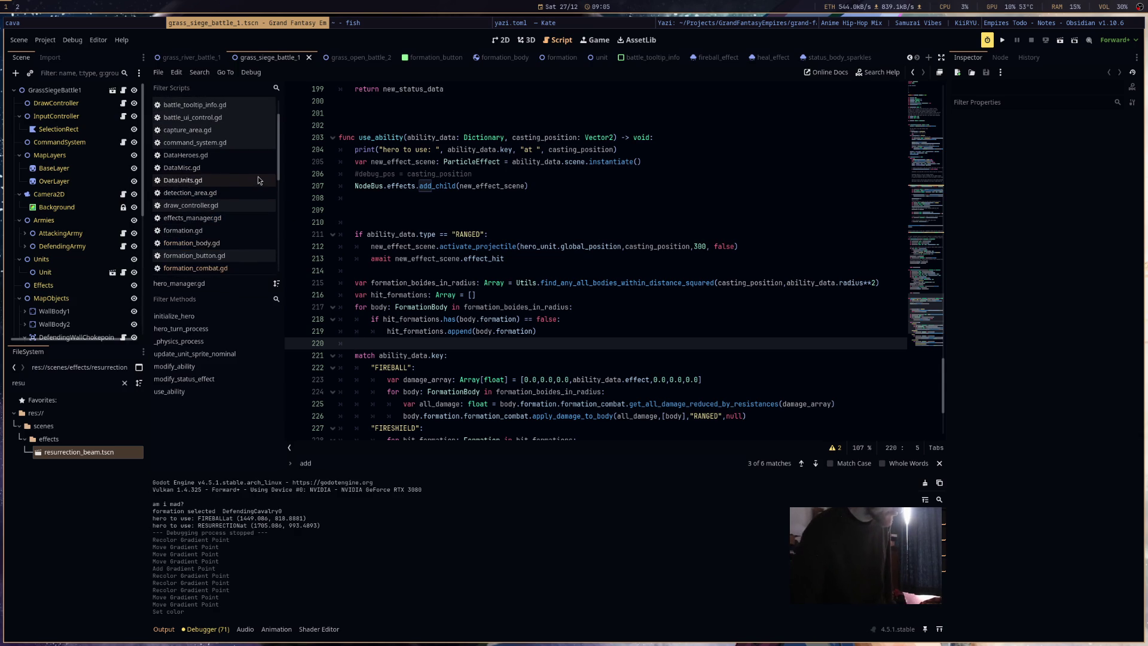
click(257, 180)
click(257, 170)
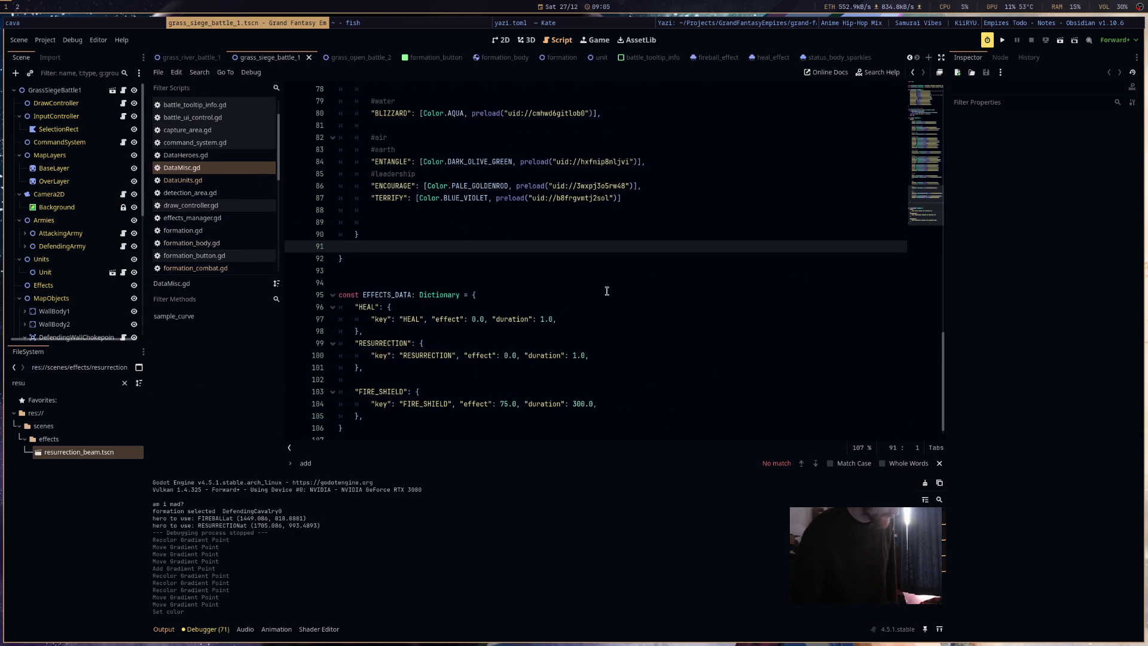
scroll(643, 249, up, 10)
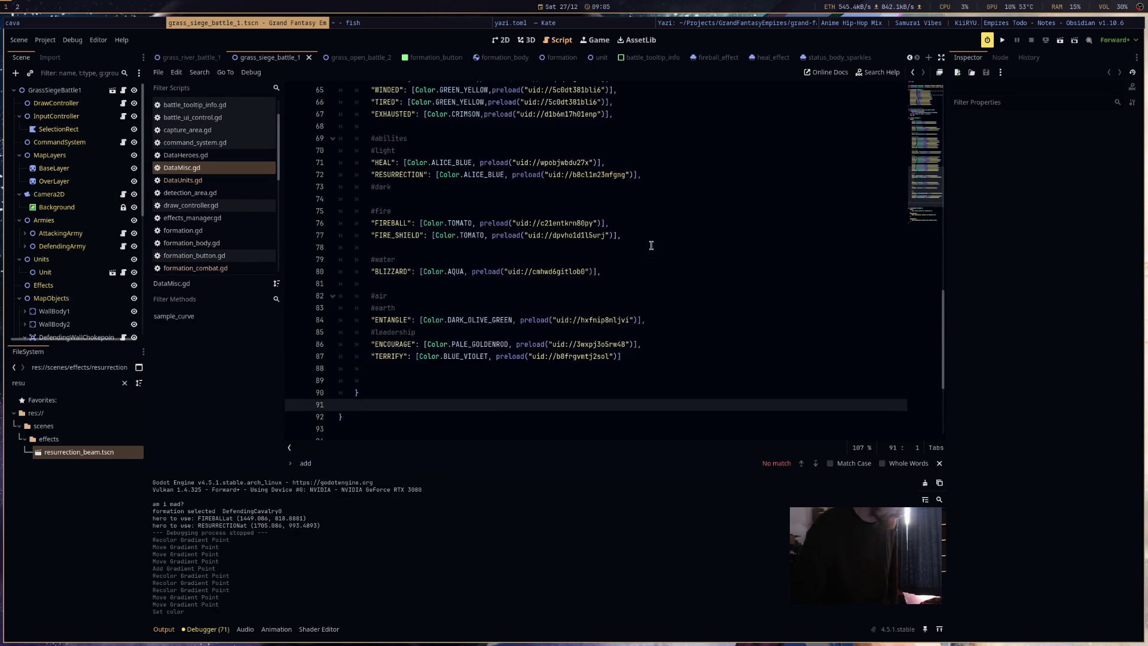
scroll(643, 249, down, 5)
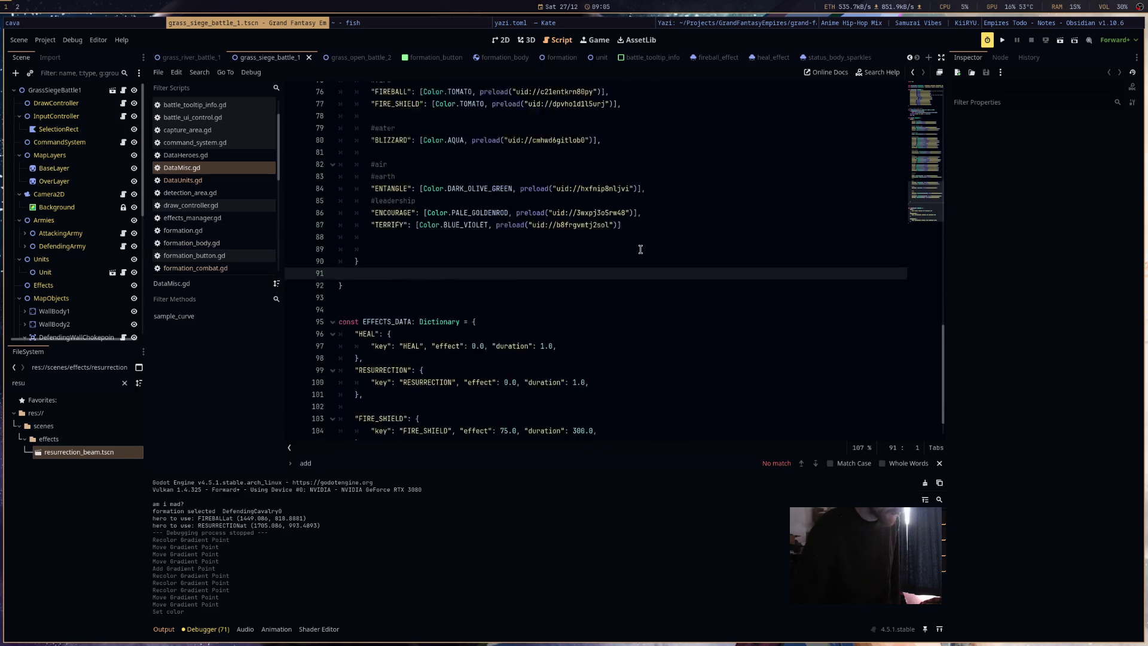
In DataHeroes.gd, select FIRE_SHIELD's ALLIES_ONLY tag, comparing it with TERRIFY's ENEMIES_ONLY.
click(183, 156)
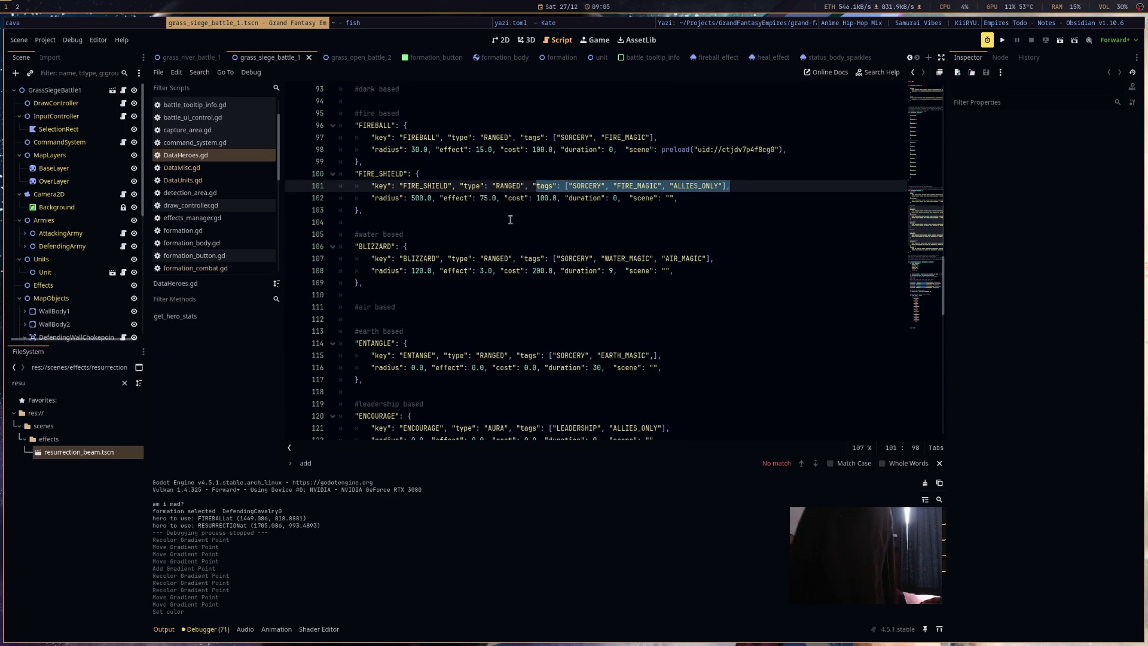
click(708, 186)
double_click(708, 185)
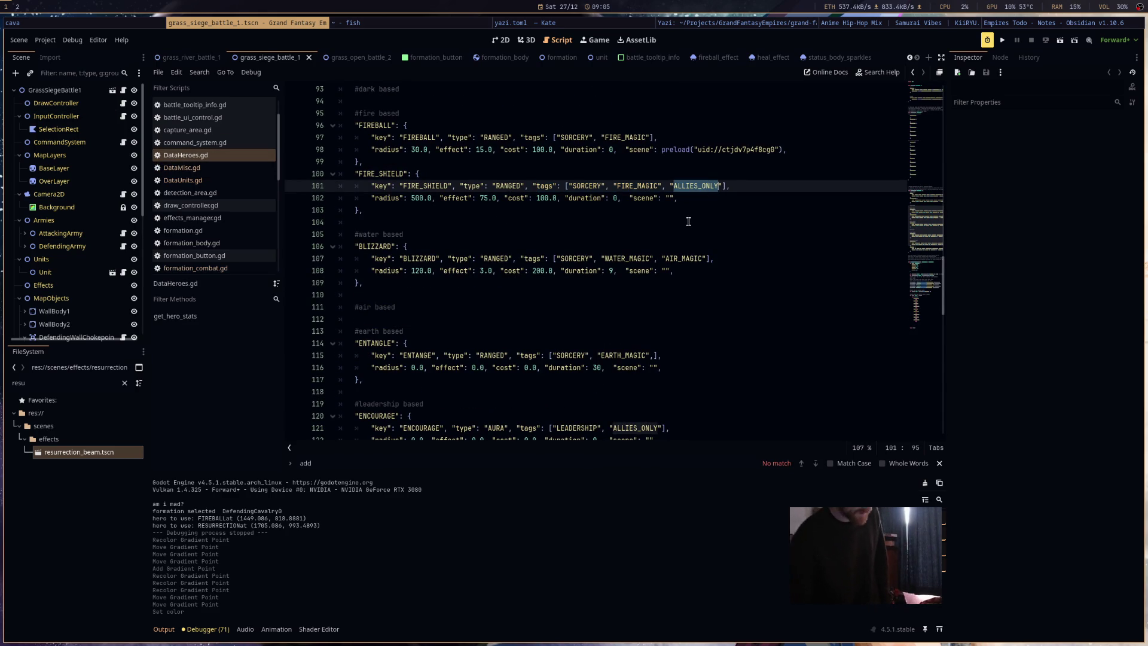
scroll(708, 186, down, 5)
double_click(662, 293)
scroll(724, 258, up, 7)
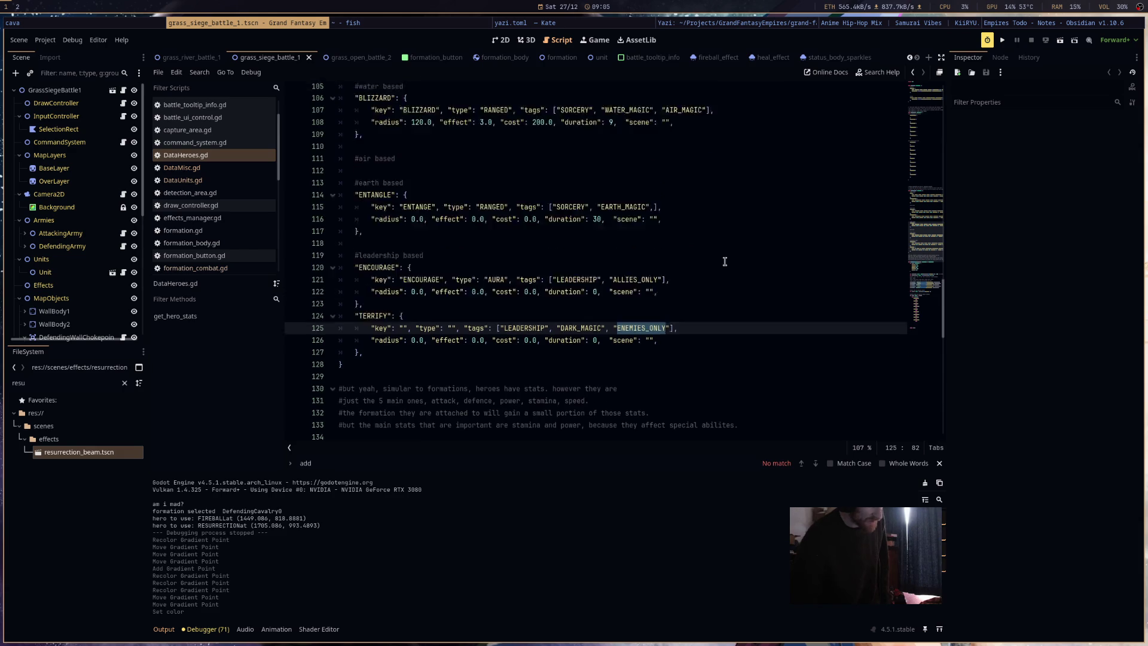
double_click(705, 261)
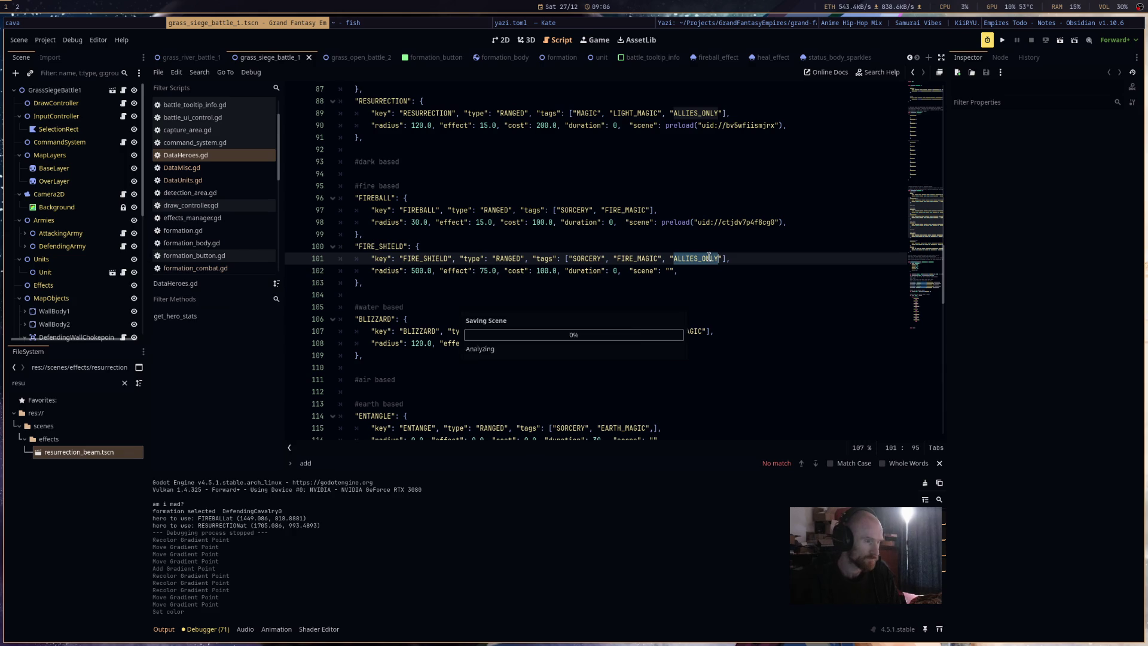
Check the ALLIES_ONLY tag on the FIRE_SHIELD ability in DataHeroes.gd.
click(217, 169)
click(217, 158)
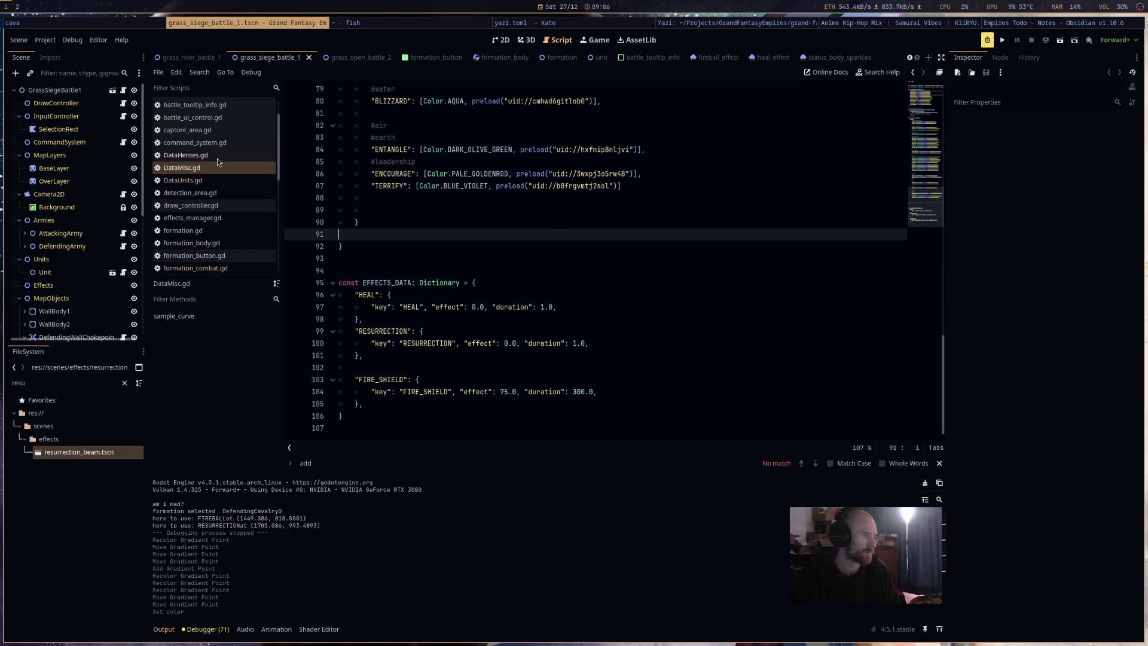
click(776, 274)
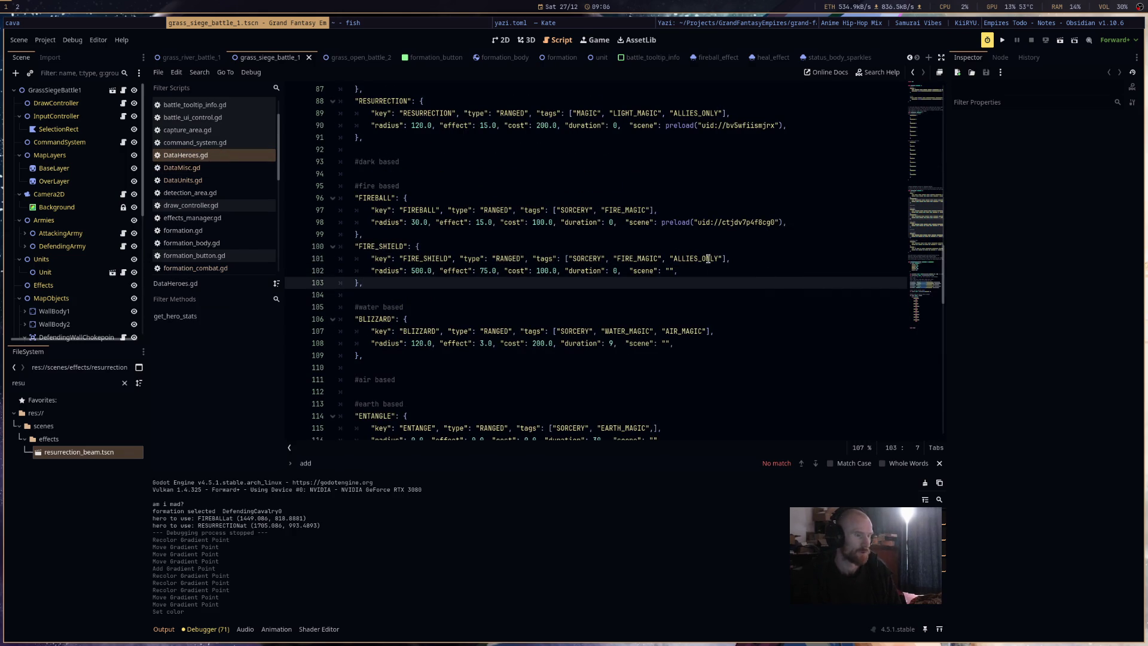
double_click(697, 258)
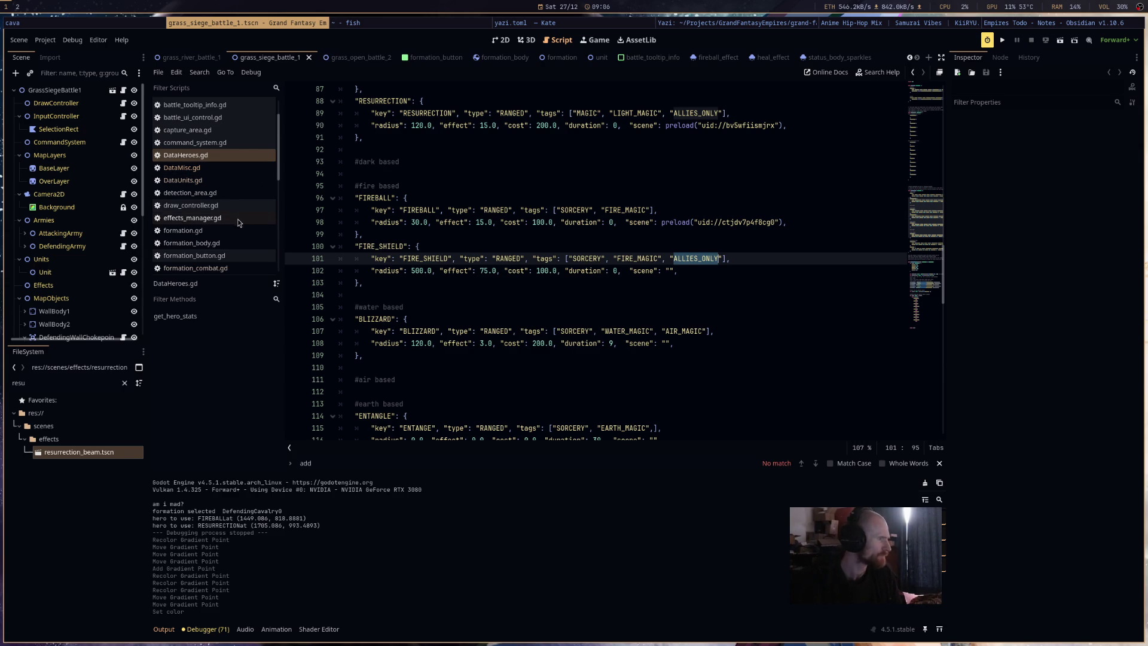
scroll(238, 221, down, 3)
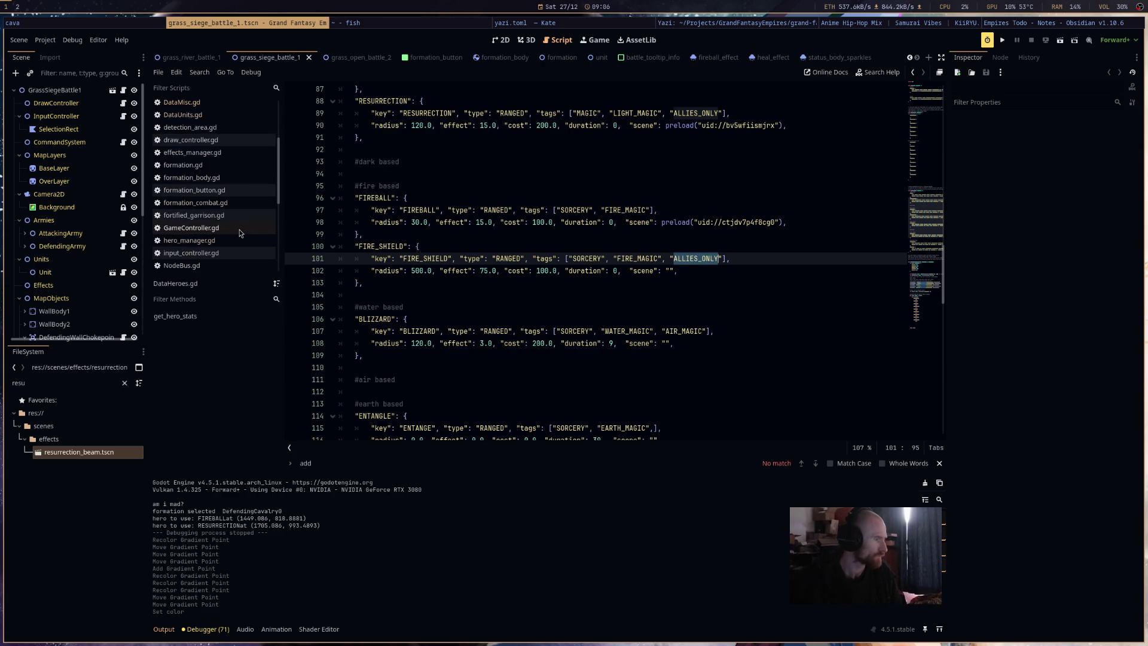
In hero_manager.gd, begin a specific_side_target var declaration on line 214 in use_ability.
click(239, 229)
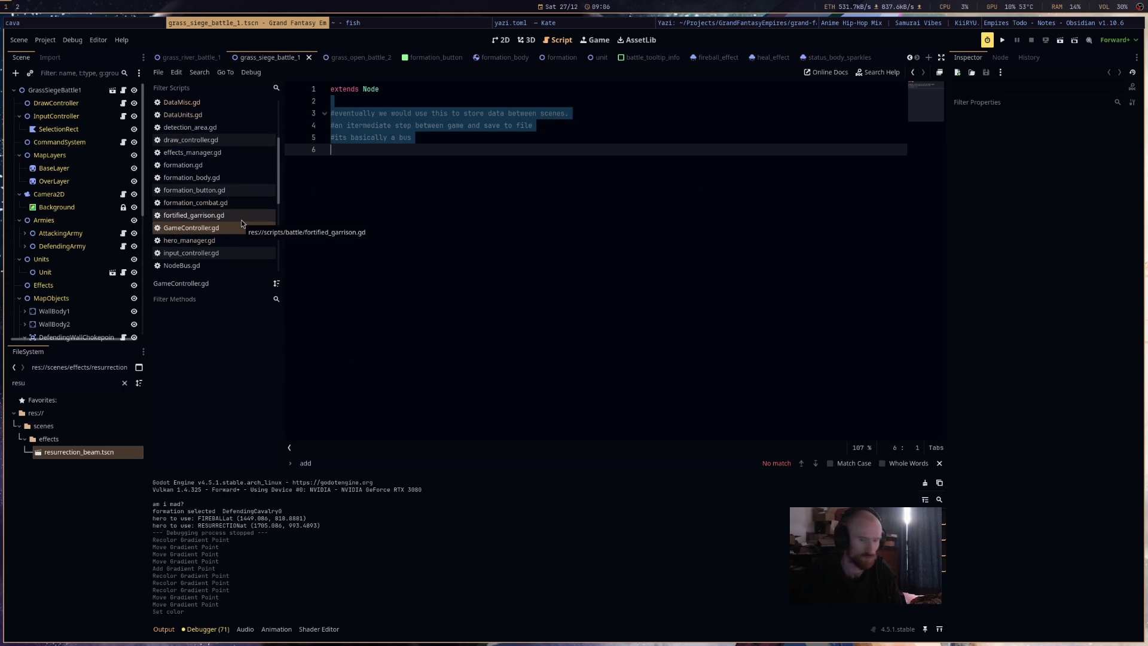
click(236, 240)
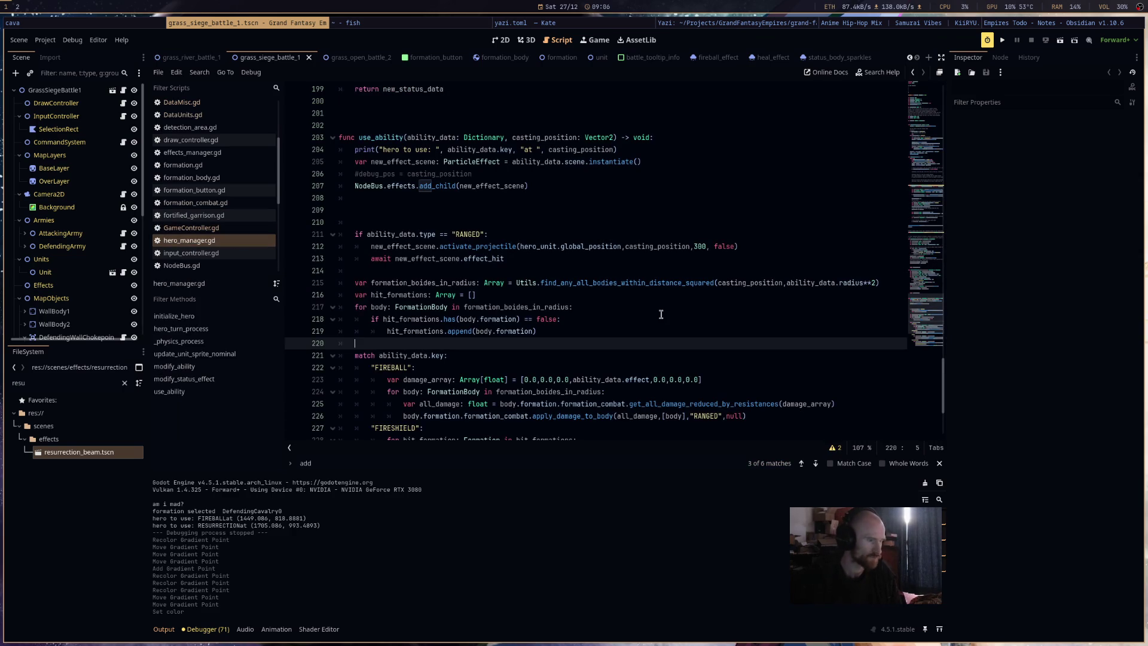
scroll(661, 316, down, 2)
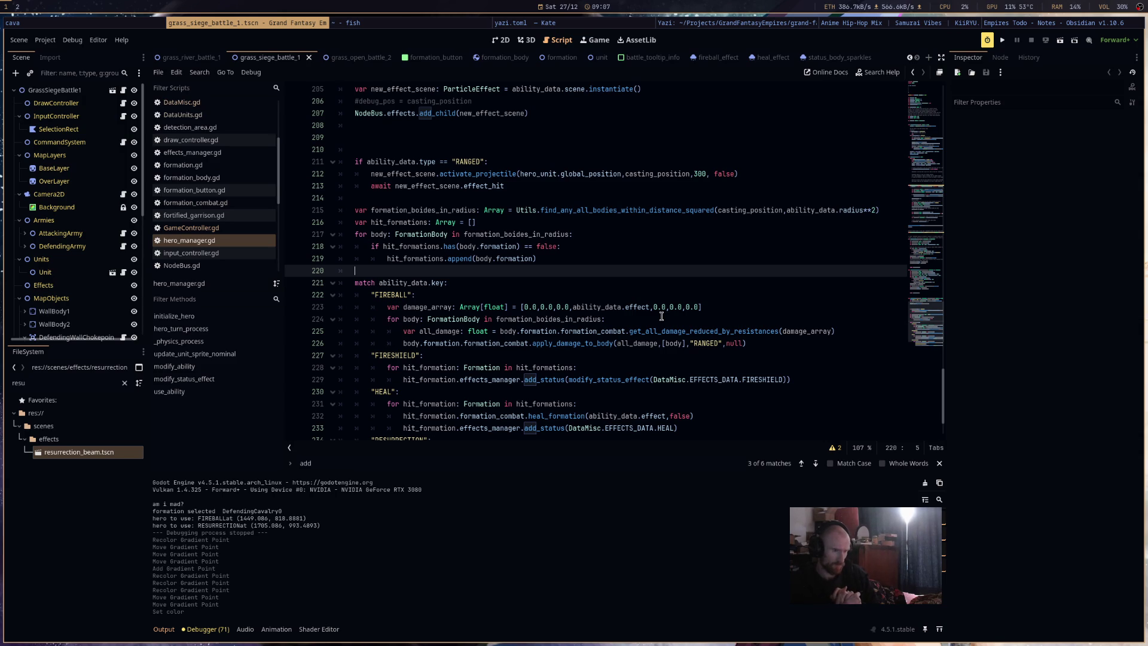
click(450, 197)
text(var)
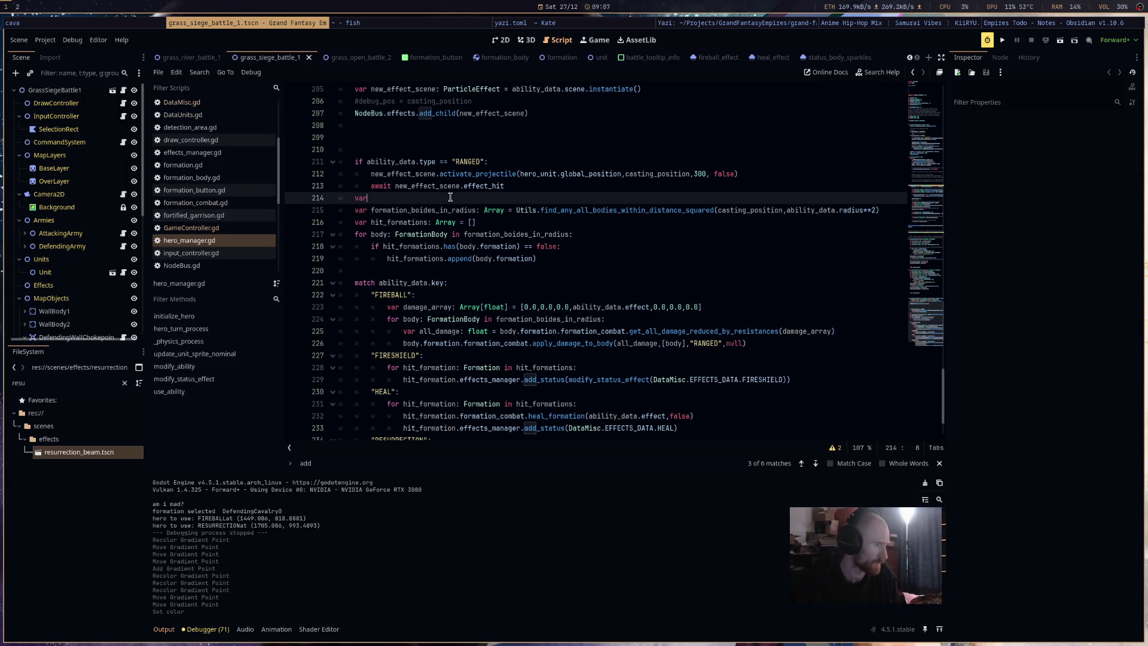
text( specific)
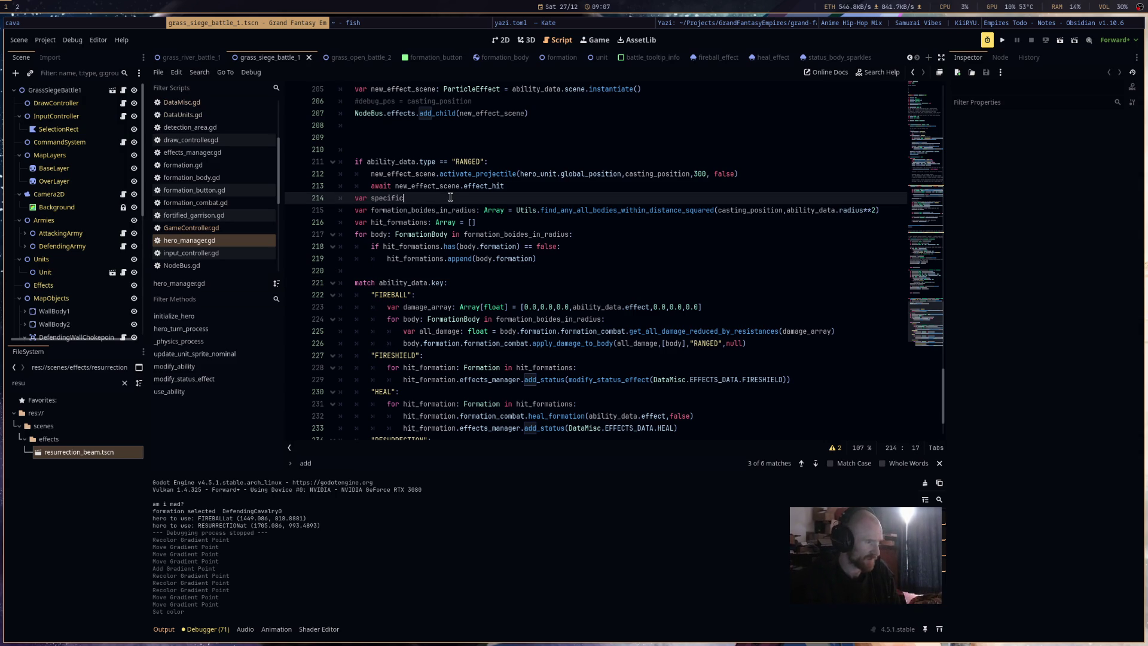
text(_side_target:)
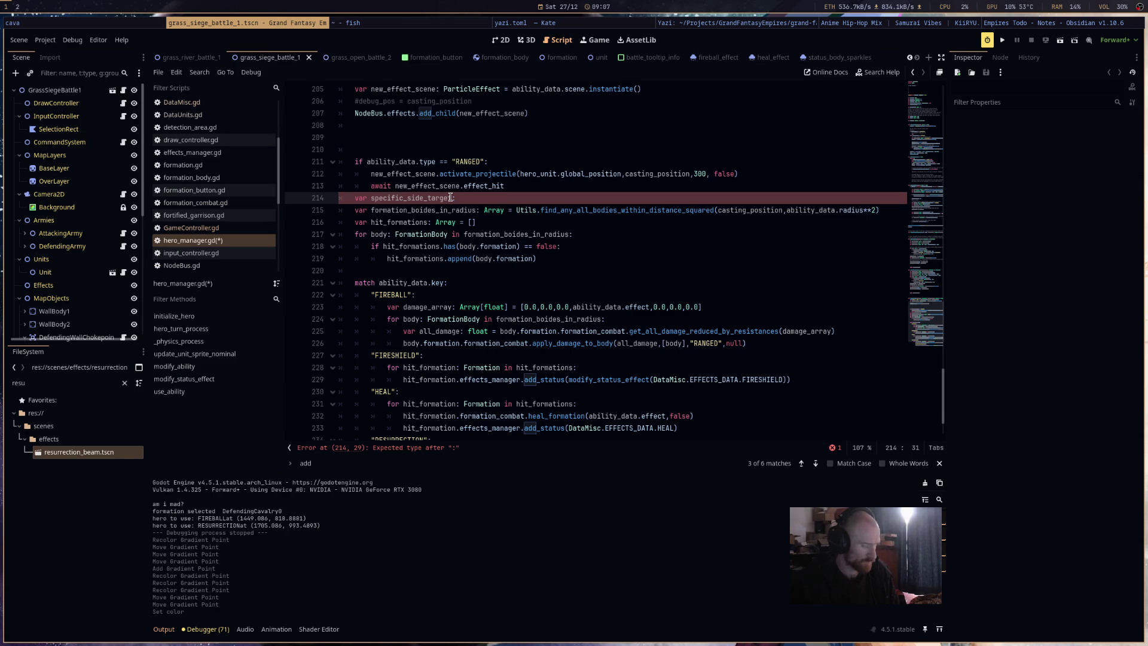
Make specific_side_target a String defaulting to "NONE" and add an ALLIES_ONLY tag check.
text(Strin)
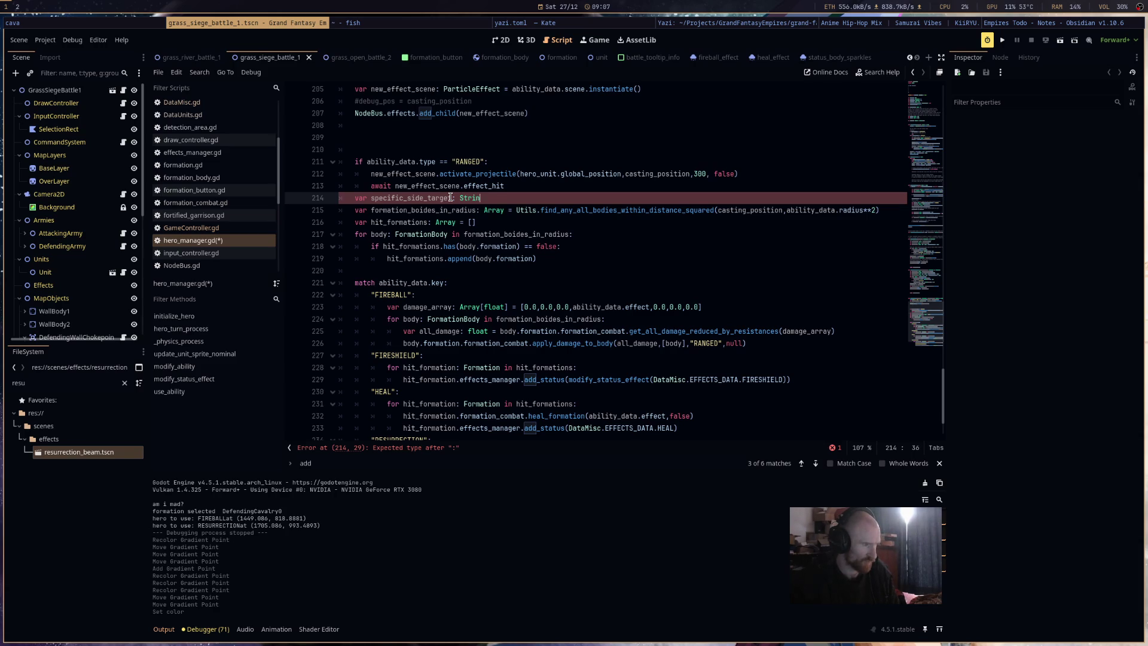
text(g = "NONE)
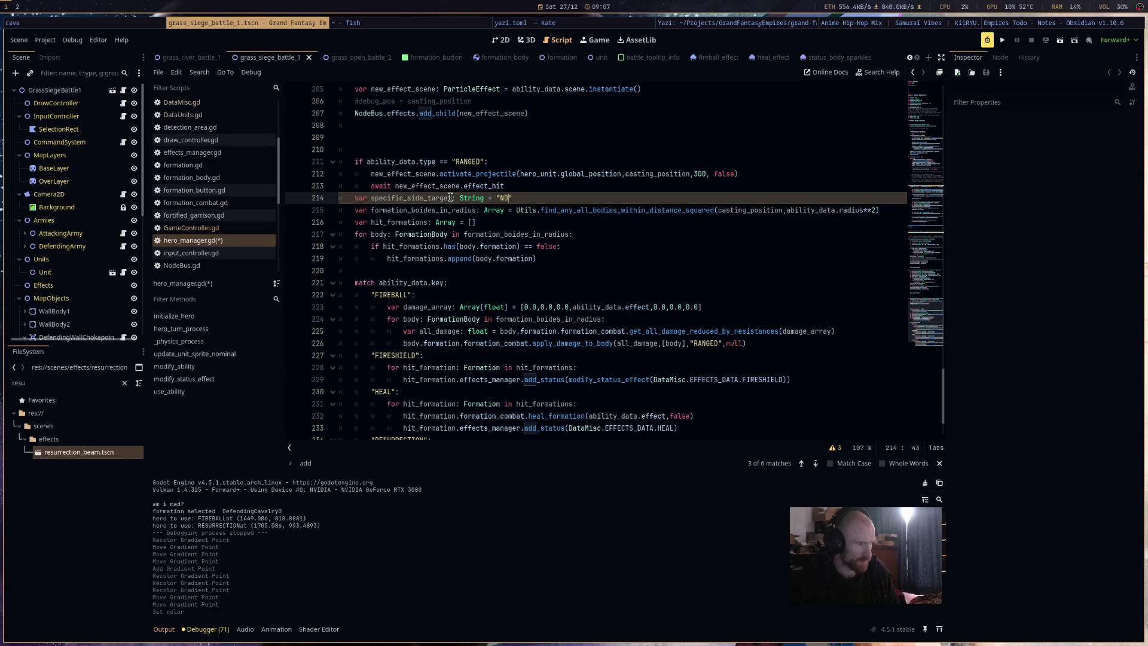
key(End)
key(Return)
text(if )
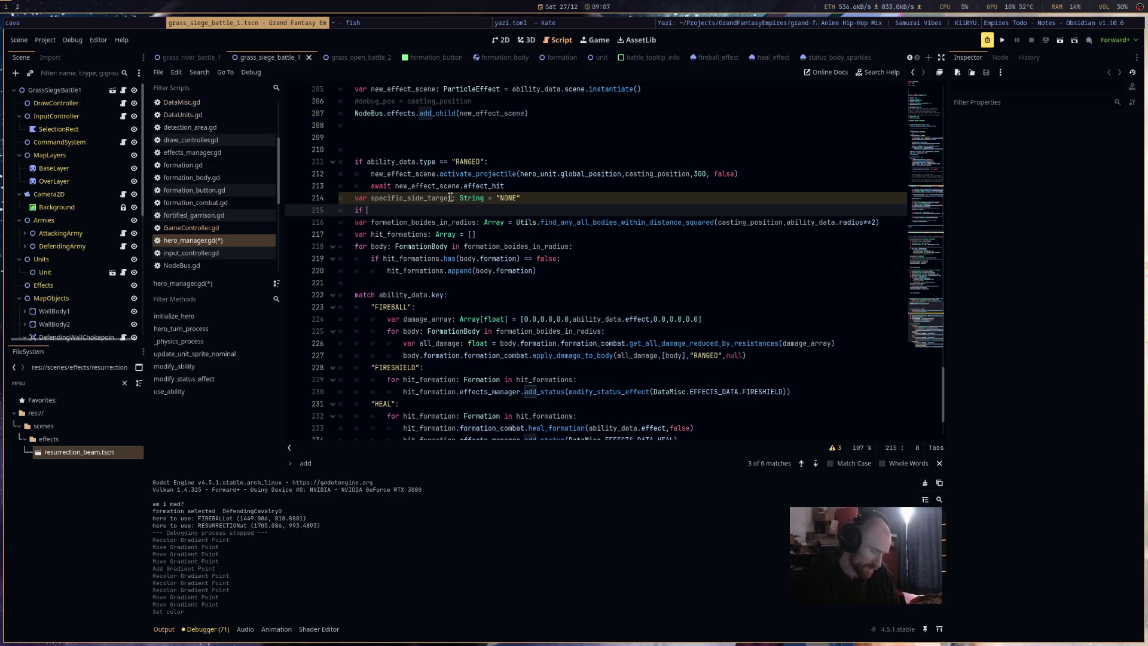
text(a)
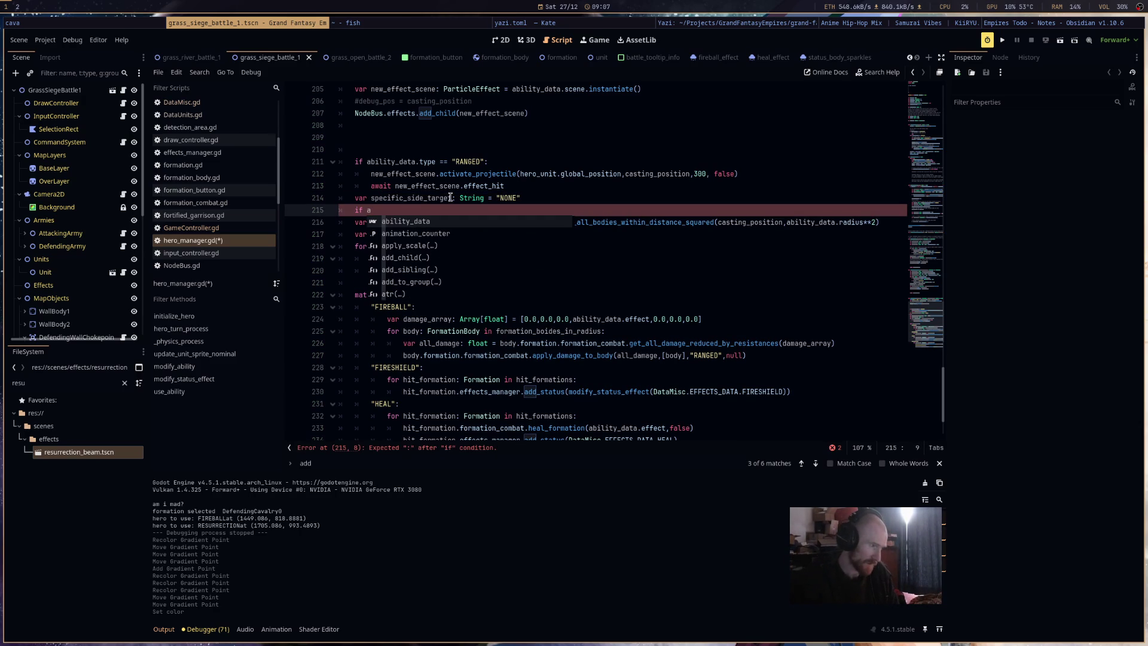
text(bility_data.tags)
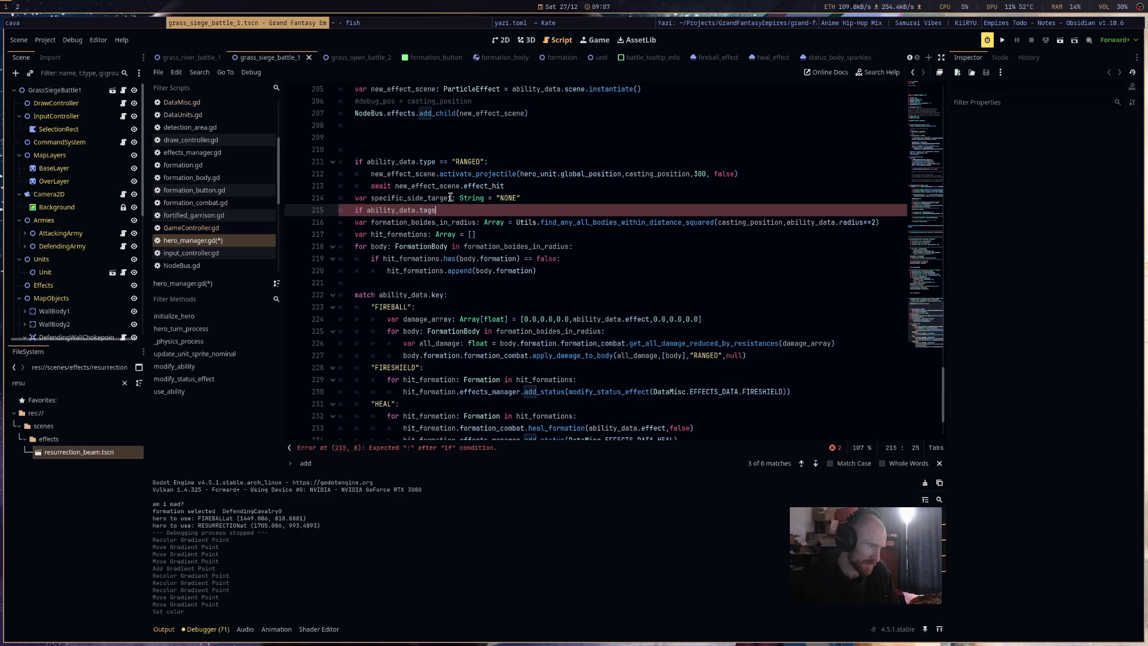
text(.has(")
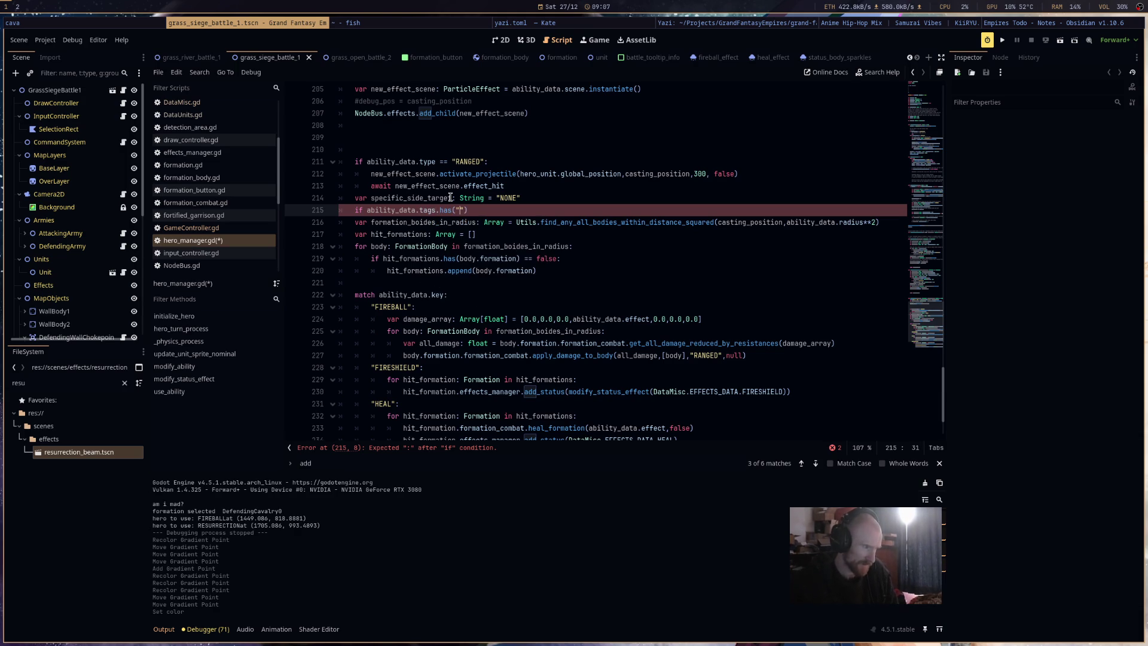
text(ALLIES")
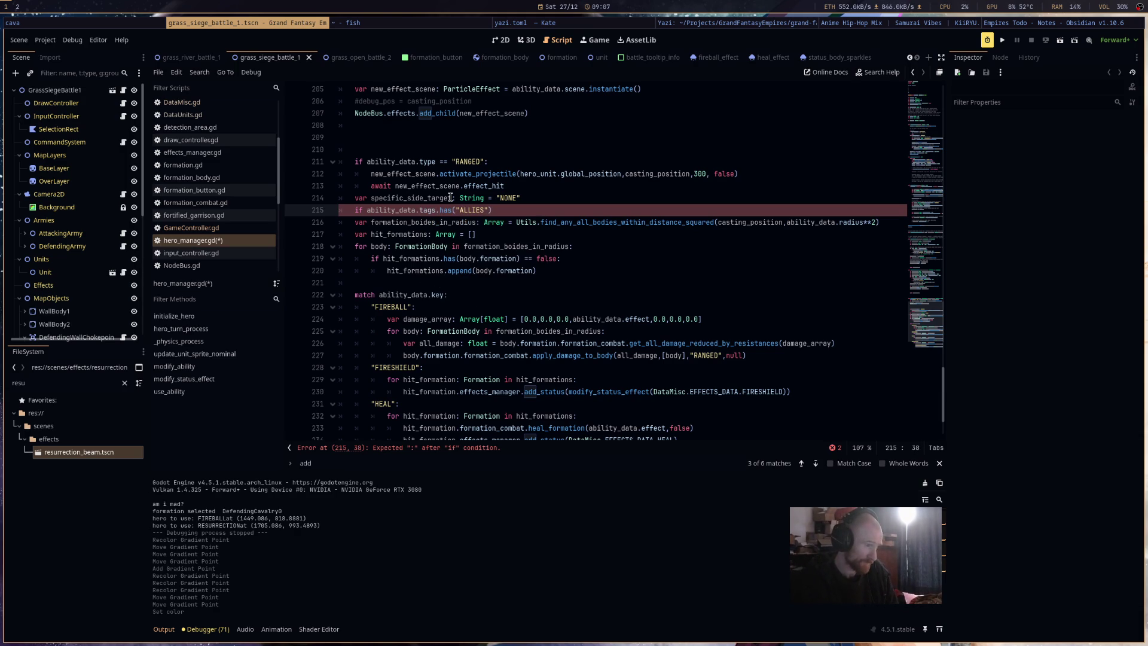
key(Left)
text(_ONLY"))
text(: spe)
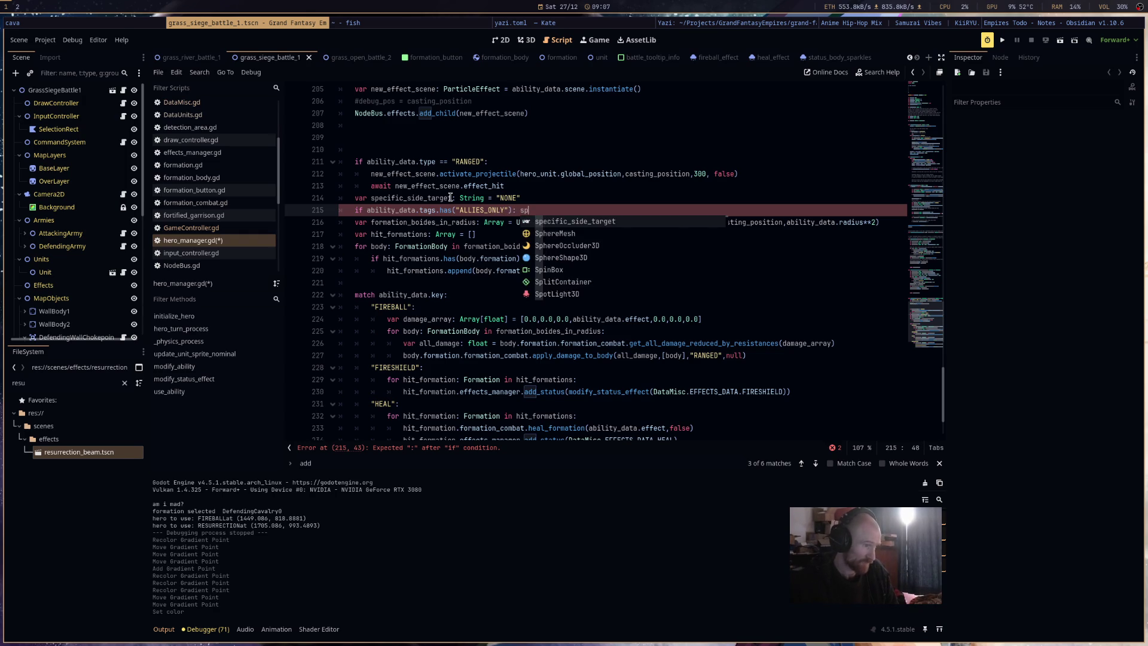
key(Return)
text(= "A)
key(BackSpace)
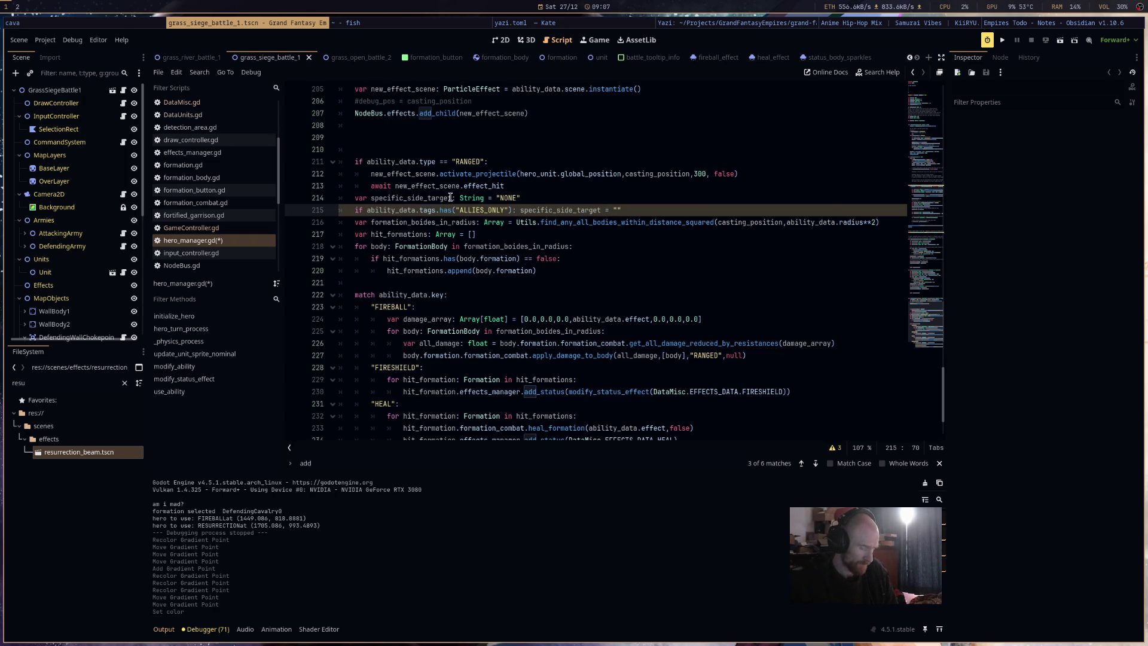
Set specific_side_target to formation.ally_group_name for ALLIES_ONLY abilities.
click(451, 197)
text(ATTACKING)
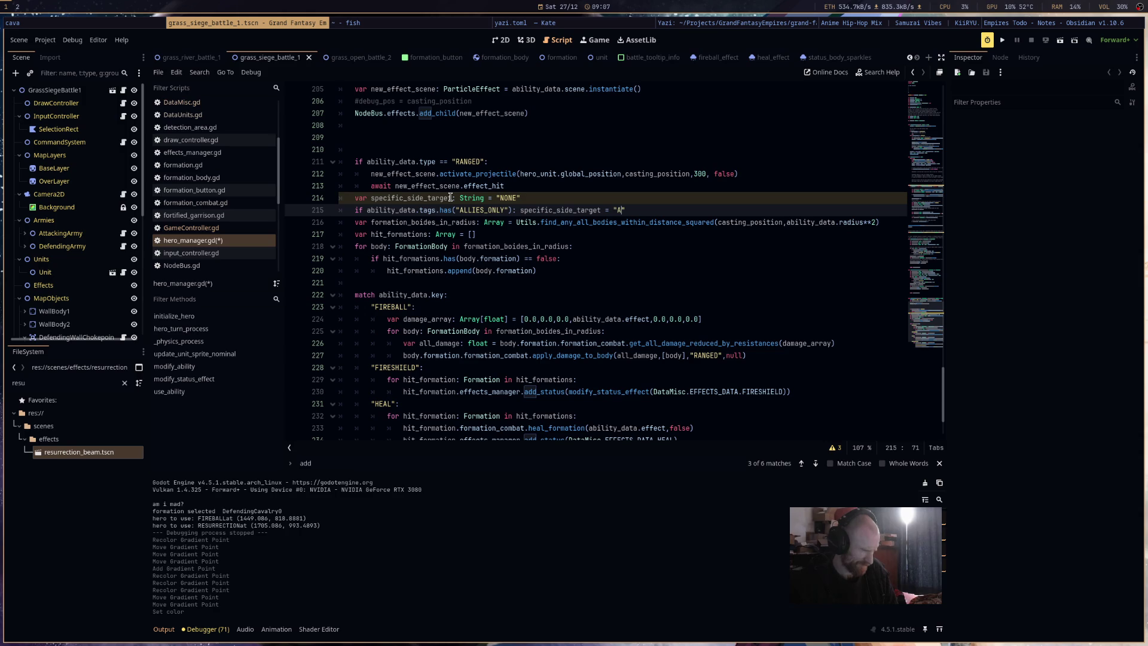
key(BackSpace)
key(BackSpace)
key(BackSpace)
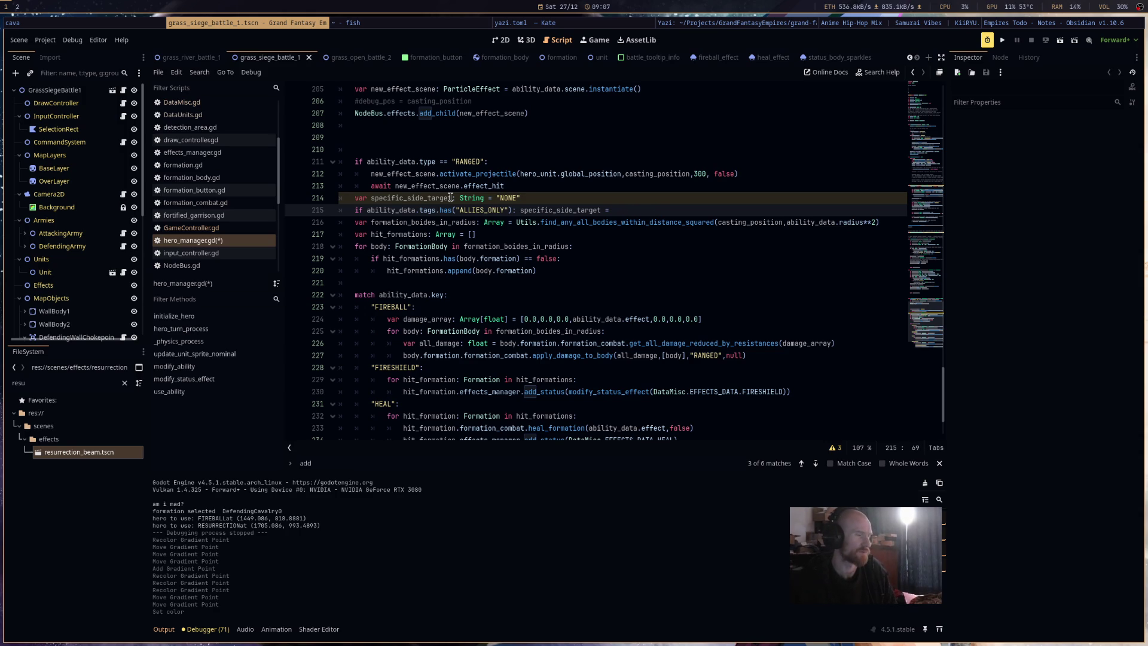
text(fo)
key(Return)
text(al)
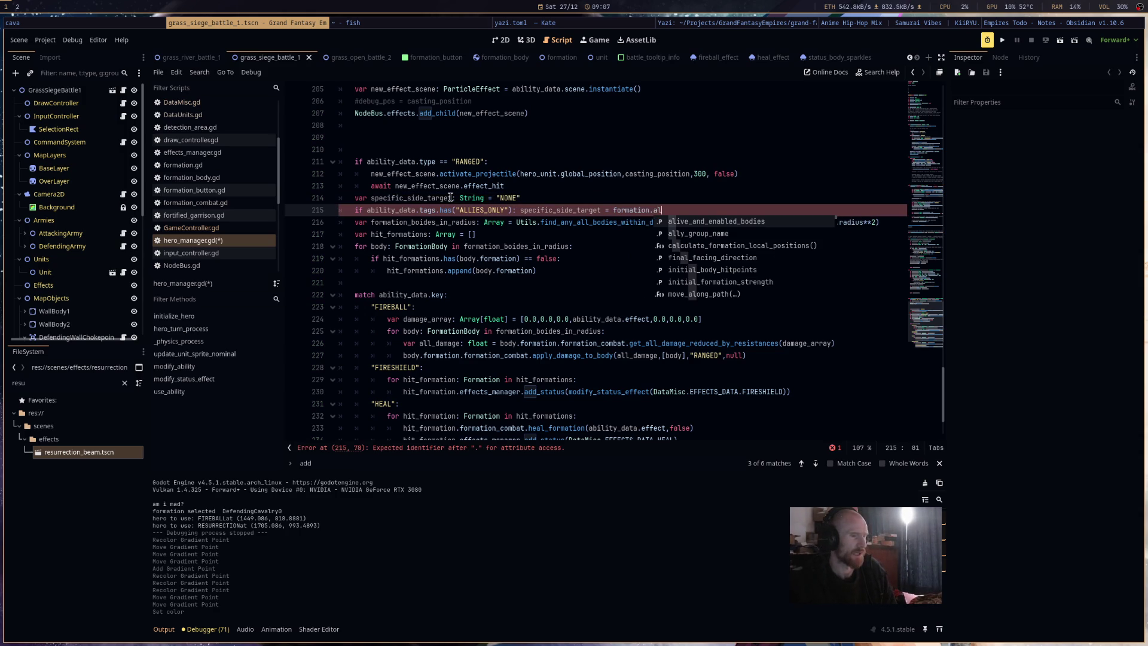
key(Return)
key(Return)
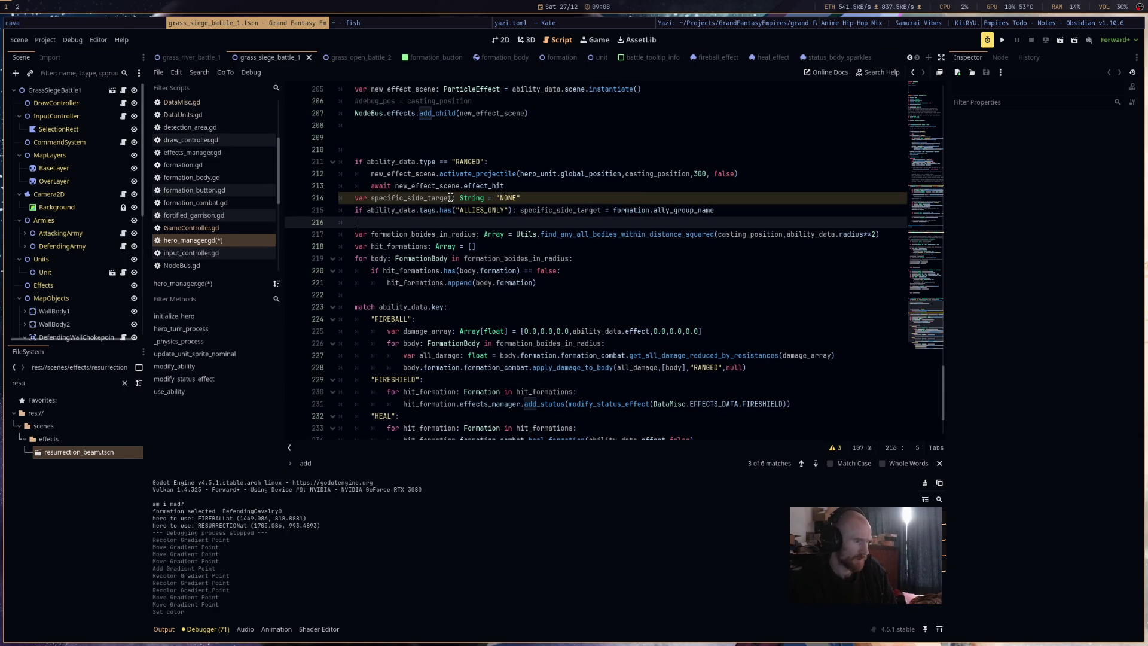
Add an elif for ENEMIES_ONLY using enemy_group_name, and save hero_manager.gd.
text(elif)
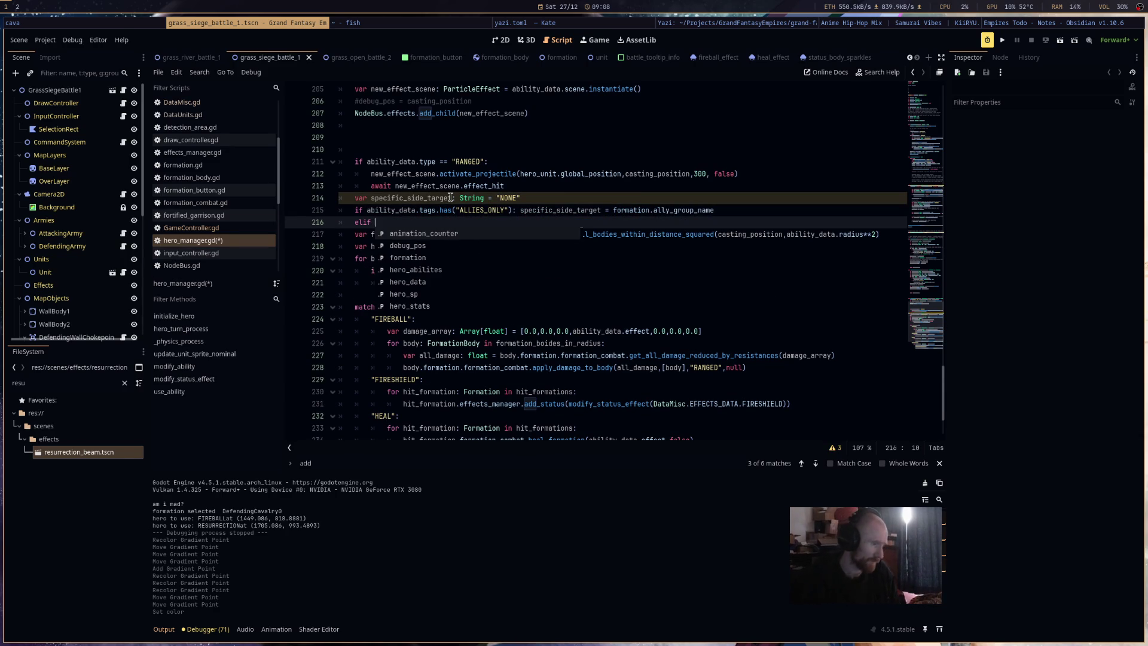
click(397, 225)
text(ability_data.tags.has("ALLIES_ONLY"): specific_side_target = formation.ally_group_name)
double_click(494, 222)
text(ENEM)
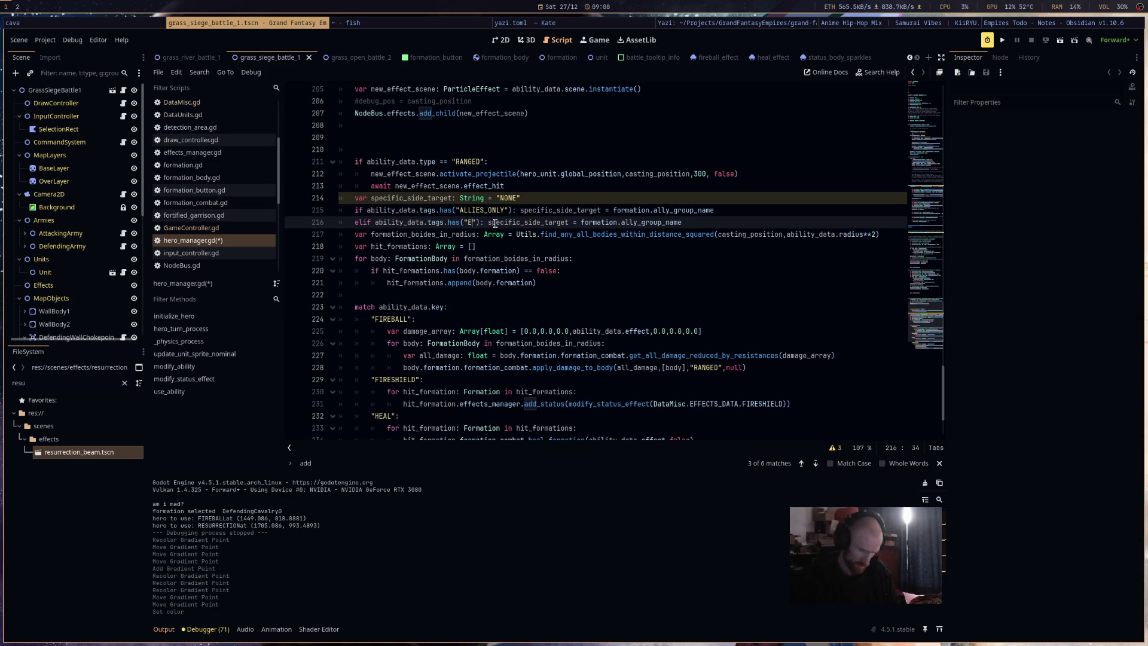
text(IES_ONLY)
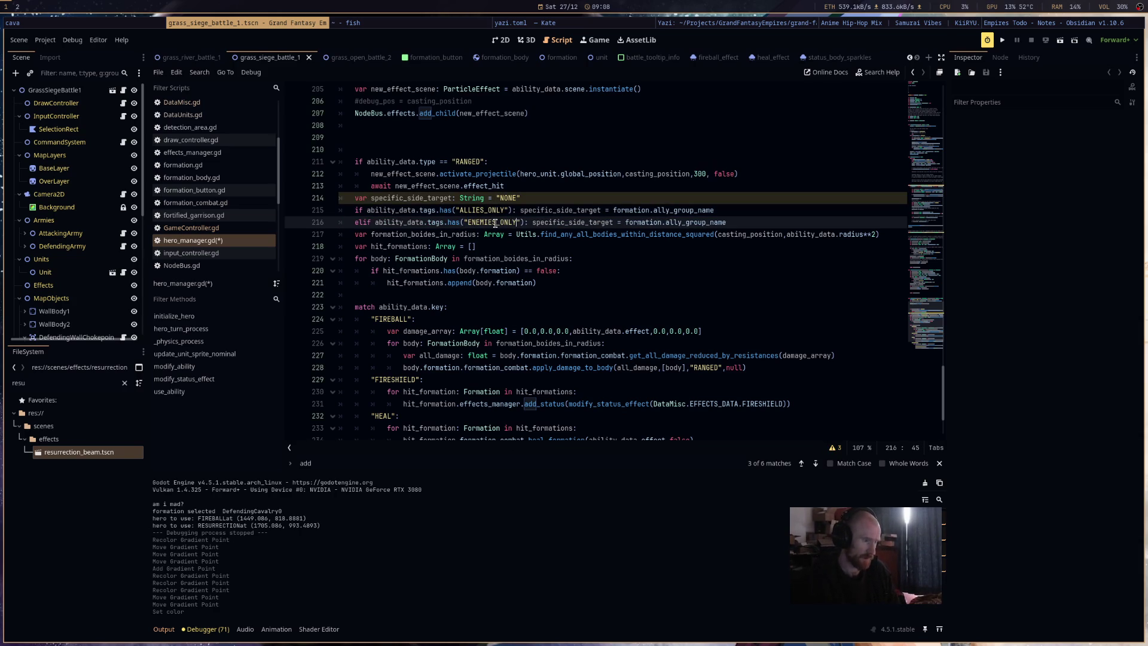
double_click(717, 224)
text(enemy_group_name)
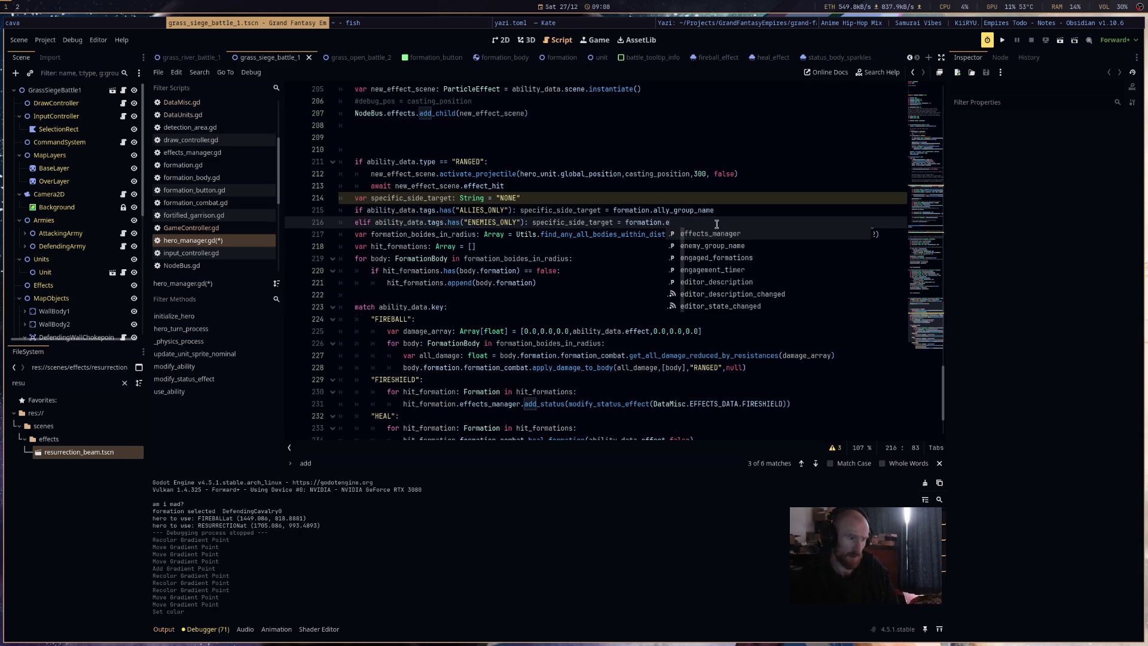
key(ctrl+s)
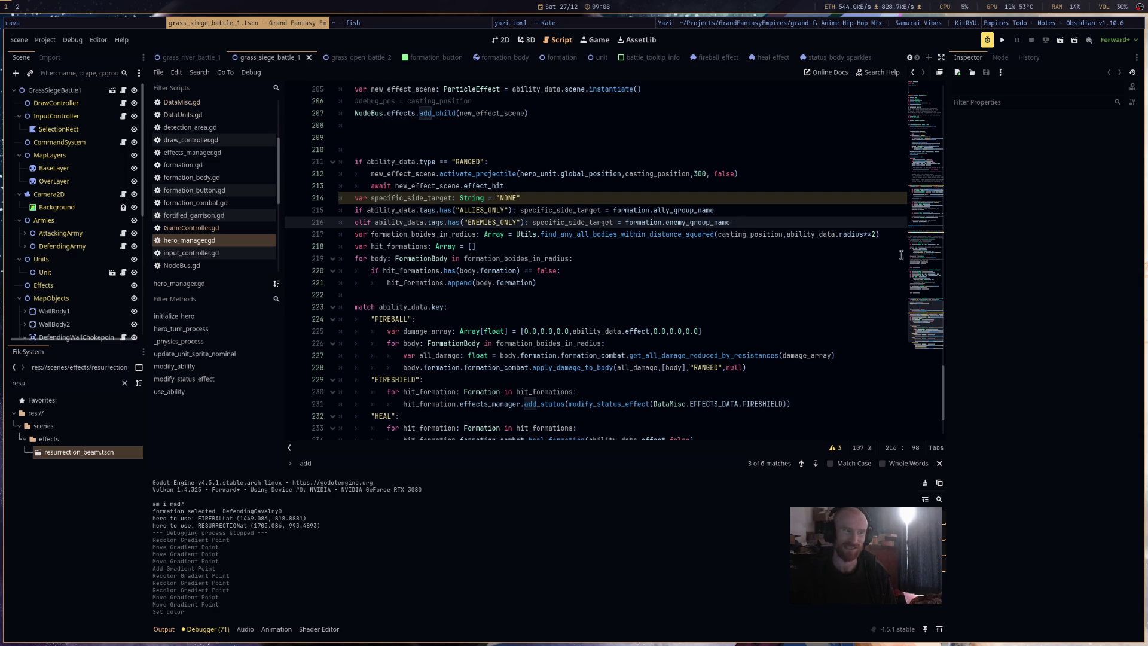
click(874, 236)
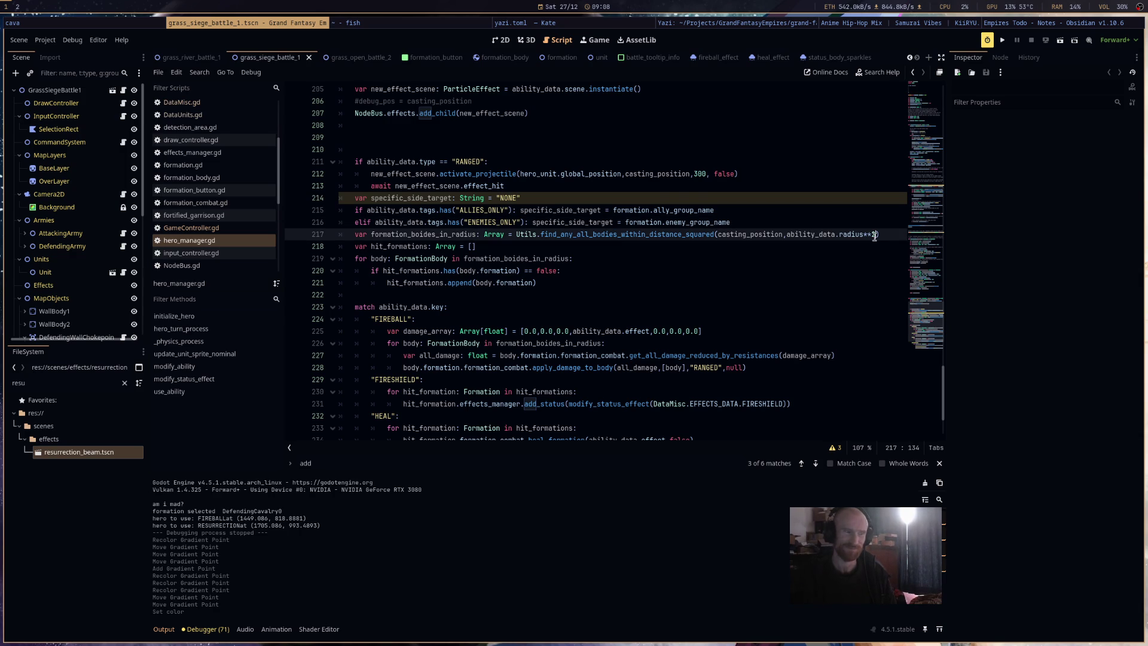
Add a comma after radius**2 on line 217 and run the game in debug.
text(,)
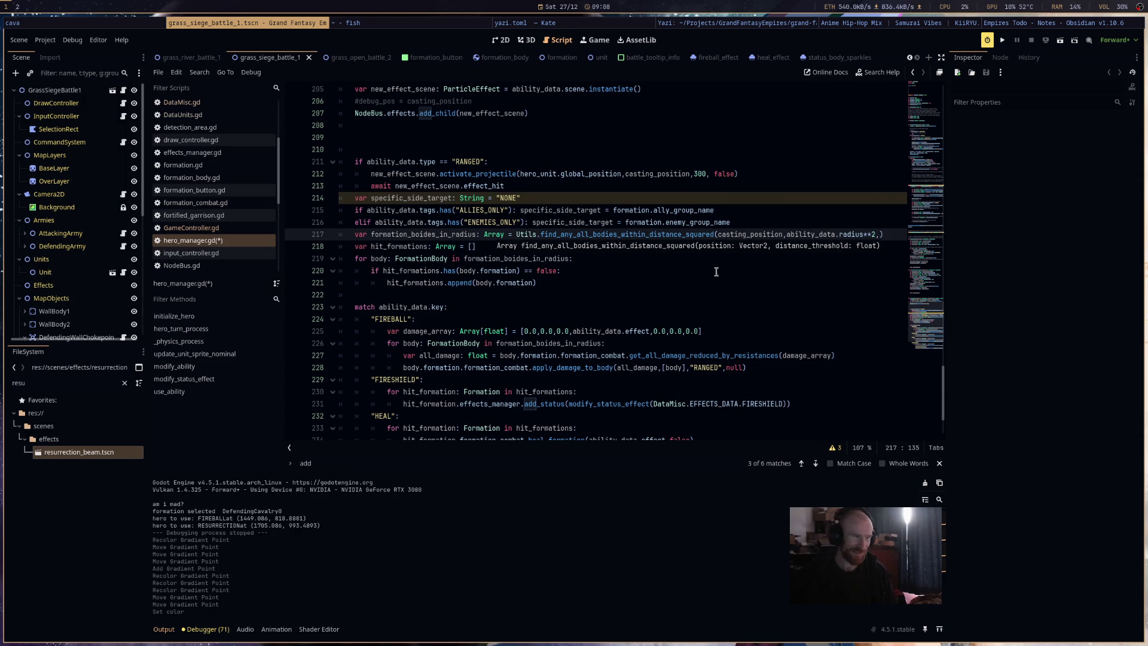
key(F5)
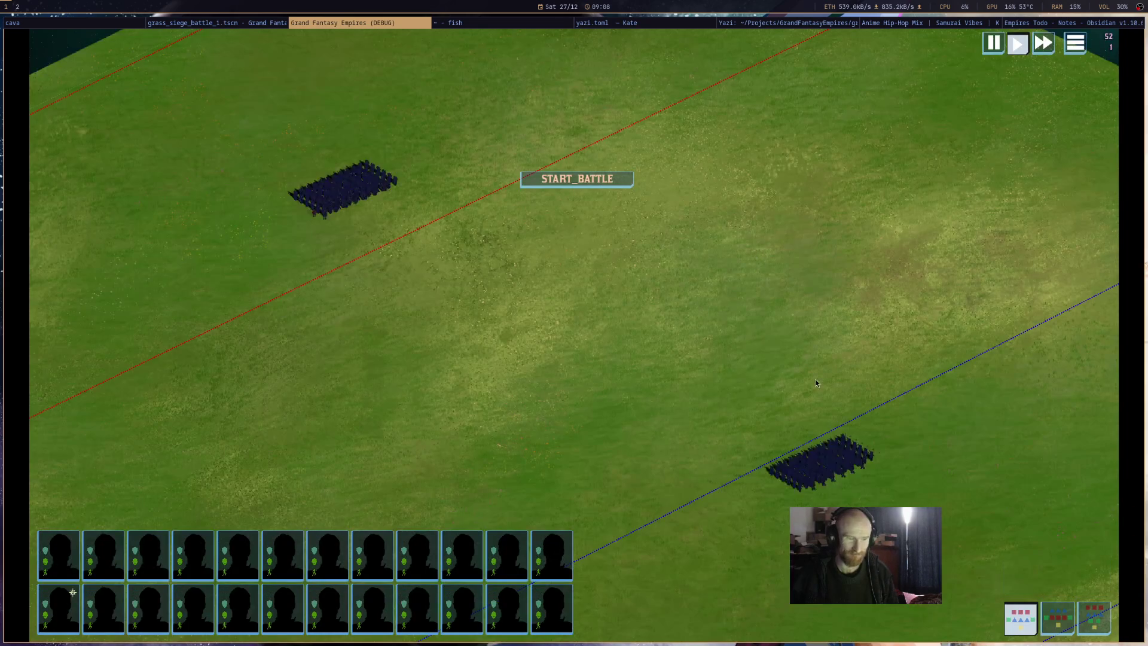
Select Galahad and cast the resurrection spell twice on the thinned blue unit.
click(980, 563)
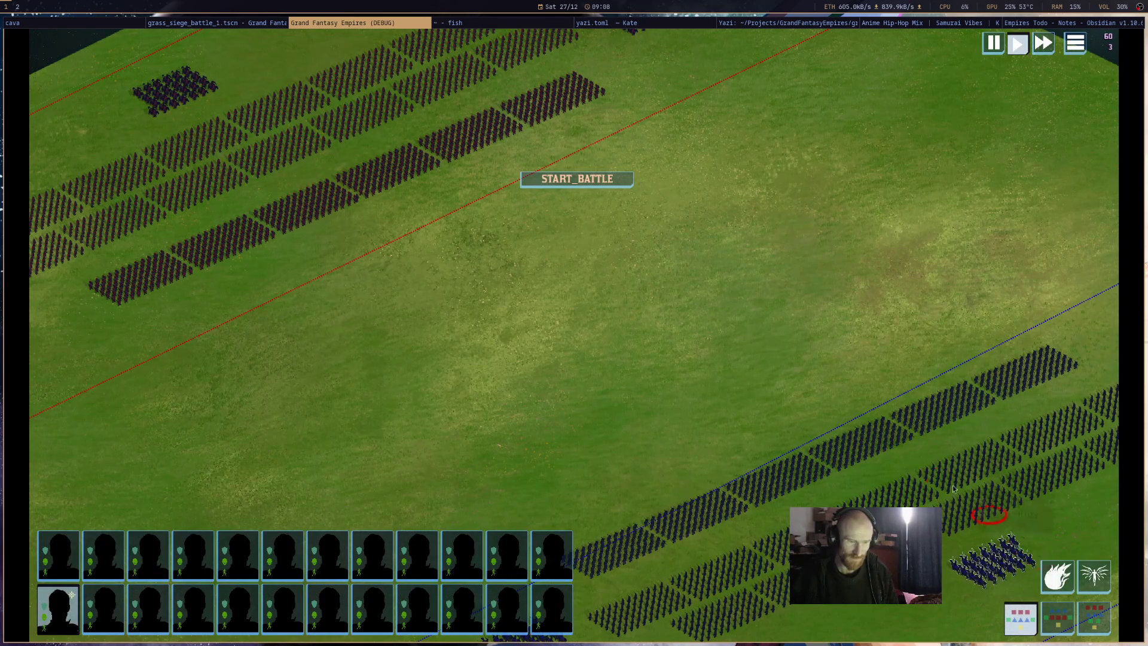
key(d)
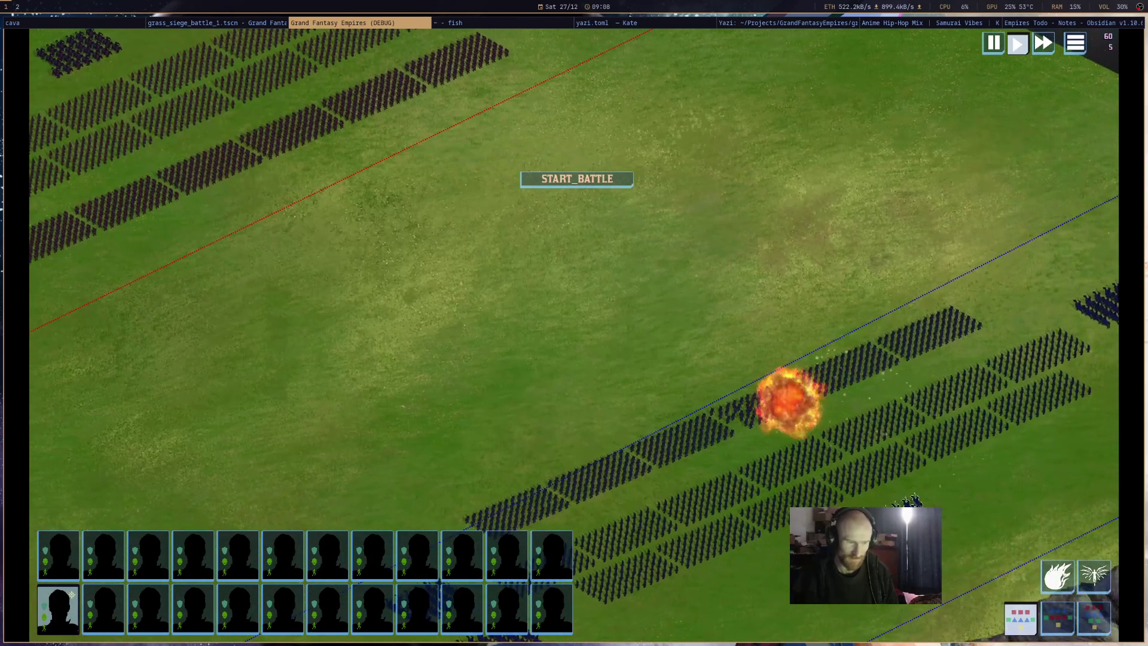
key(s)
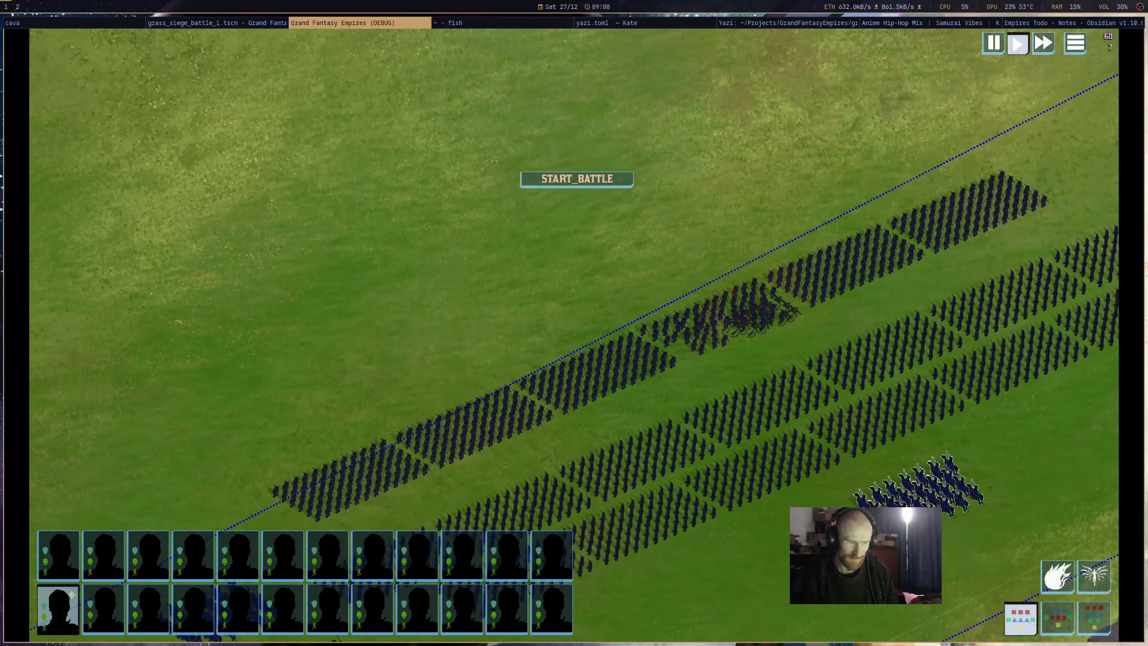
click(1095, 584)
click(748, 312)
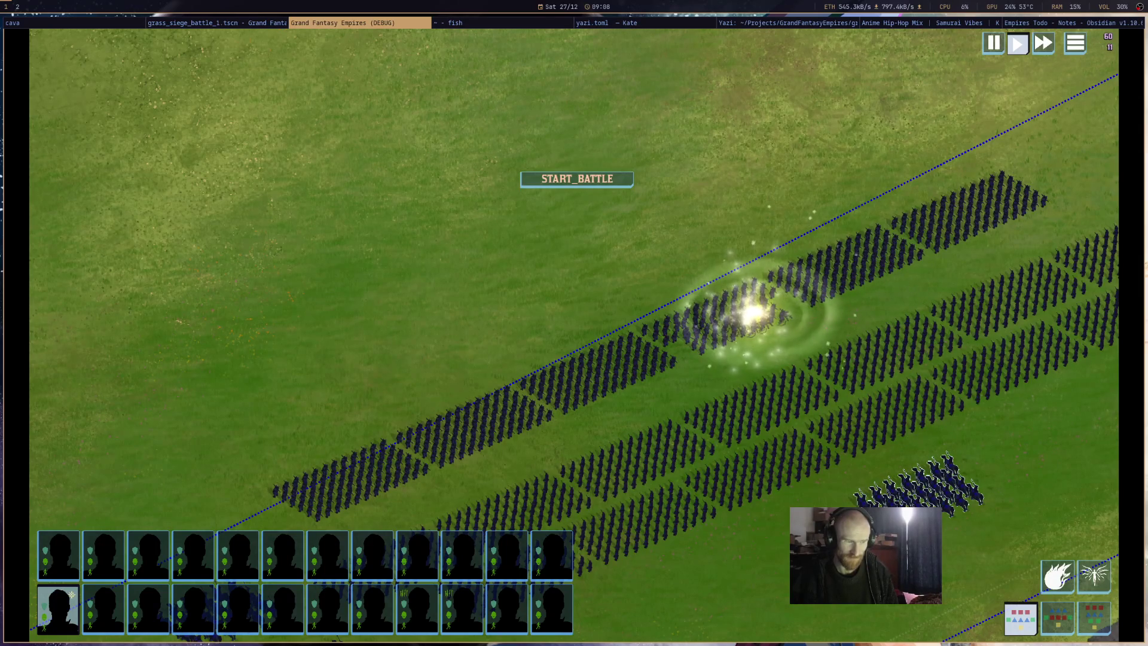
click(1094, 576)
click(741, 335)
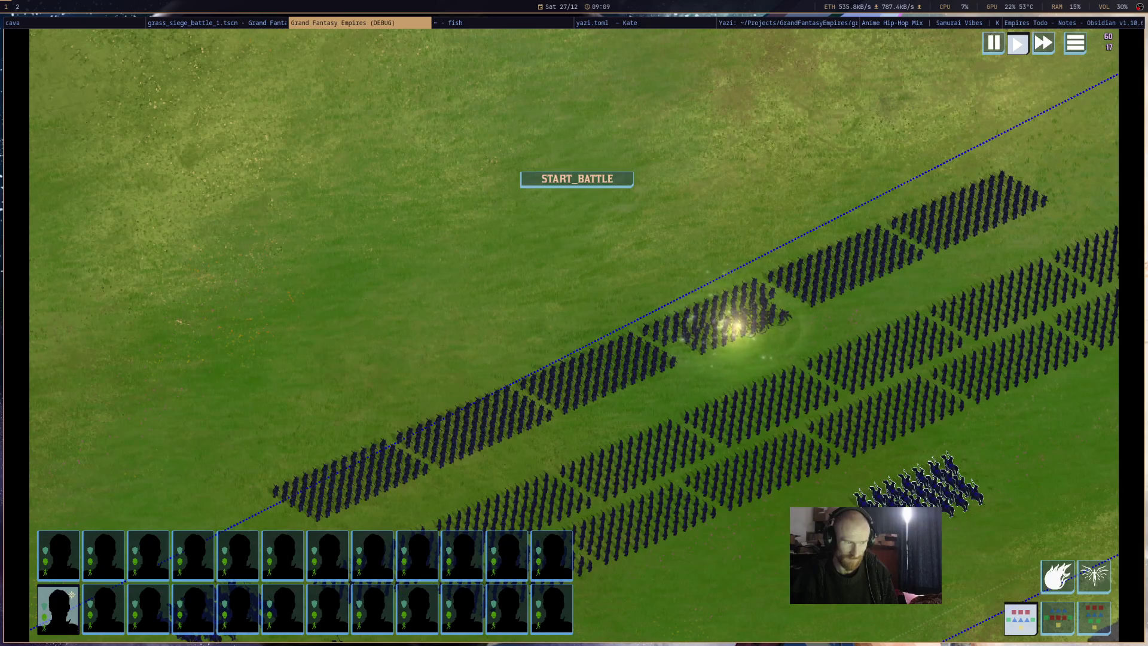
Clear the hero selection and select the ranged unit to check its range.
mouse_move(736, 323)
click(669, 247)
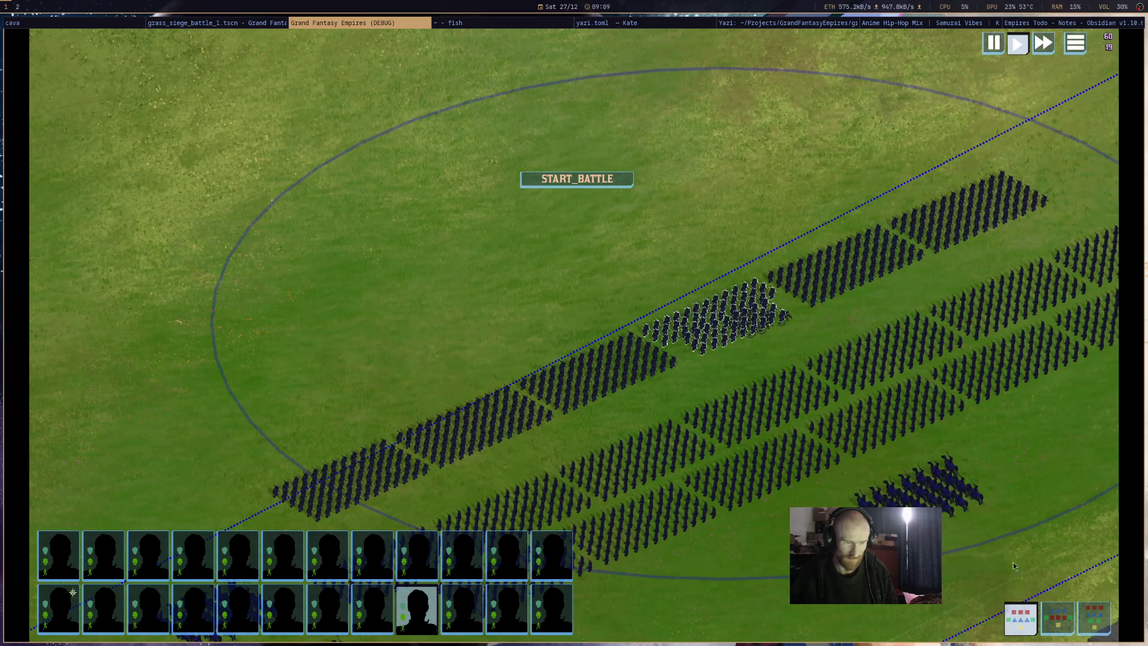
scroll(669, 243, down, 3)
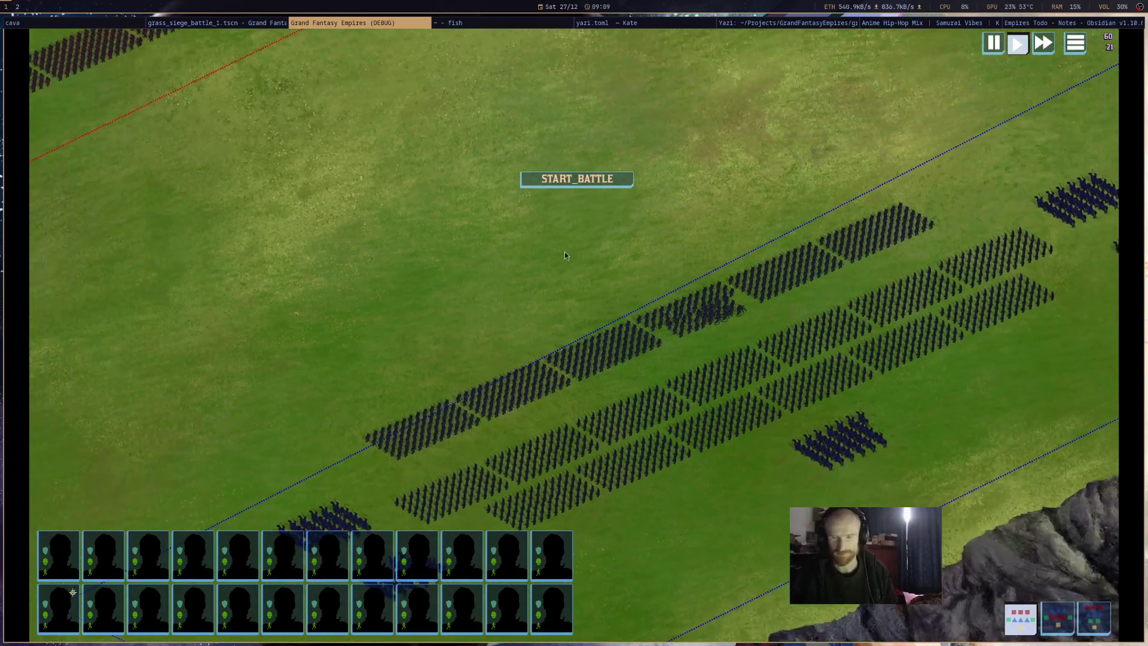
scroll(741, 408, down, 5)
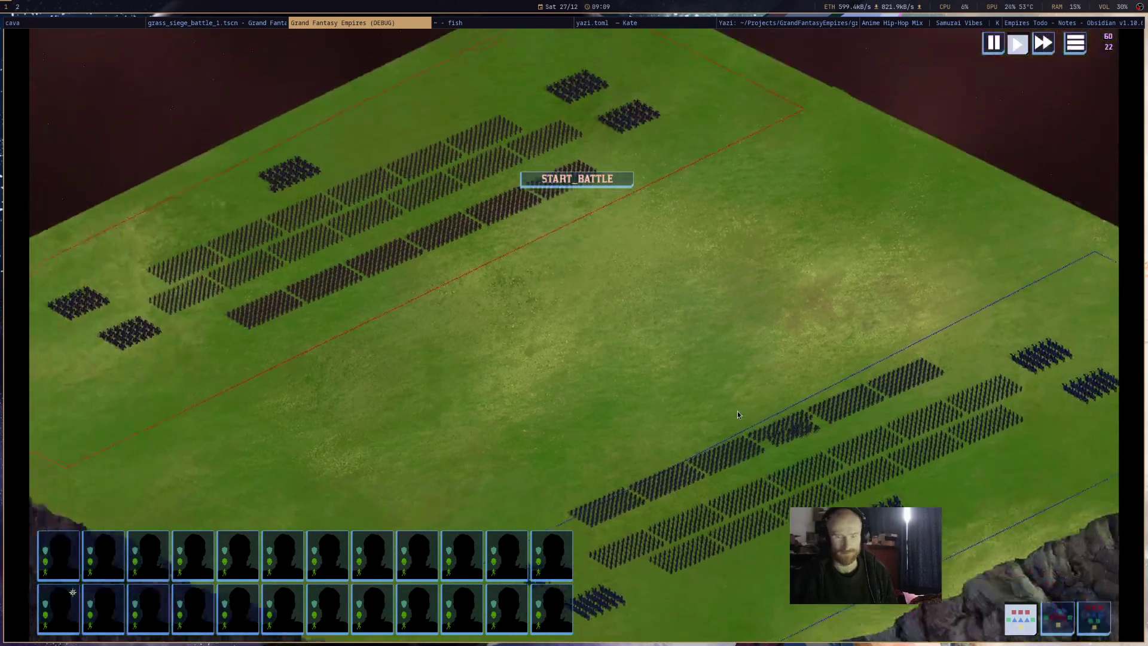
scroll(738, 411, up, 5)
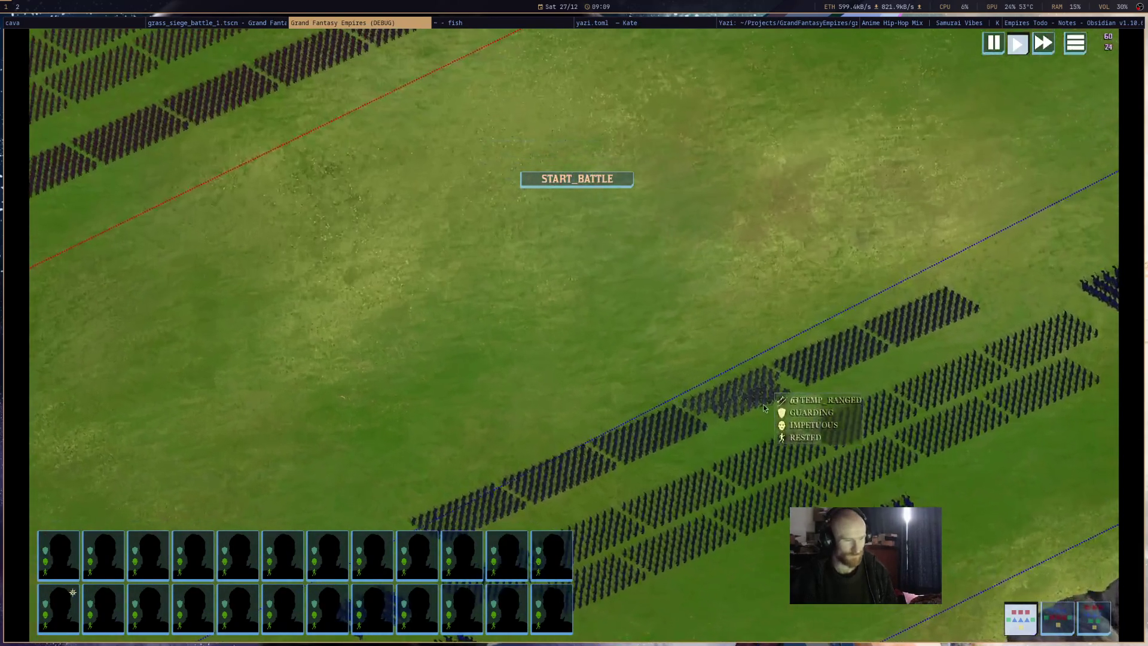
mouse_move(791, 377)
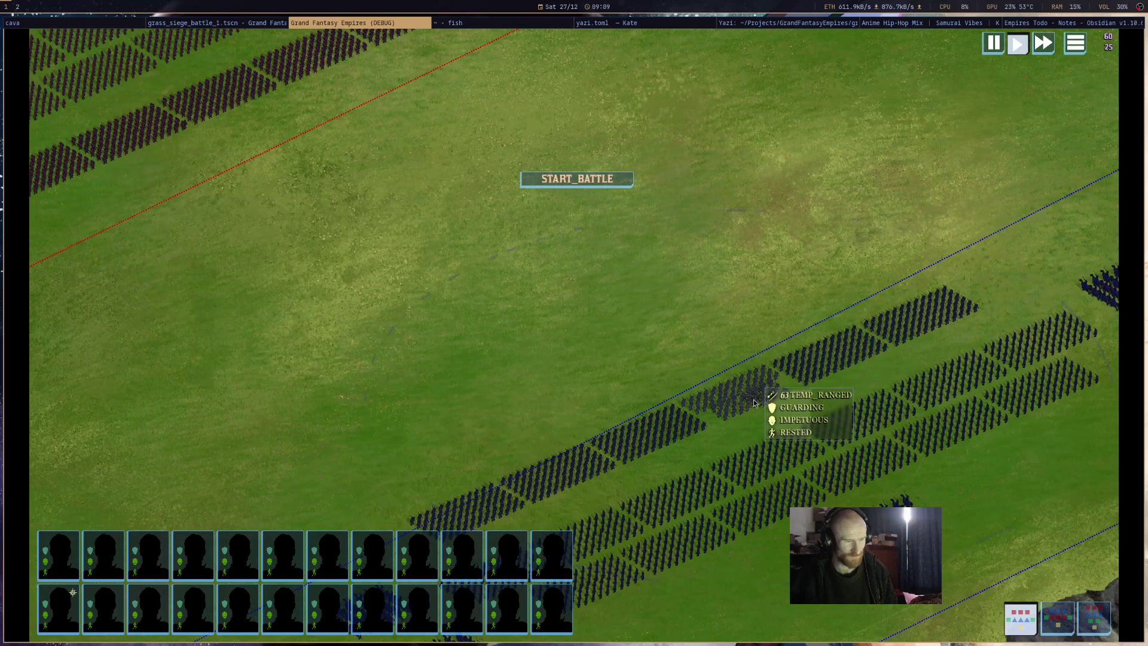
click(741, 398)
scroll(725, 433, up, 2)
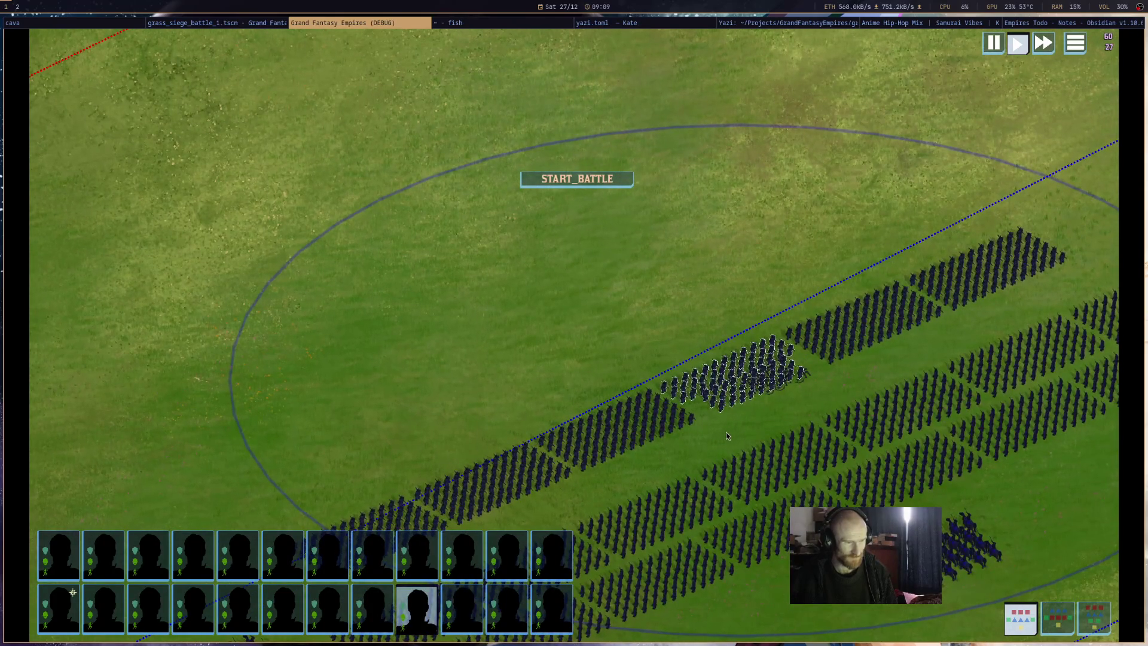
scroll(726, 432, down, 2)
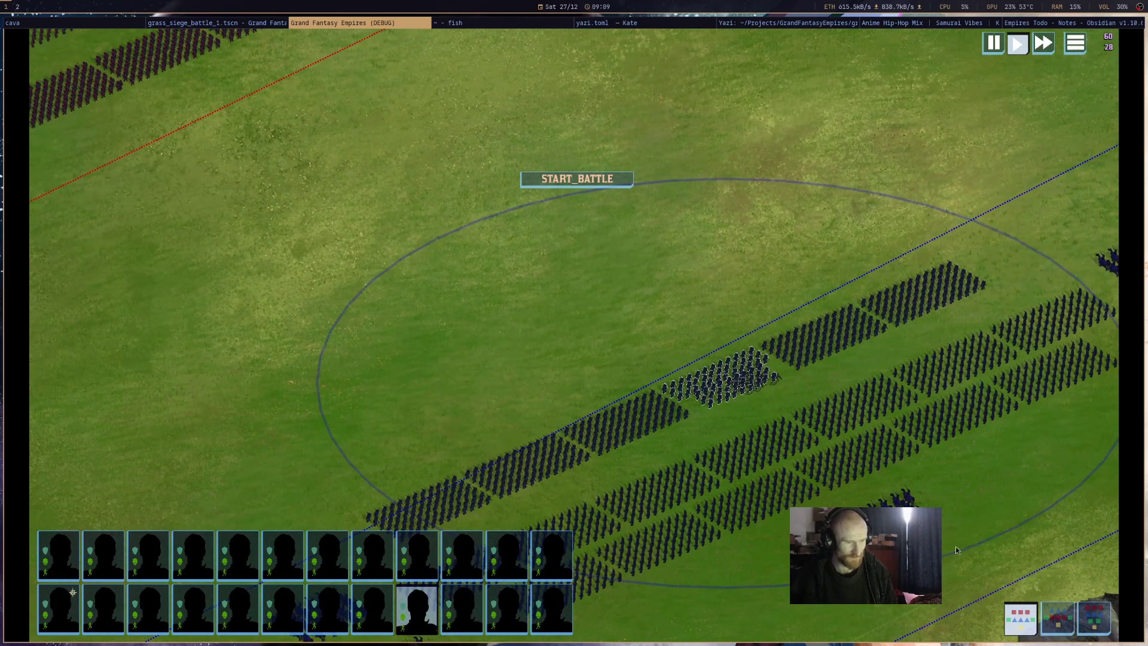
Cast one of the hero's spells, then launch a fireball at the red army block.
key(1)
key(q)
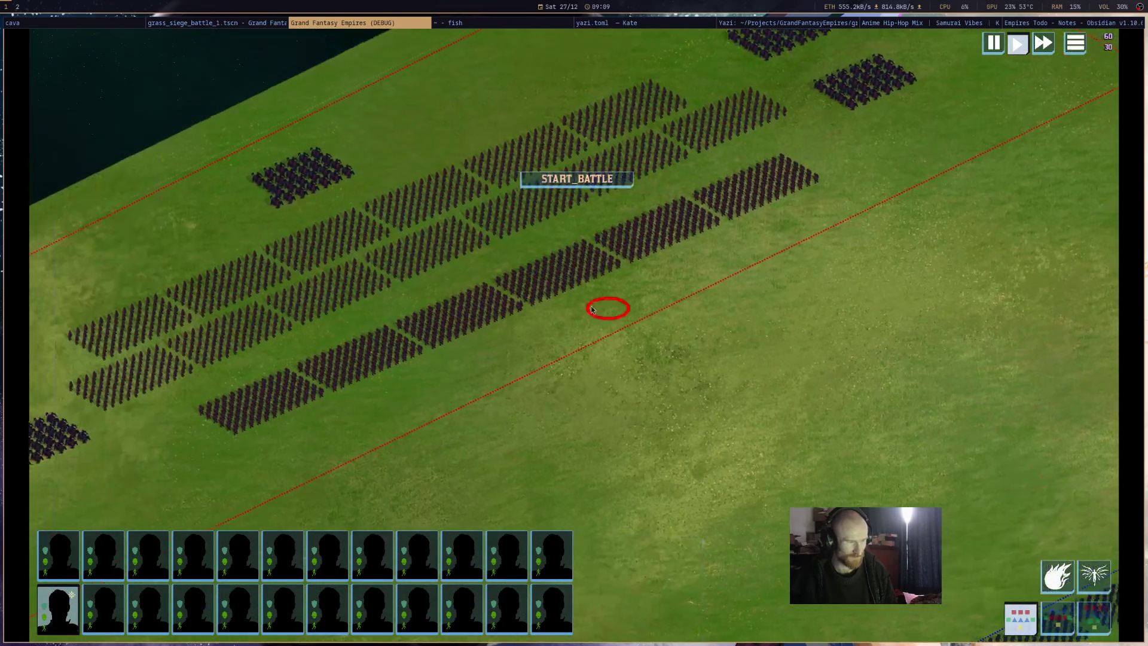
click(592, 310)
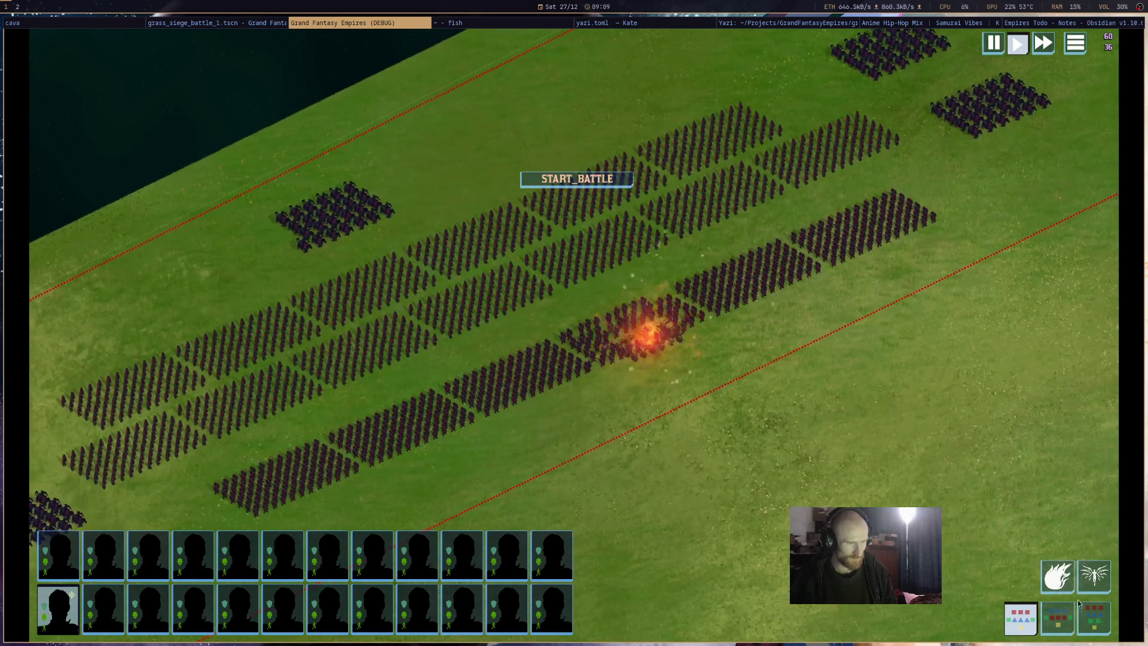
click(1057, 575)
click(665, 344)
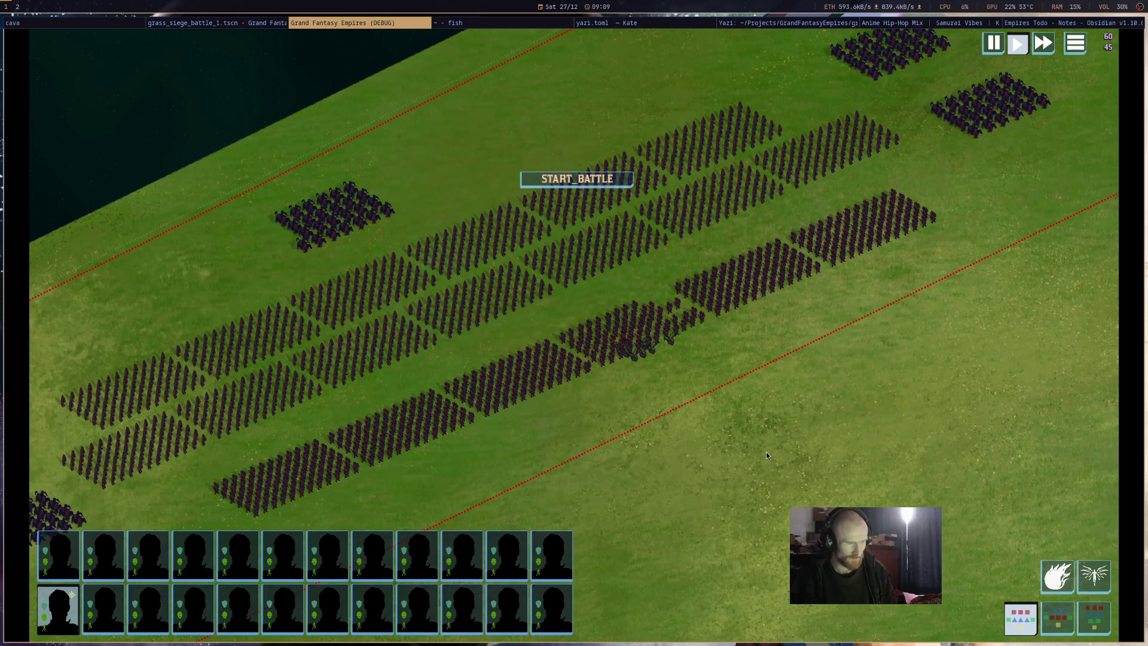
Pan to the blue army, select and deselect it, then close the game window.
scroll(765, 454, down, 5)
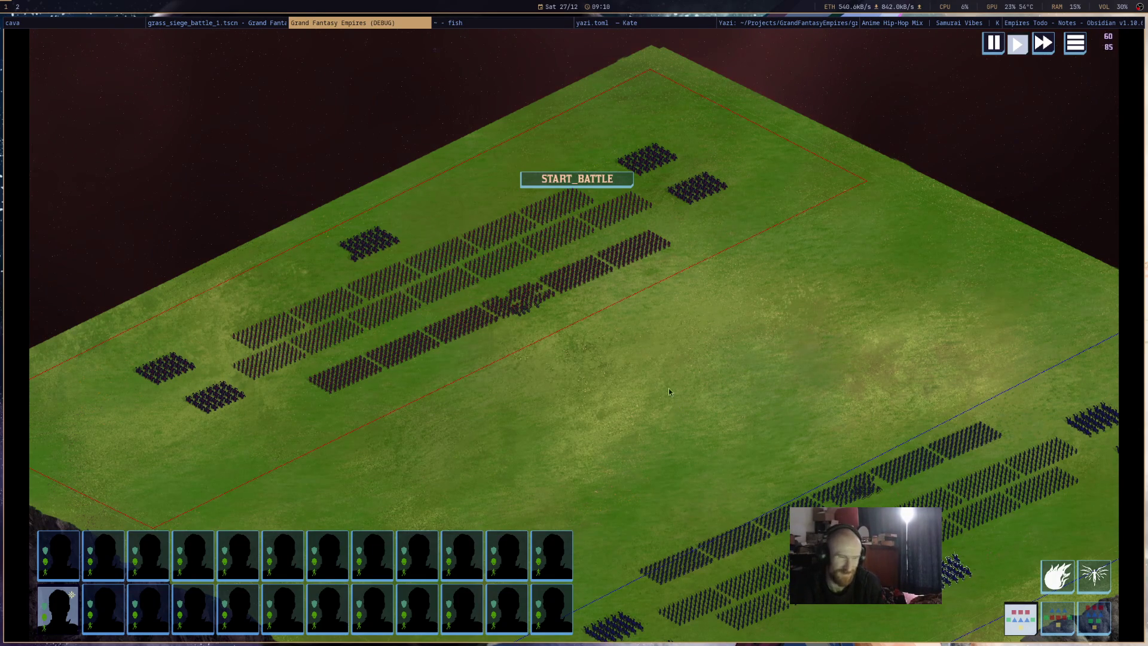
drag(673, 399, 569, 206)
scroll(615, 276, down, 3)
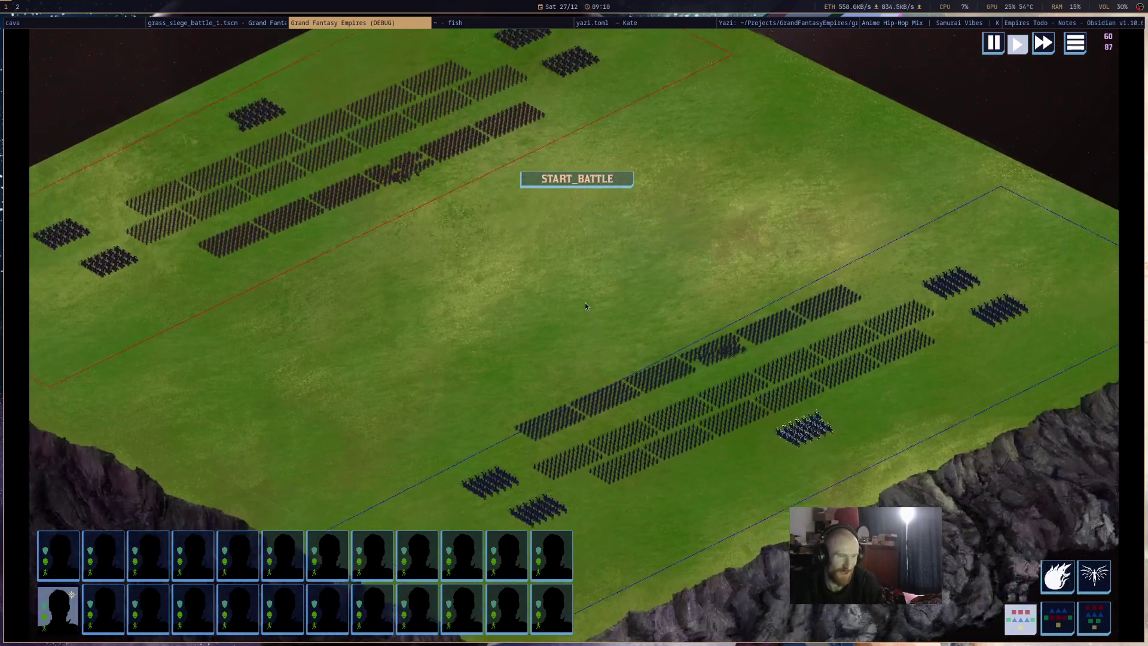
scroll(633, 340, up, 1)
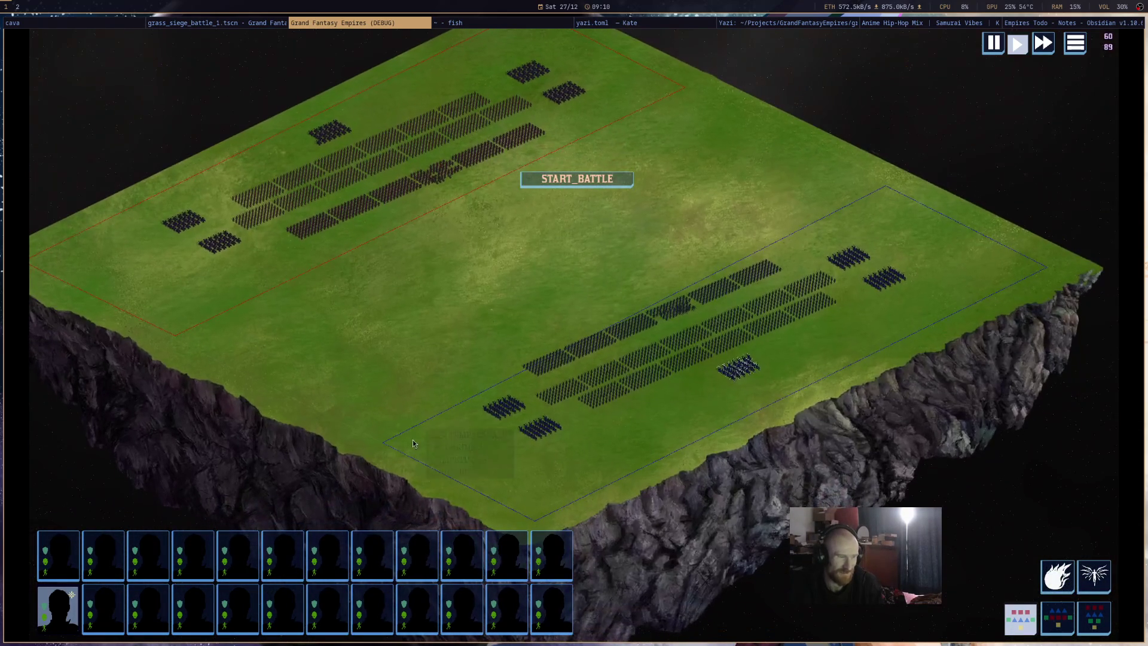
drag(413, 443, 920, 224)
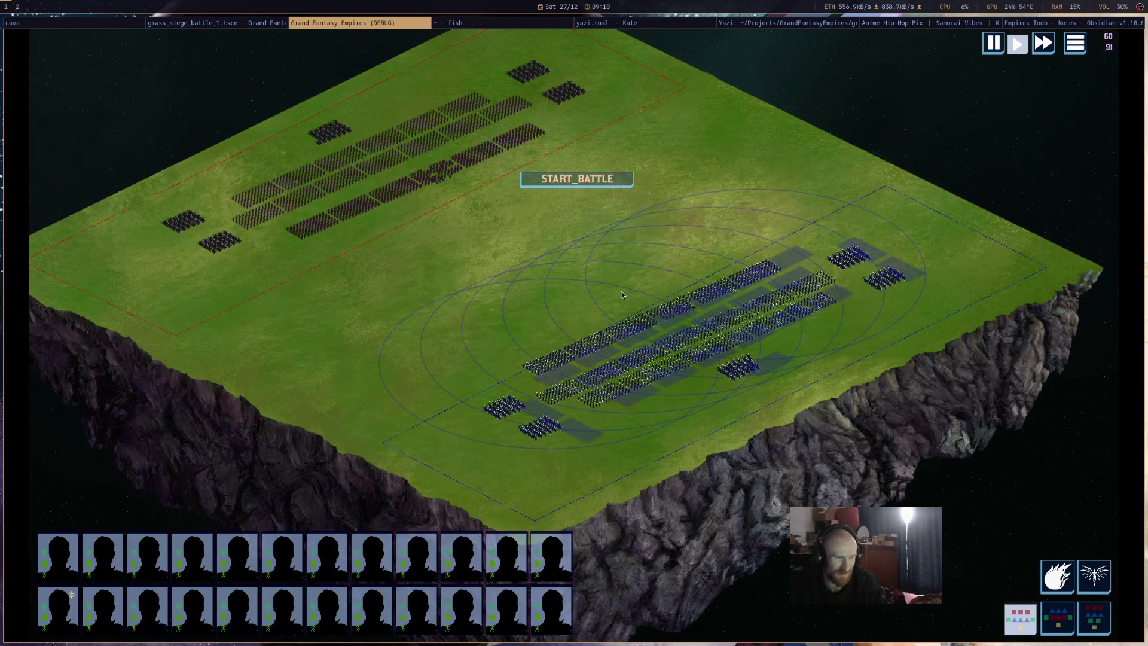
click(658, 256)
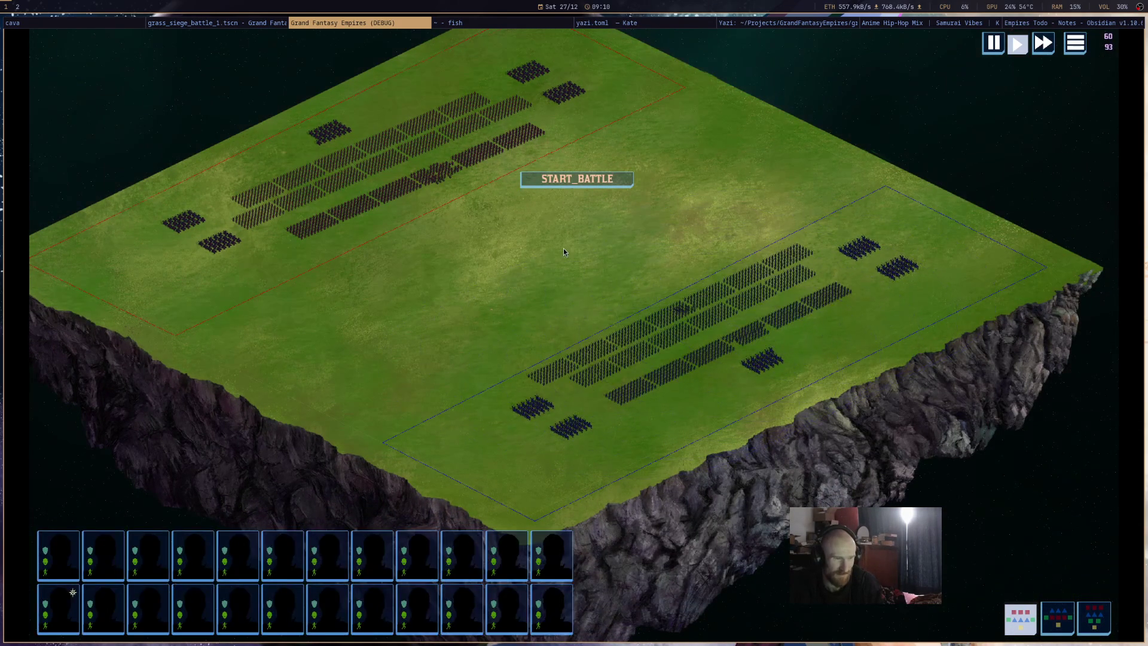
scroll(778, 371, up, 5)
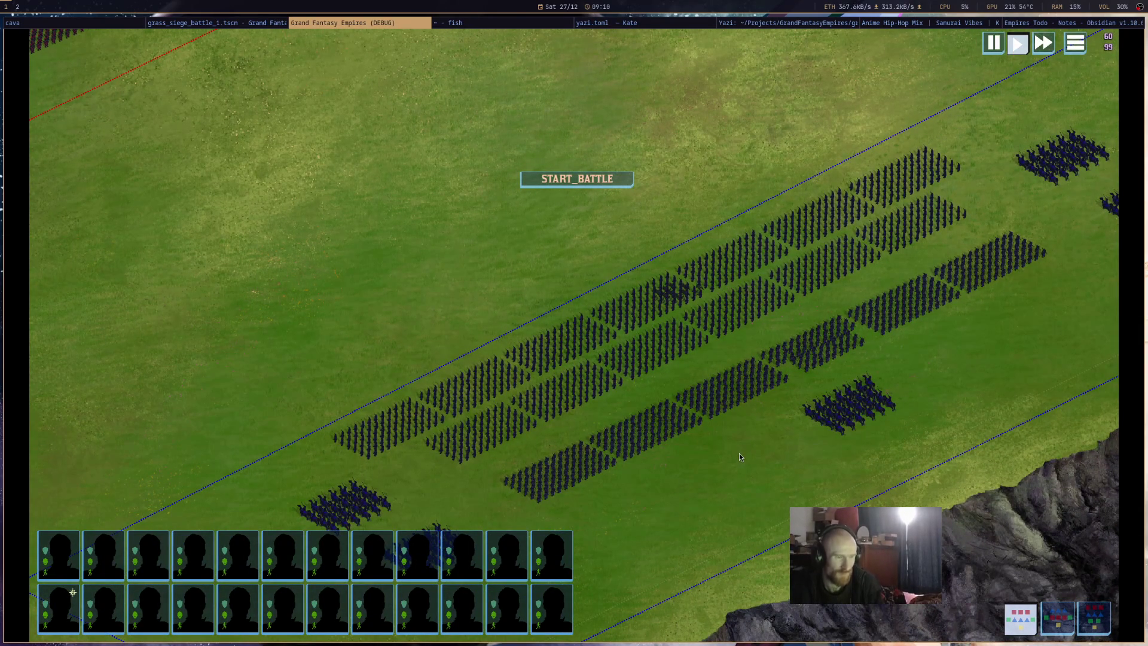
scroll(739, 457, down, 5)
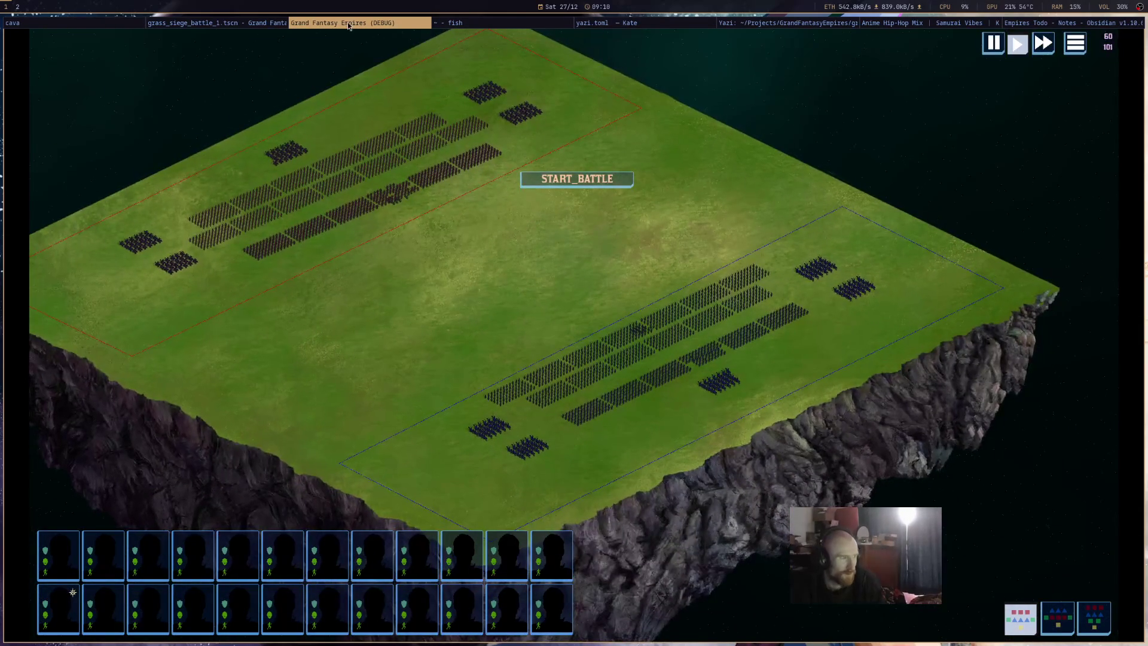
middle_click(349, 25)
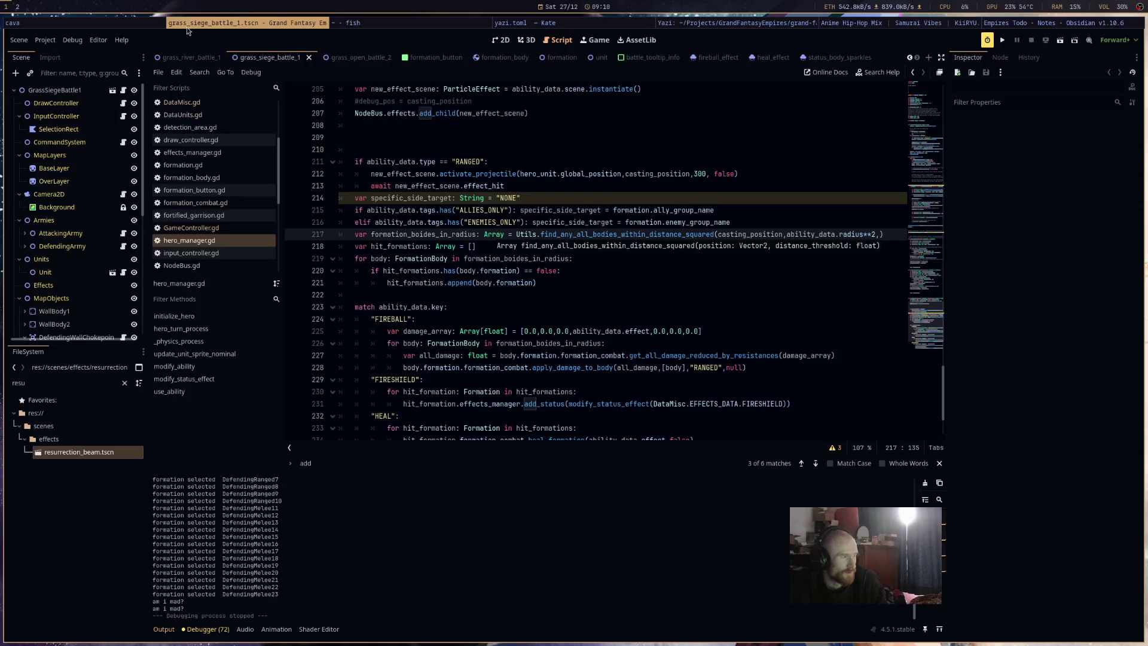
Pass specific_side_target as a third argument on line 217, then jump to the function's definition.
click(570, 271)
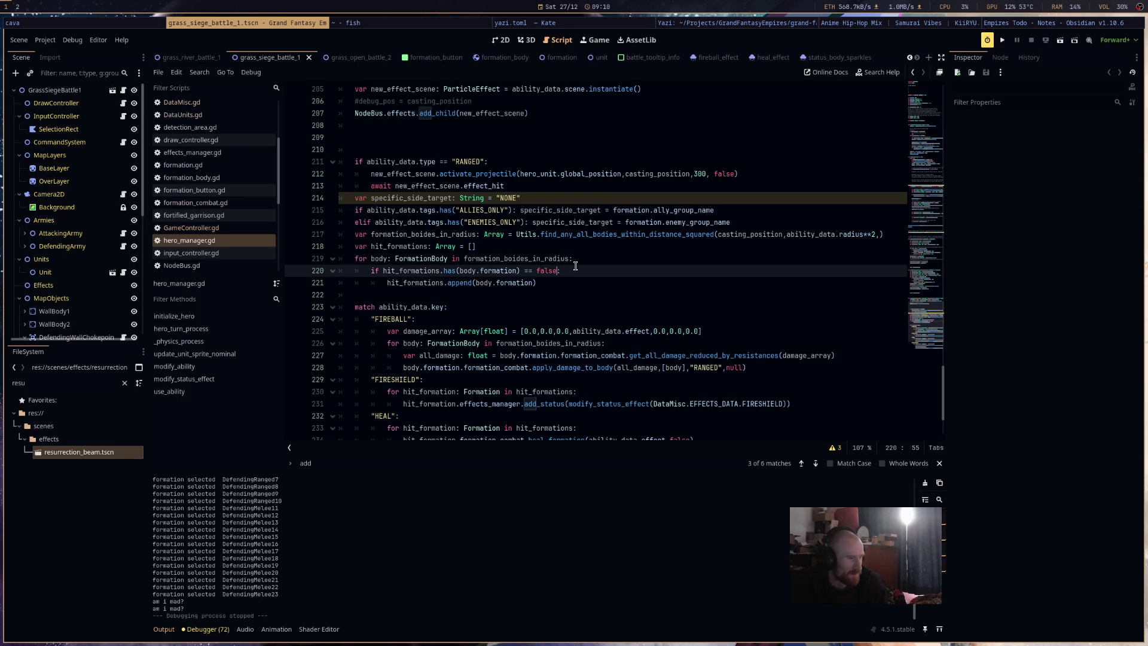
click(800, 226)
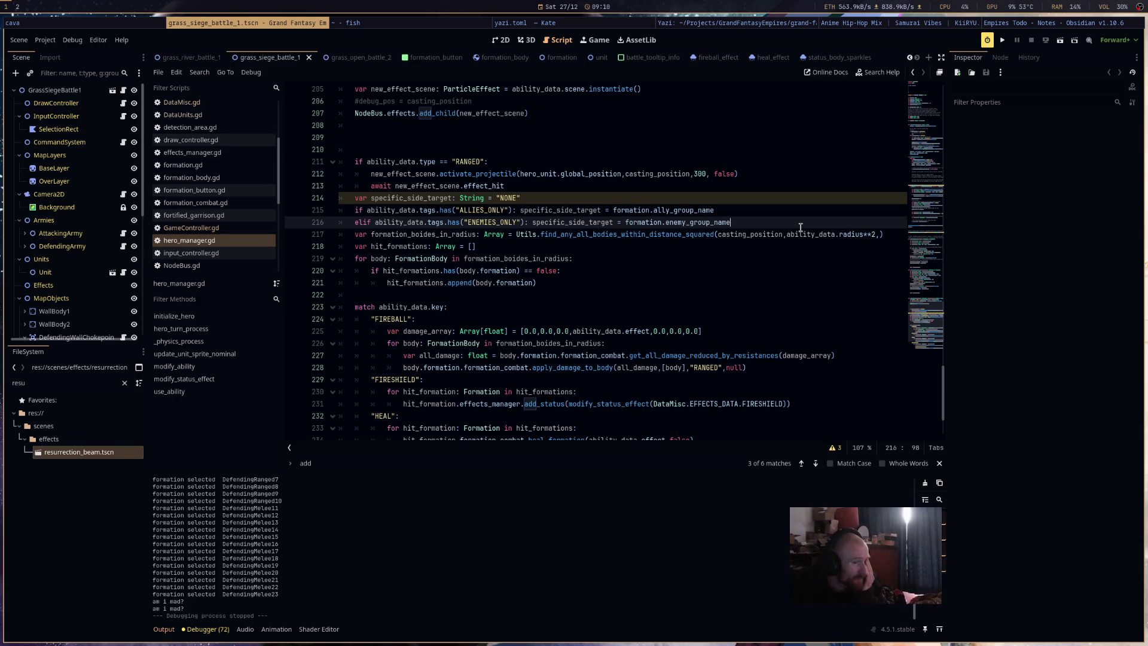
double_click(392, 199)
key(ctrl+c)
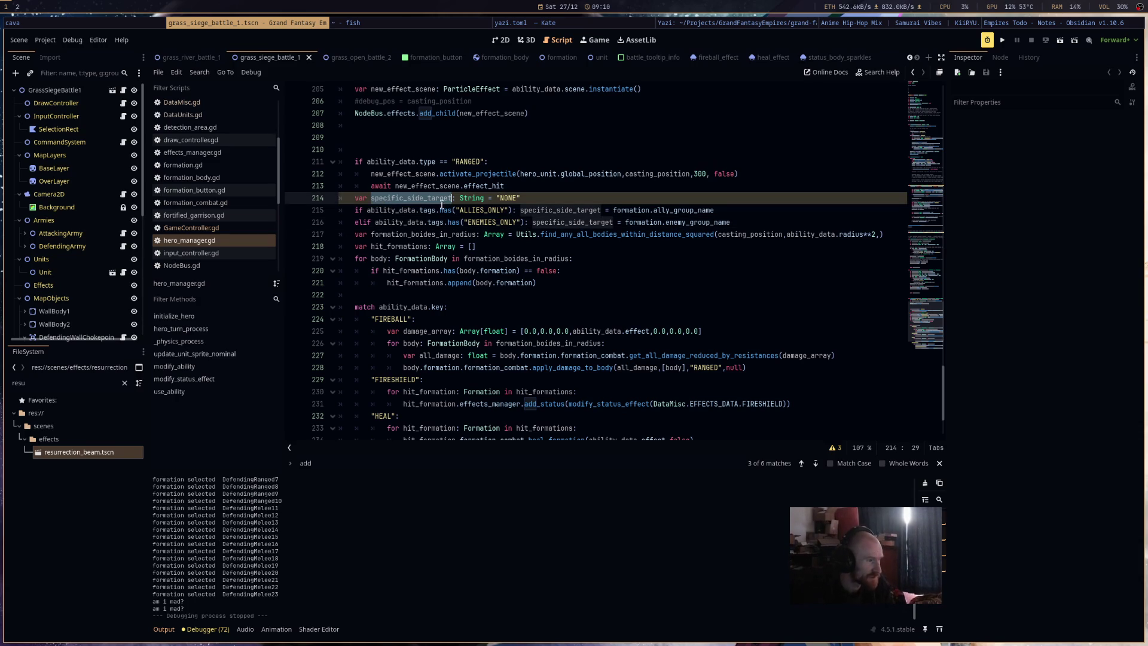
click(878, 234)
key(ctrl+v)
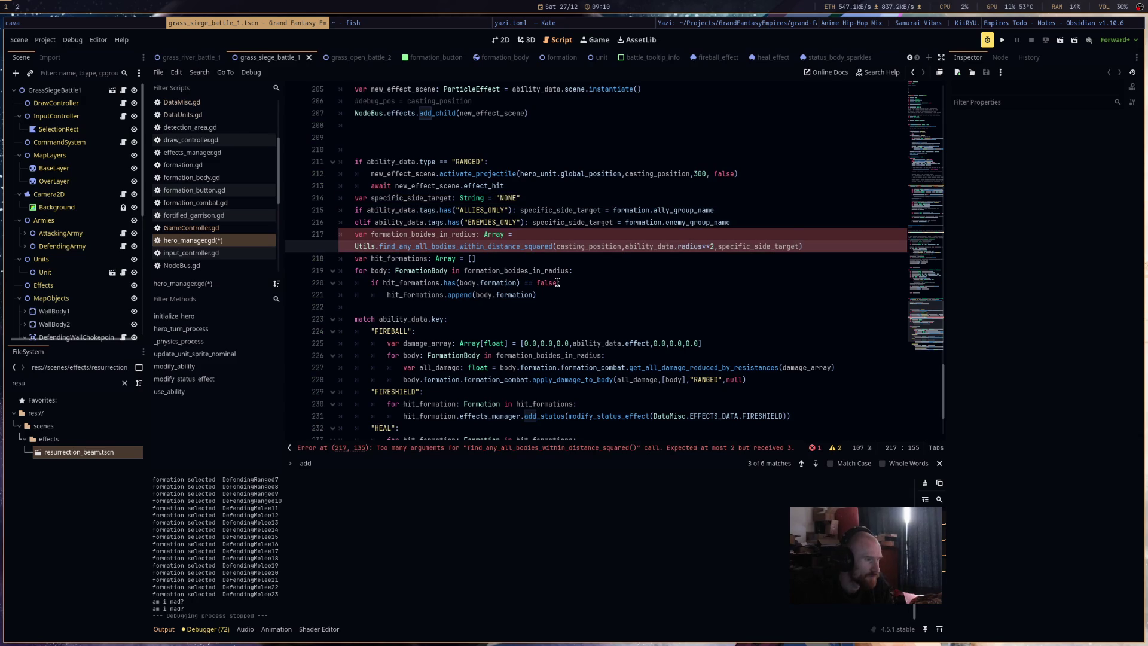
ctrl+click(525, 250)
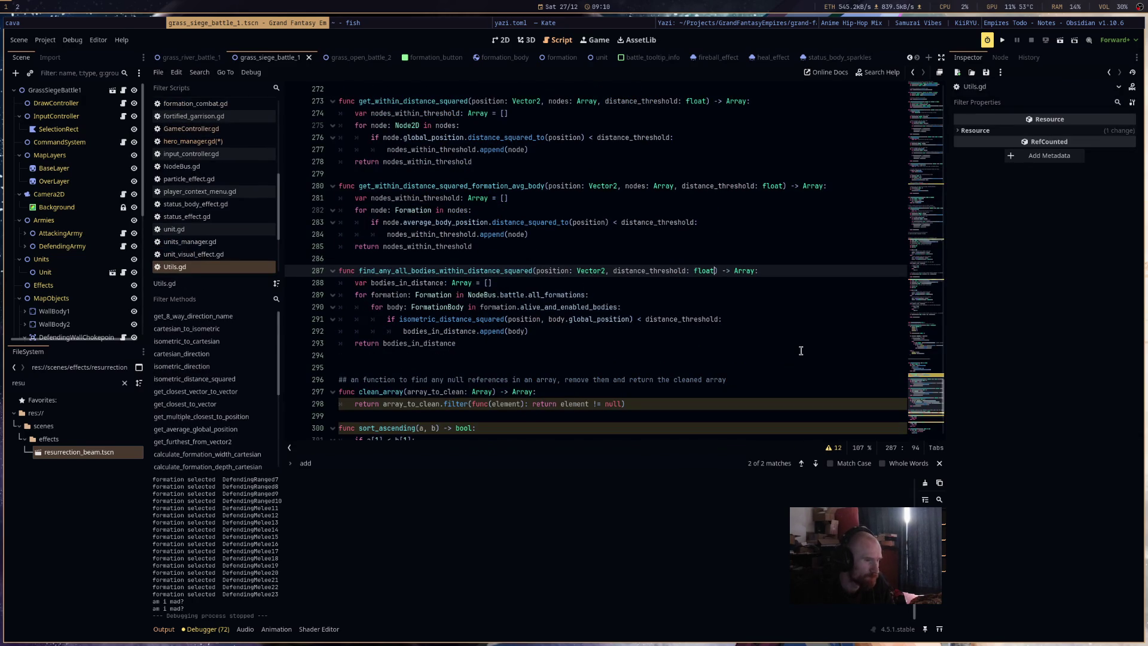
Append ', specific_side_target: String = "NONE"' to the function signature on Utils.gd line 287.
text(, specific_side_target)
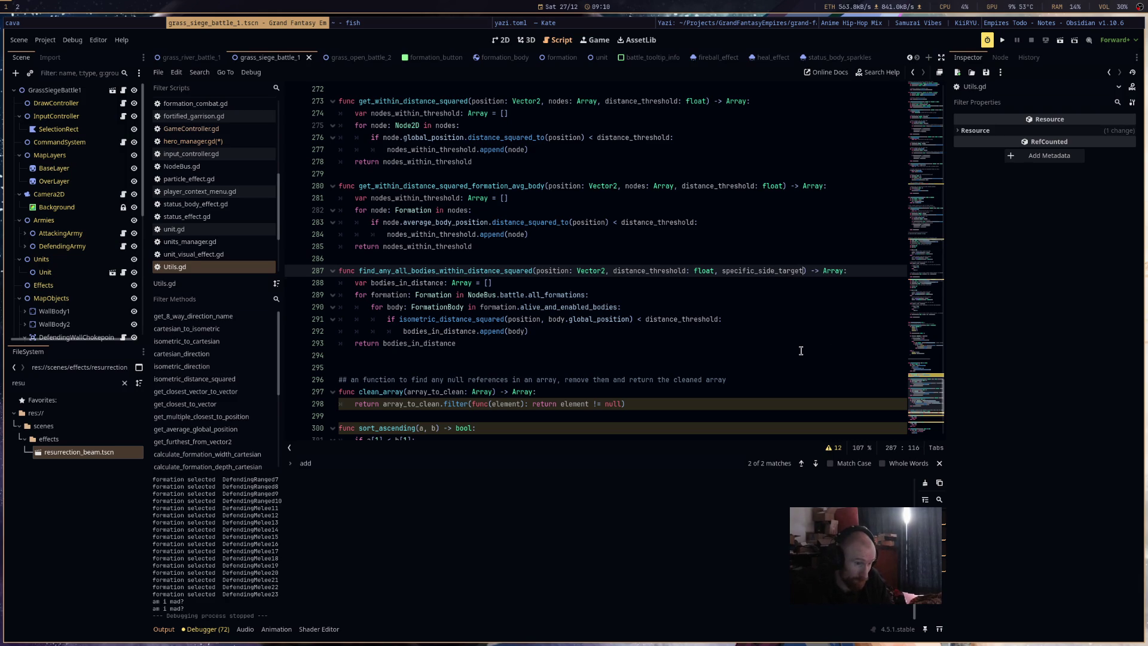
text(: String = "NONE)
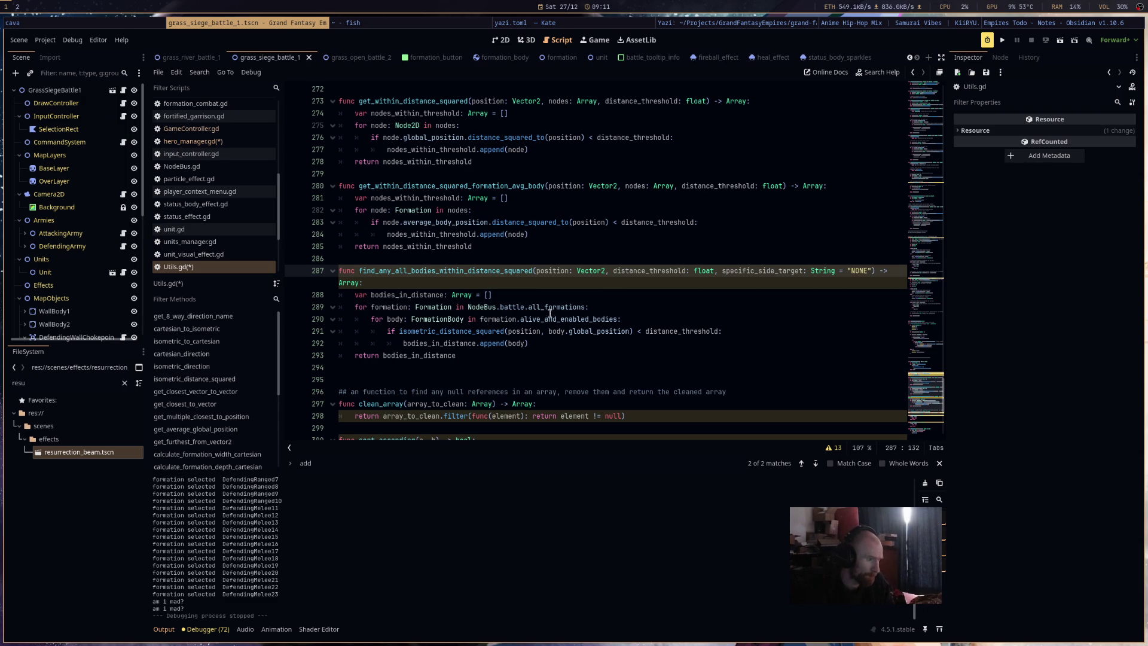
click(558, 295)
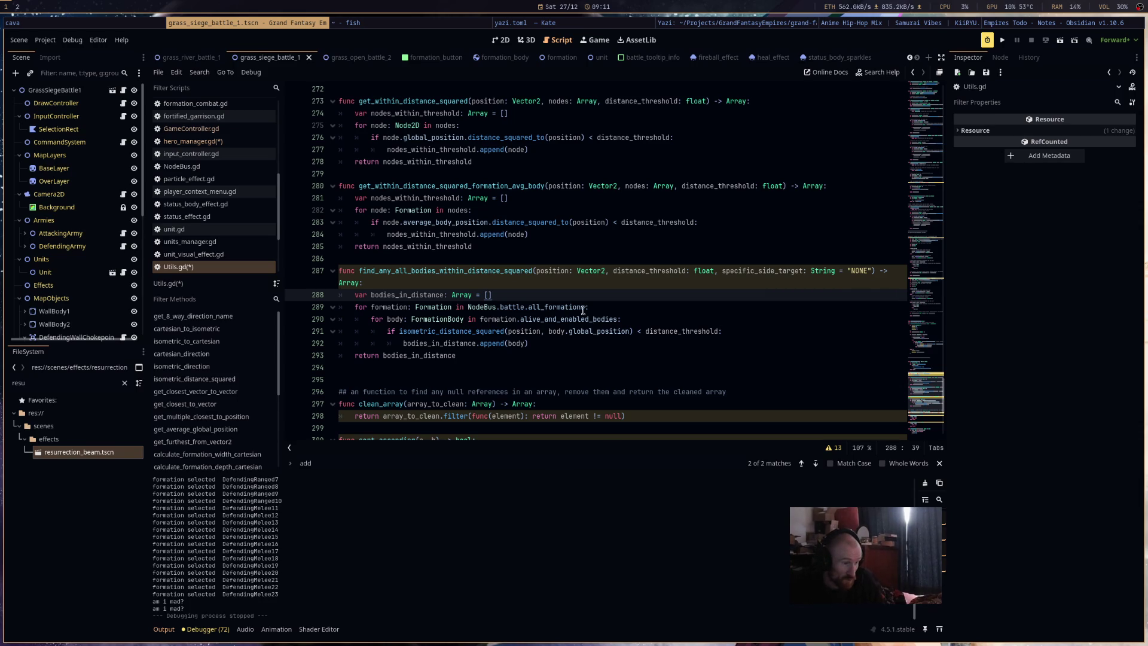
mouse_move(585, 311)
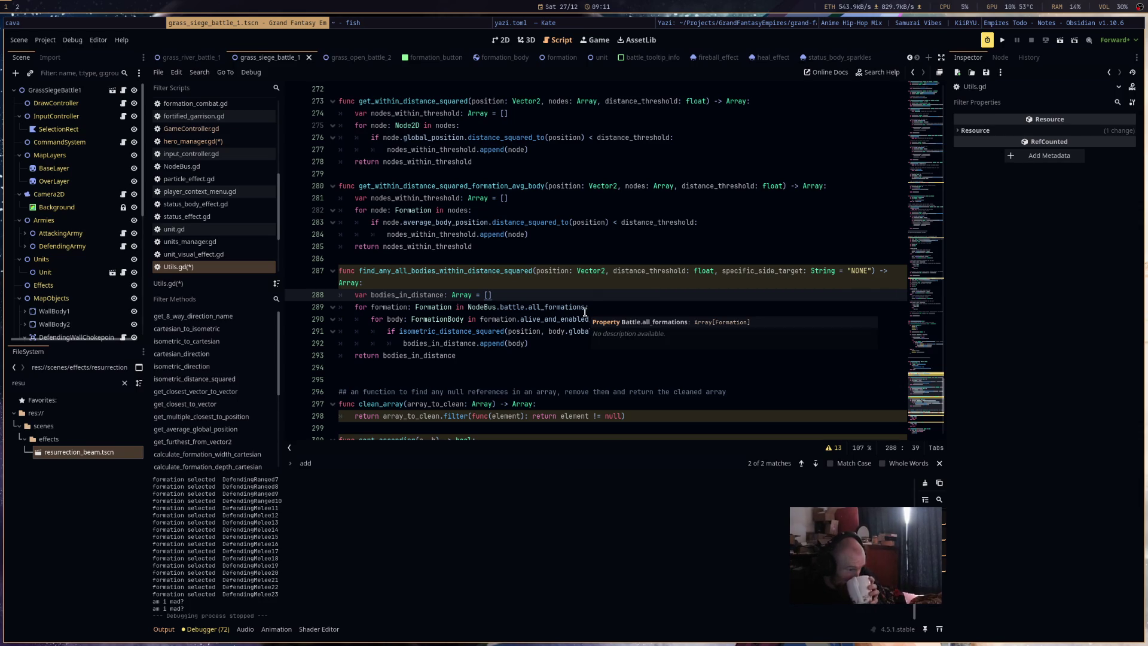
click(578, 343)
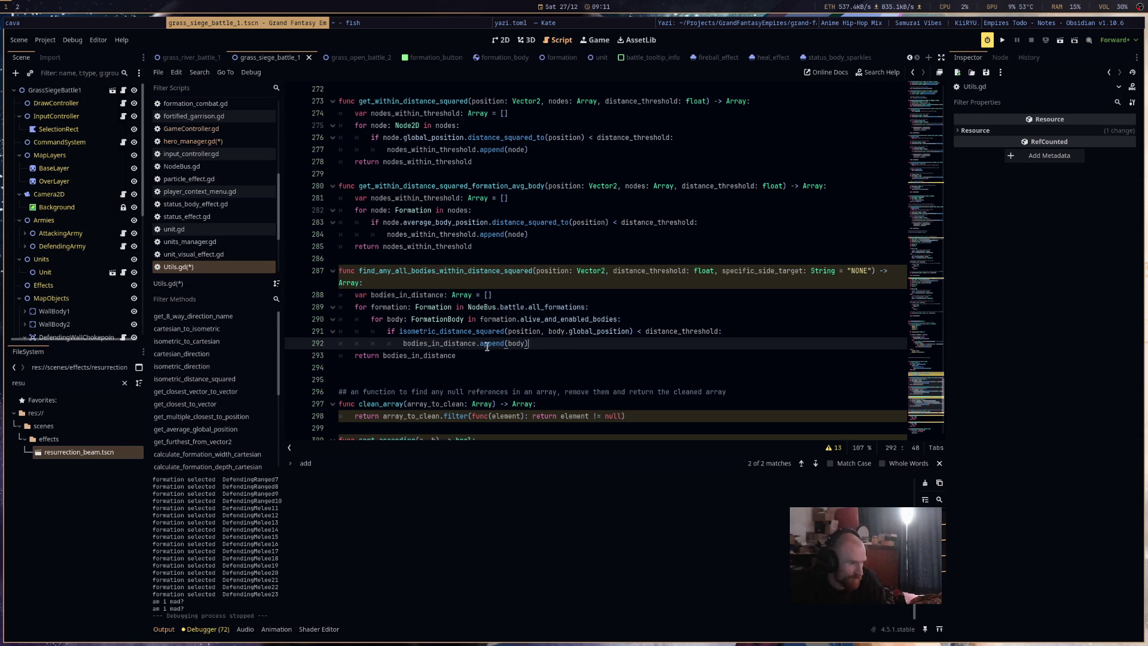
Add a side-check if condition inside the formation loop on line 290 of Utils.gd.
click(641, 307)
key(Return)
text(if formation)
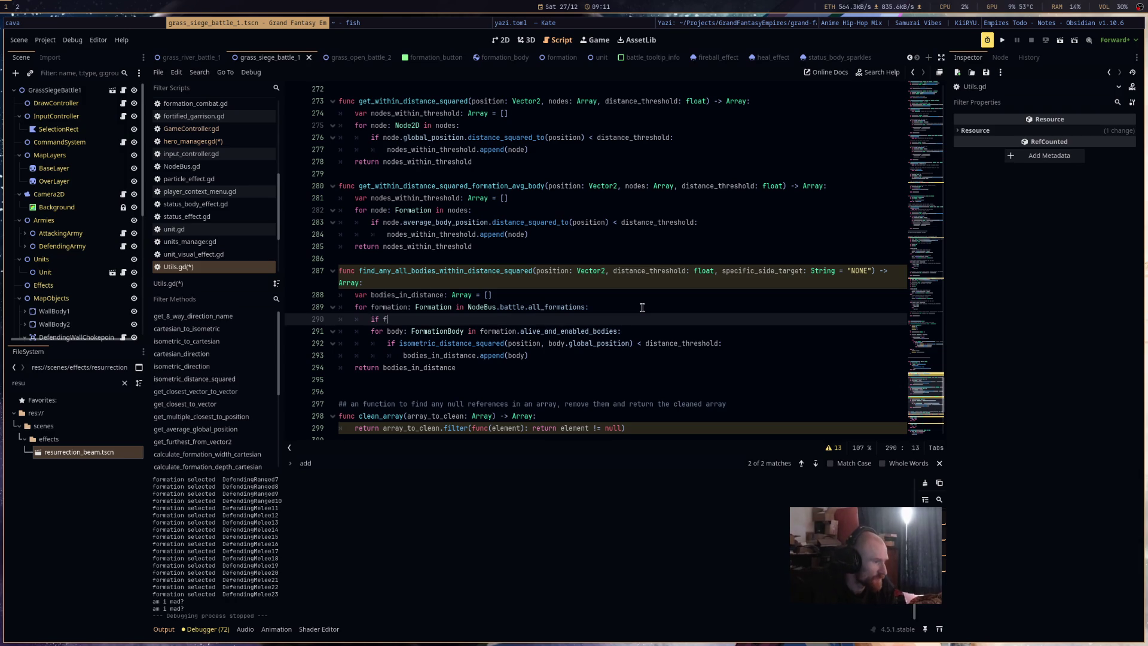
text(.)
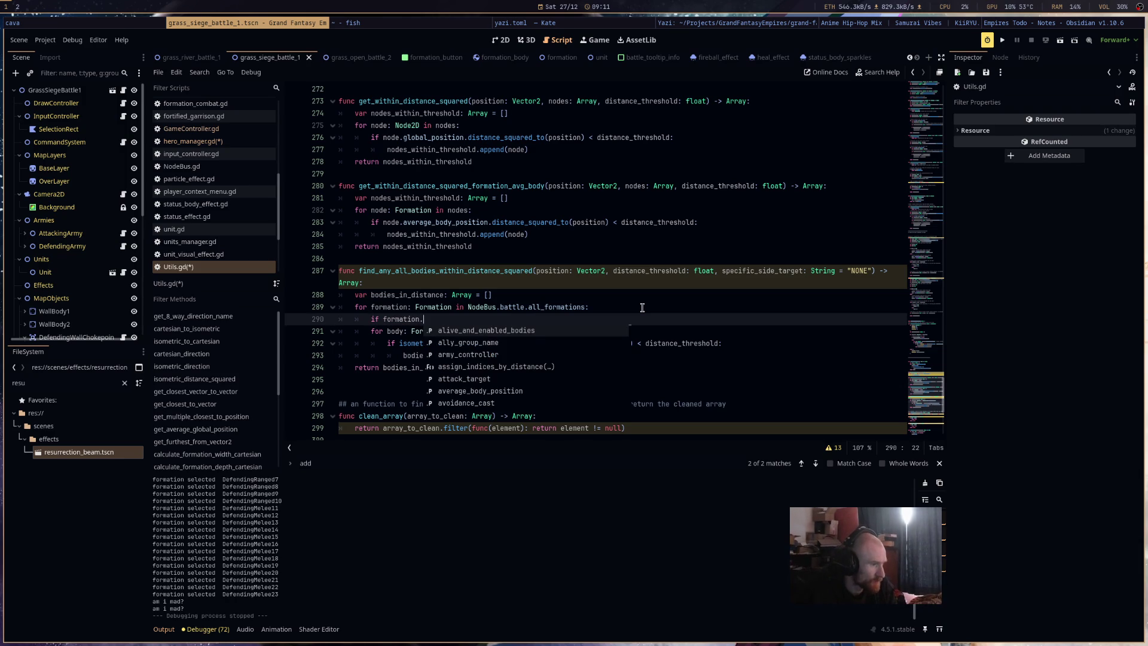
key(BackSpace)
key(BackSpace)
key(BackSpace)
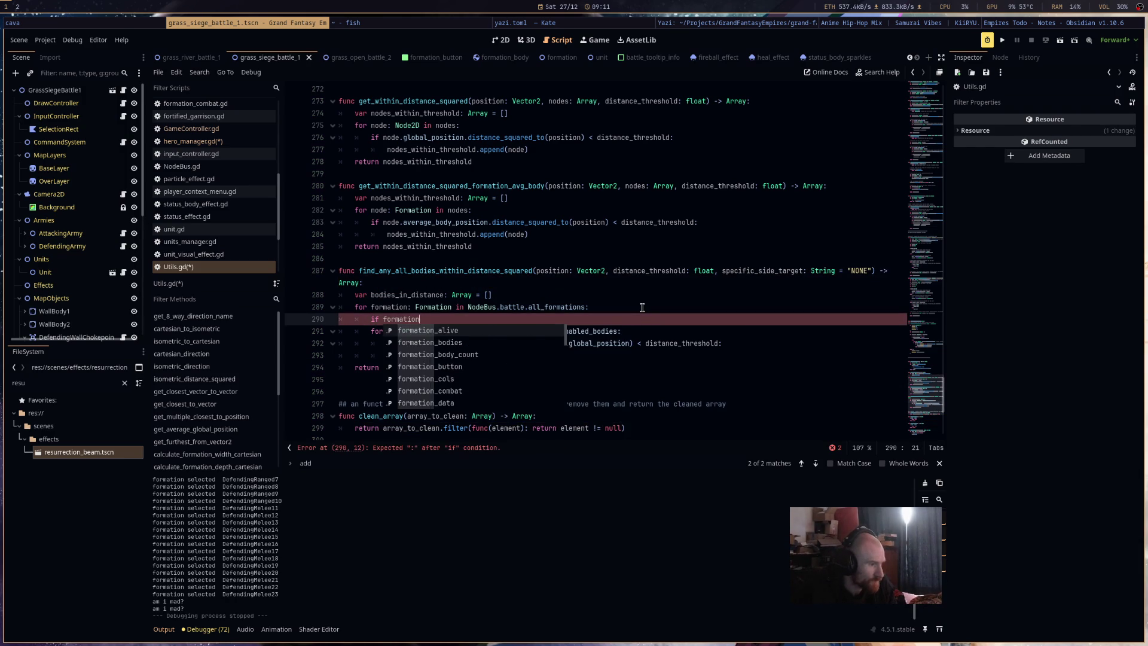
text(if specific_side_target != )
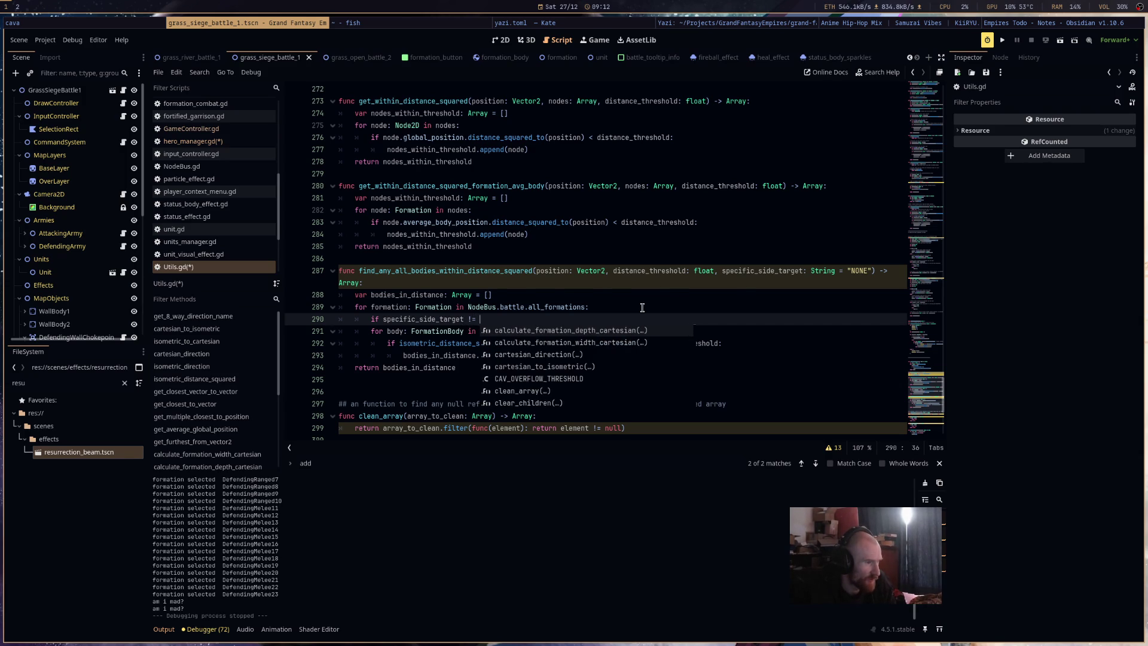
text("NONE" and )
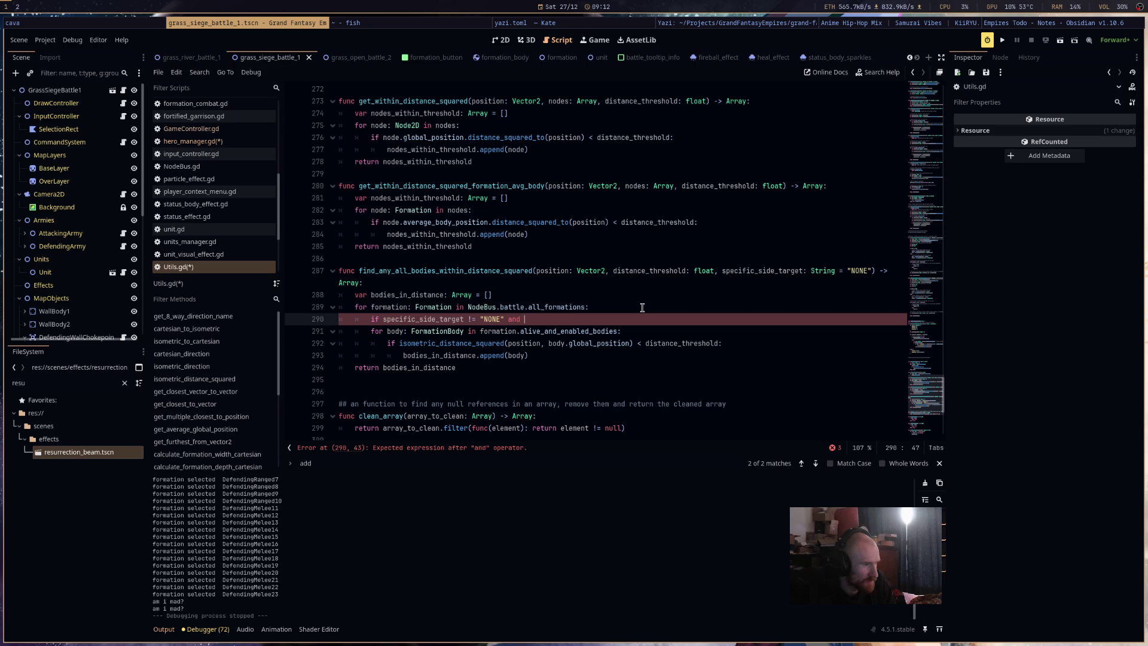
text(formation)
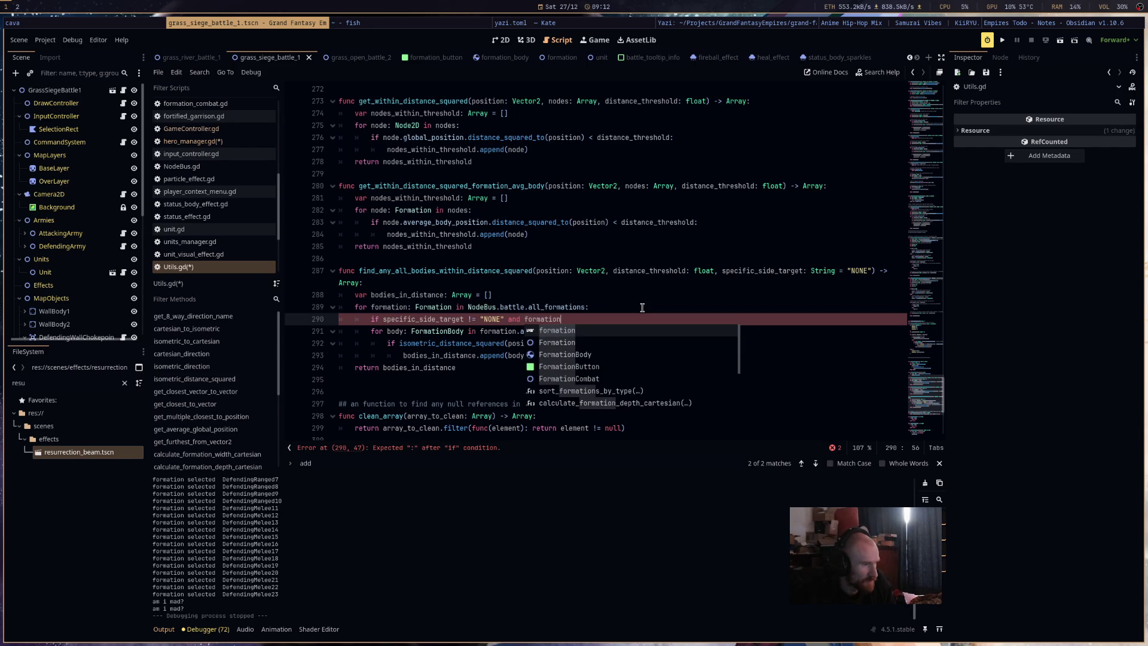
key(BackSpace)
key(BackSpace)
key(BackSpace)
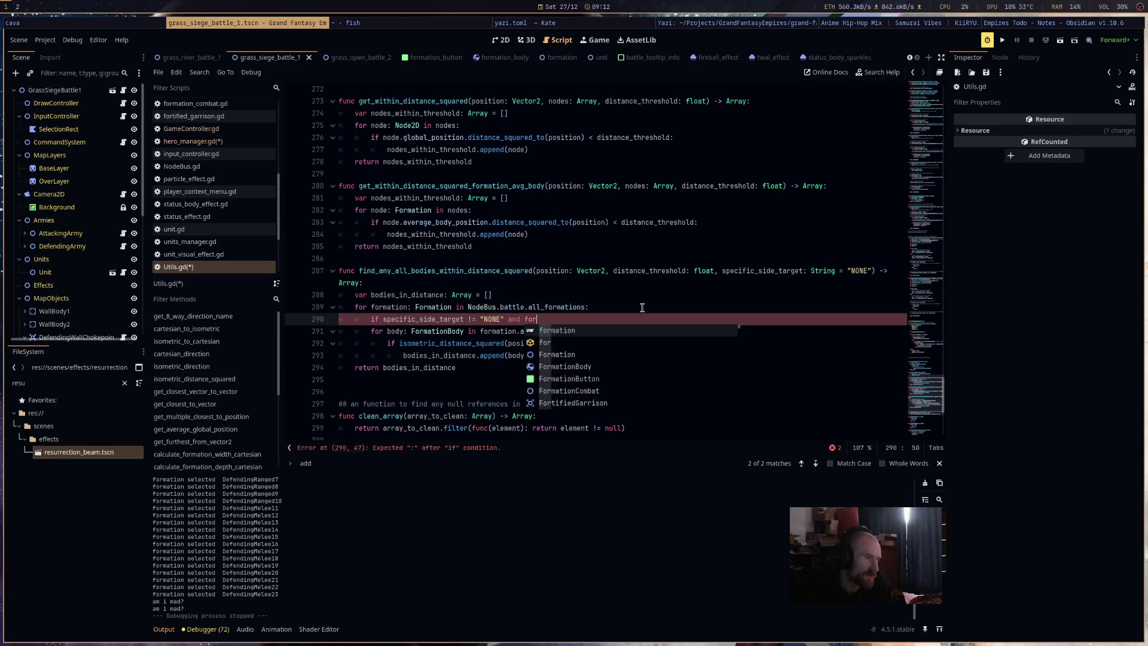
text(:)
Add 'if formation.ally_group_name != specific_side_target: continue' and save Utils.gd.
key(Return)
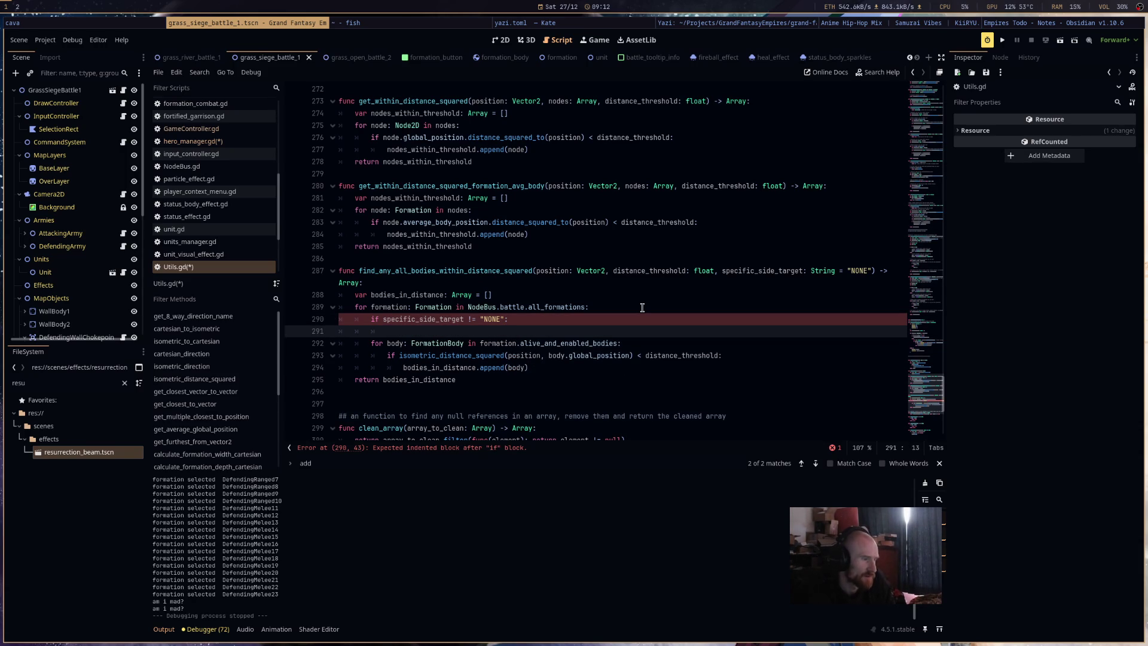
text(if )
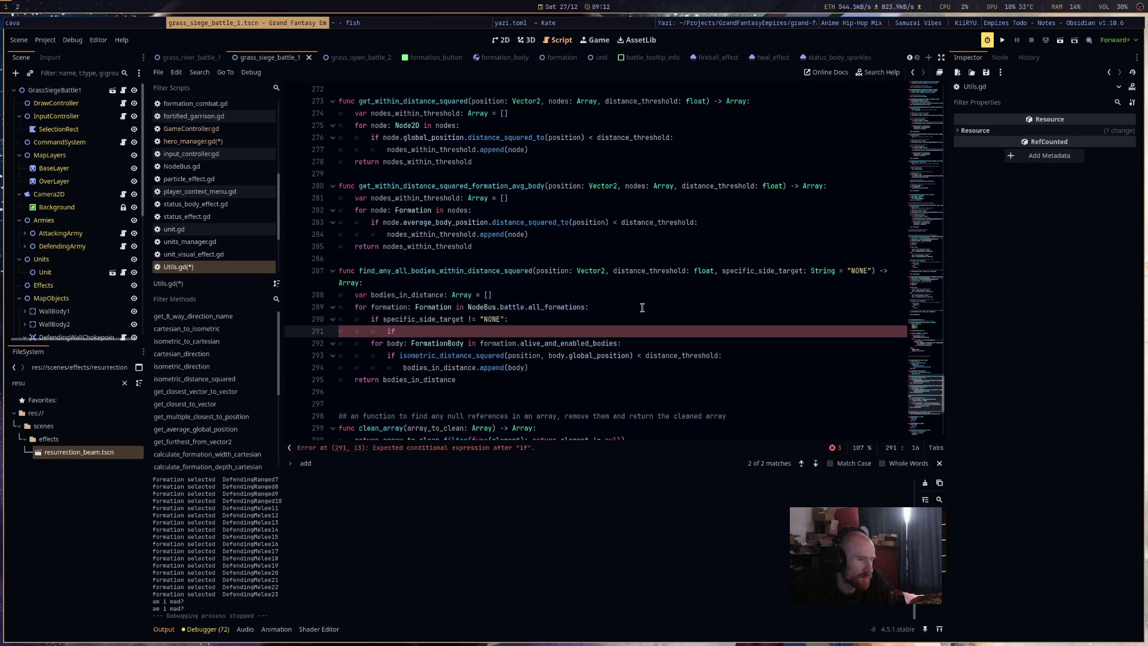
text(formation.all)
key(Return)
text(!)
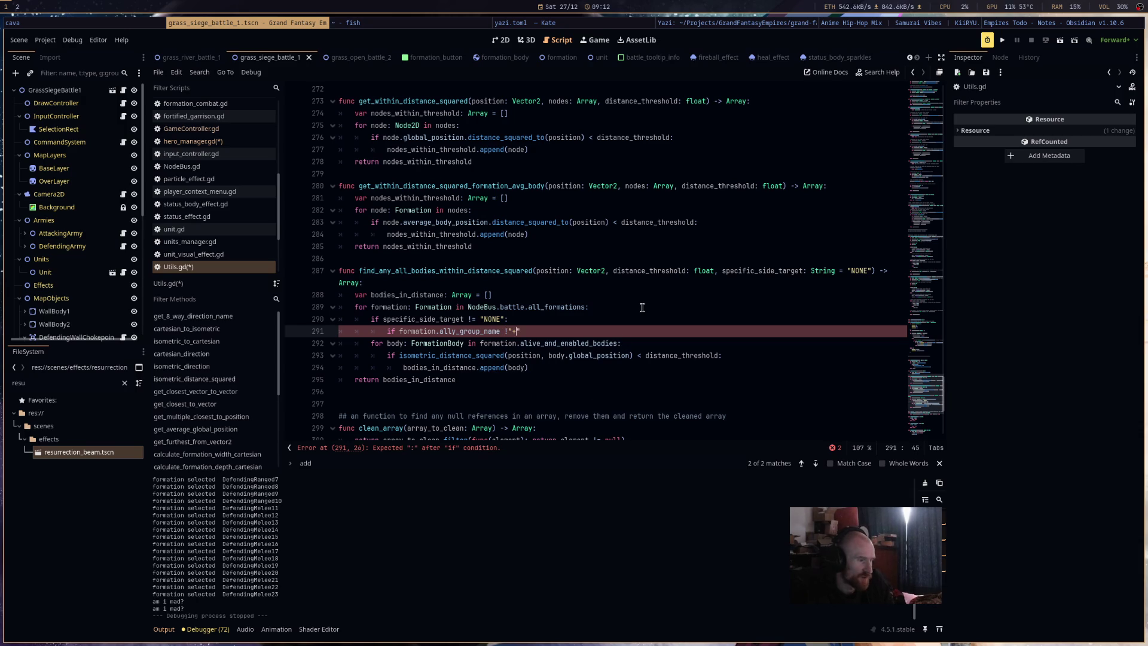
text(= )
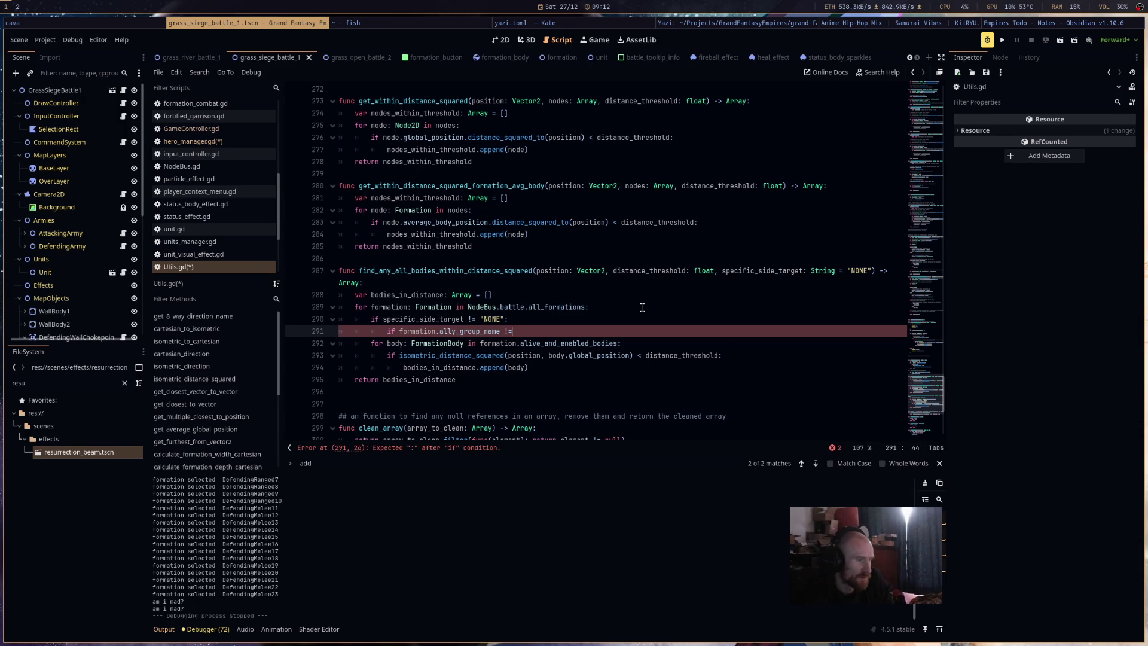
text(spec)
key(Return)
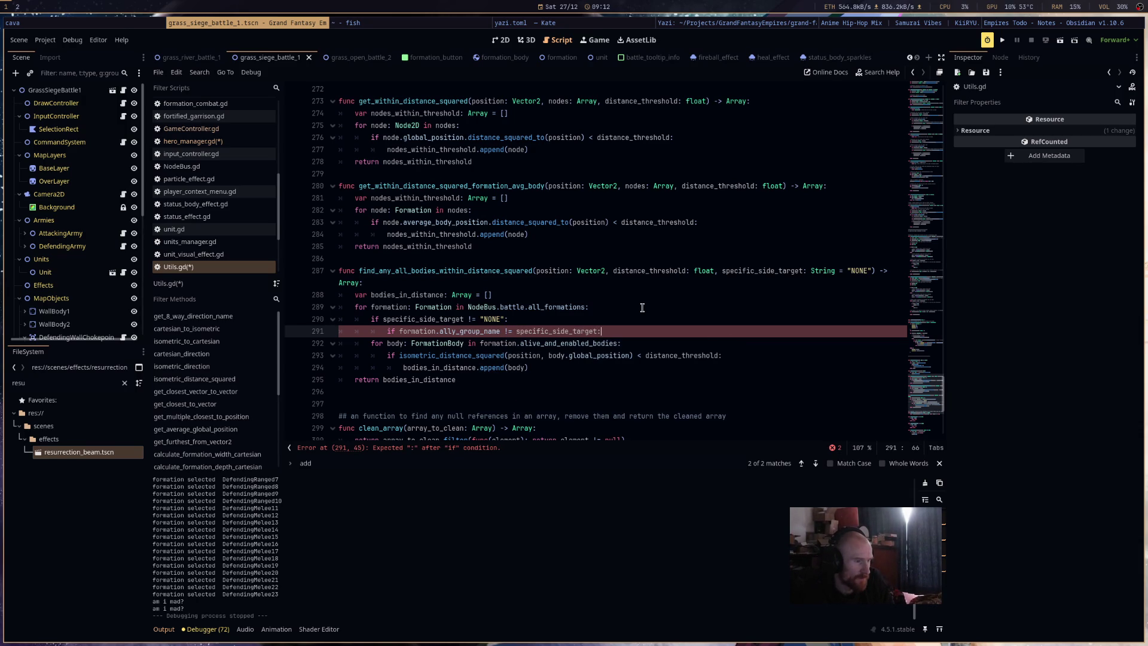
text(continue)
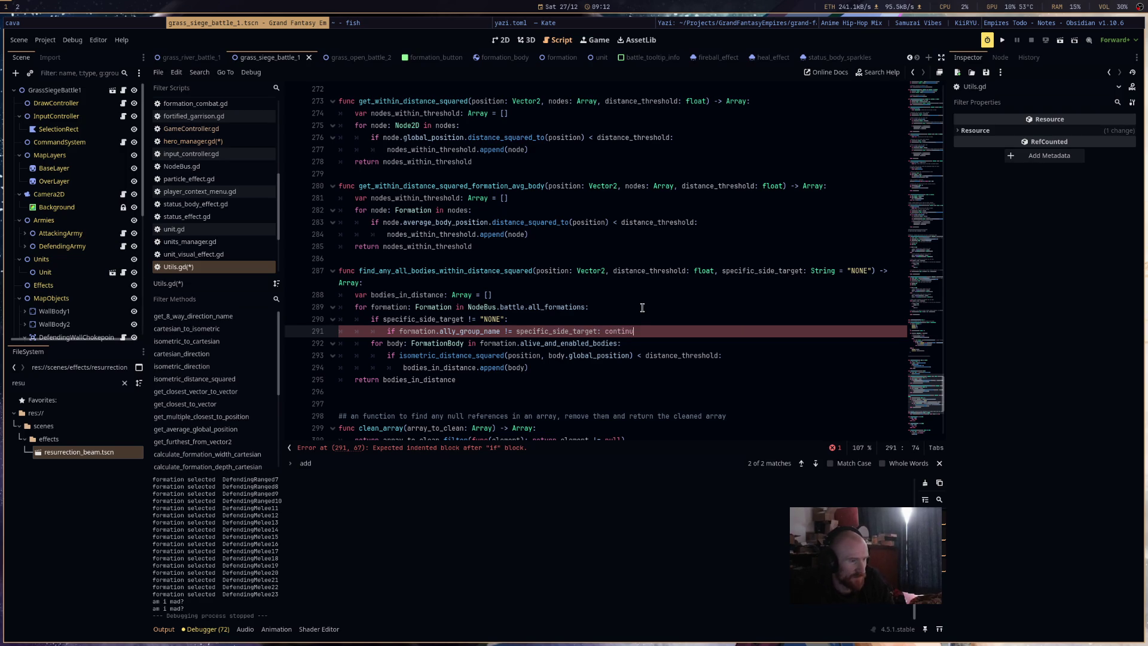
key(ctrl+s)
click(645, 355)
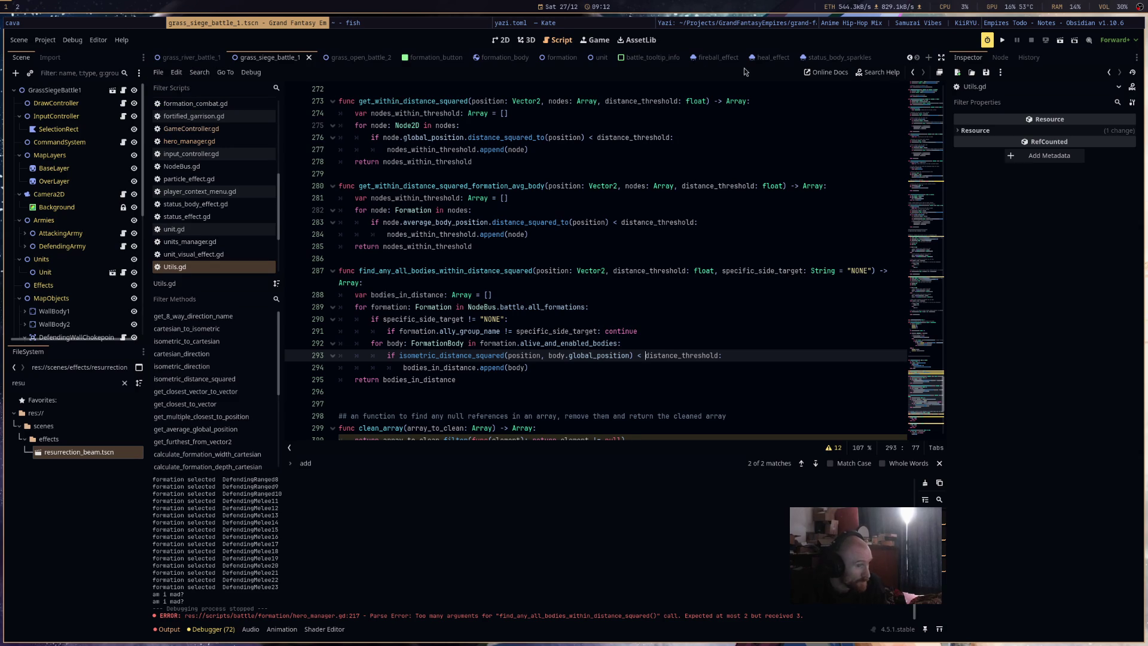
Switch to the formation_button scene and show it in the 2D view.
click(717, 57)
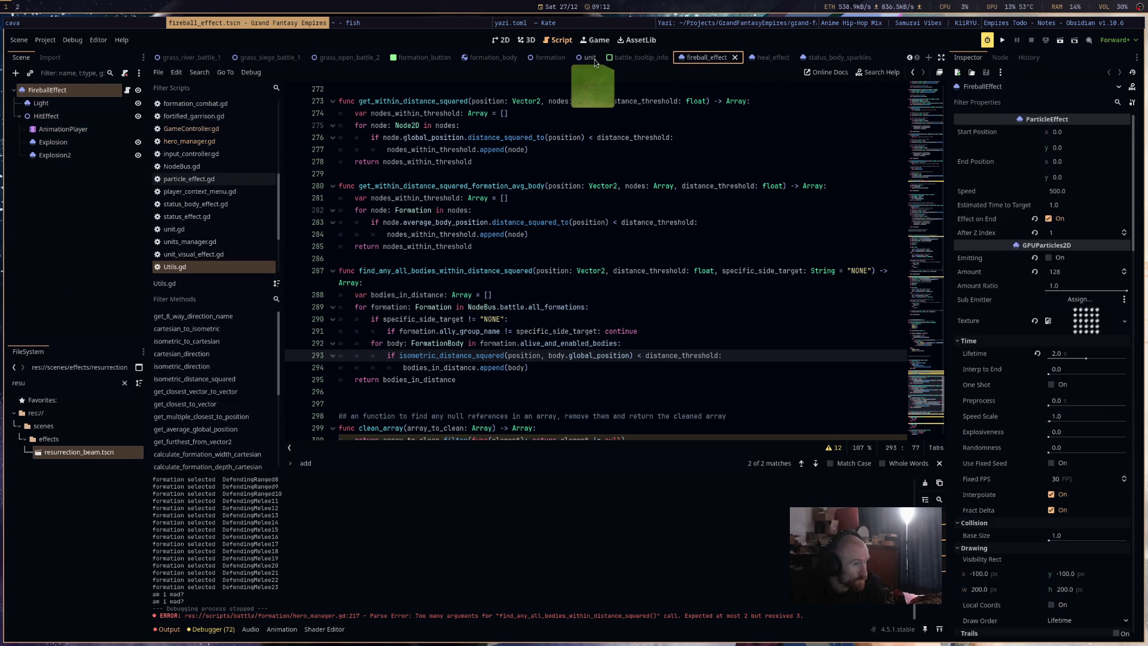
click(422, 58)
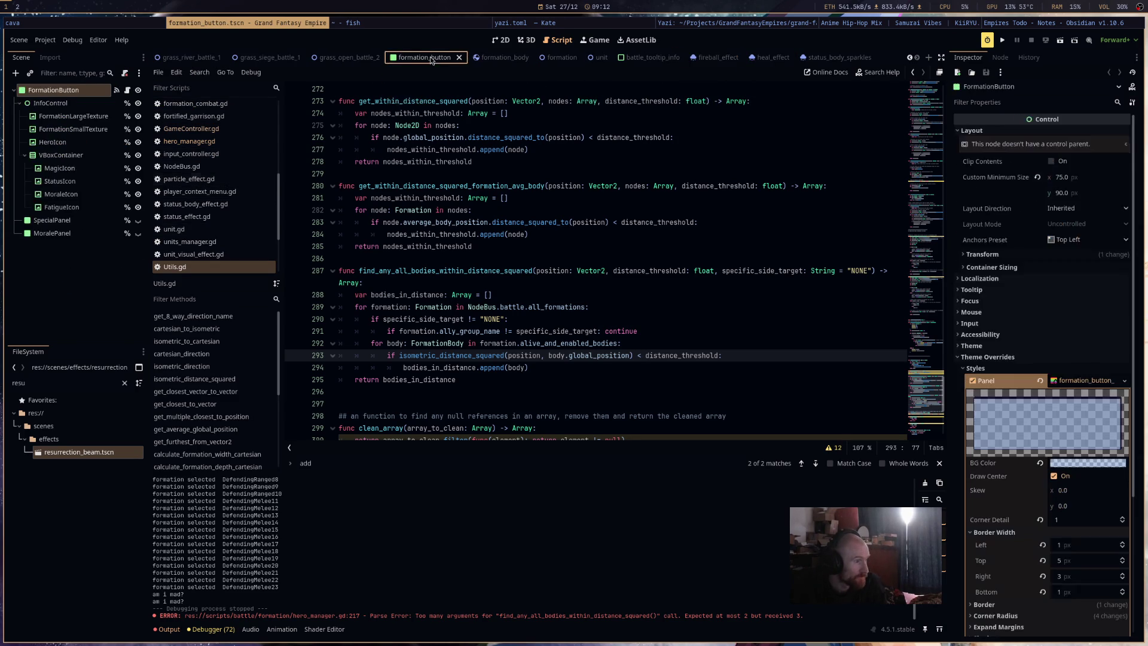
click(518, 41)
click(501, 40)
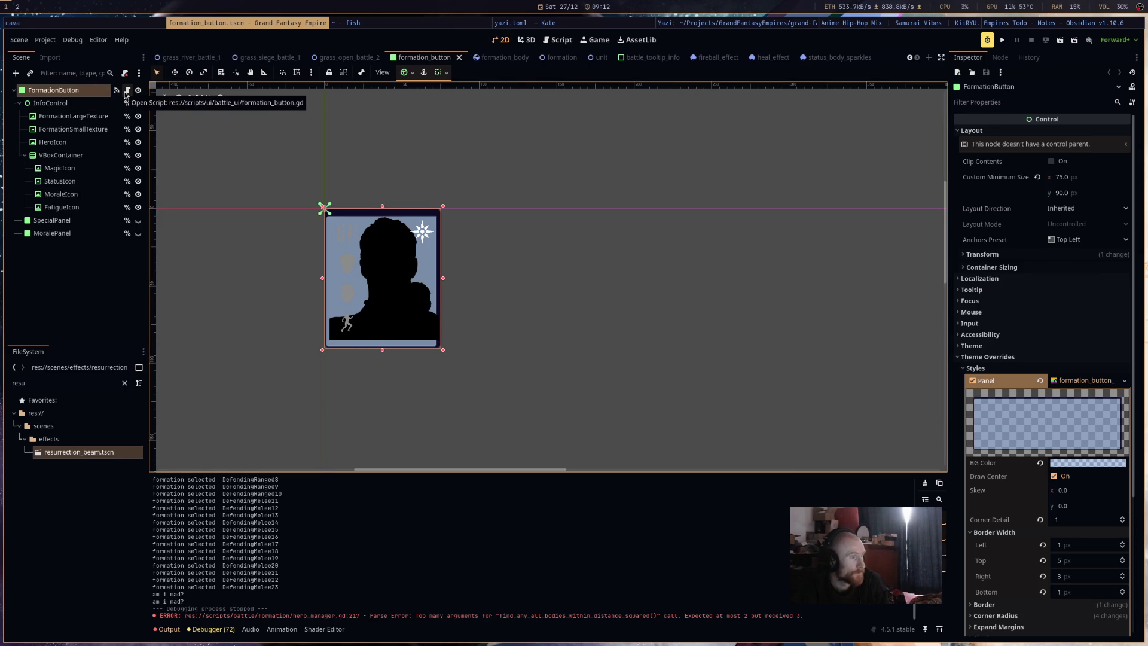
Return to the script editor and open hero_manager.gd at line 222.
mouse_move(126, 93)
mouse_down()
mouse_move(541, 57)
mouse_move(556, 45)
mouse_up()
click(228, 128)
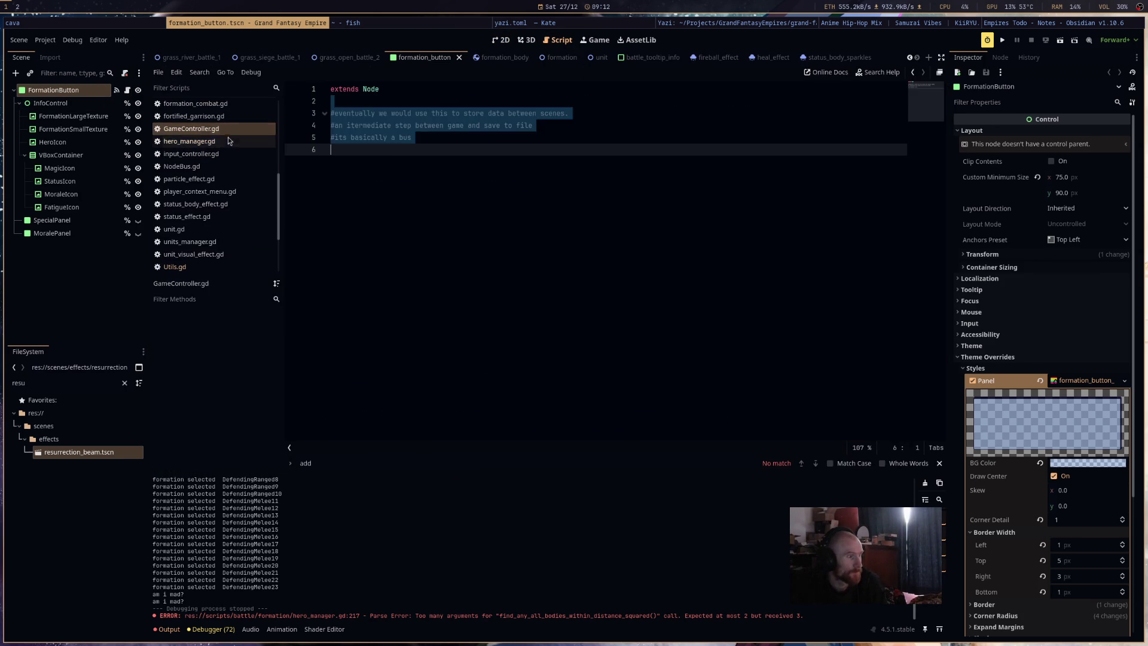
click(225, 142)
click(625, 303)
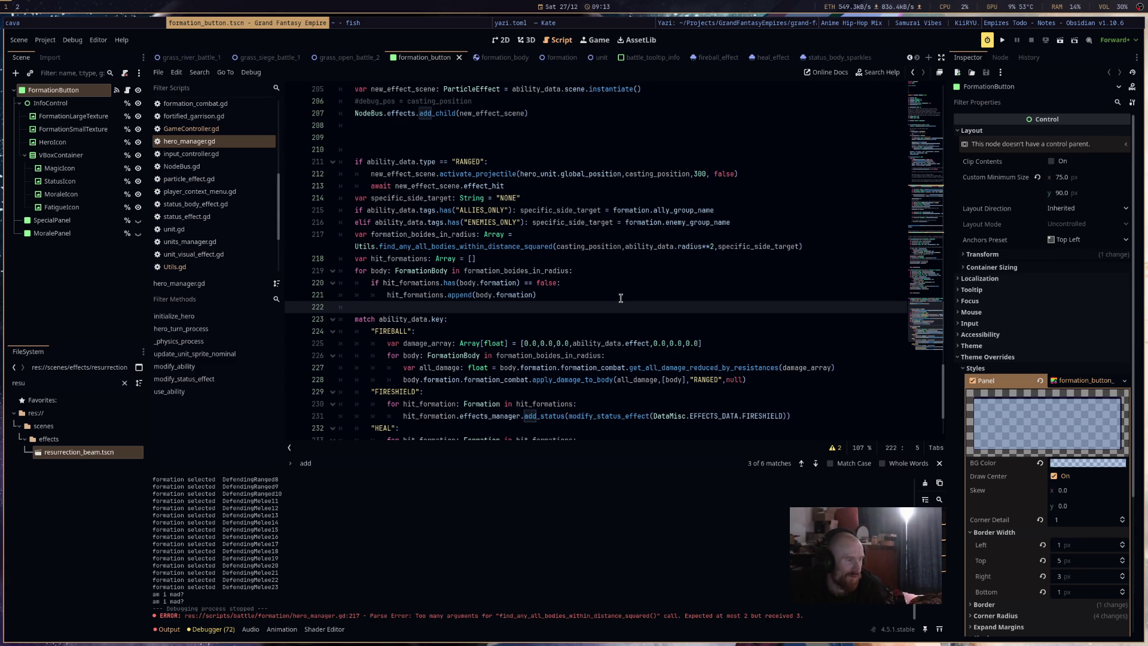
scroll(621, 297, down, 1)
scroll(621, 298, down, 3)
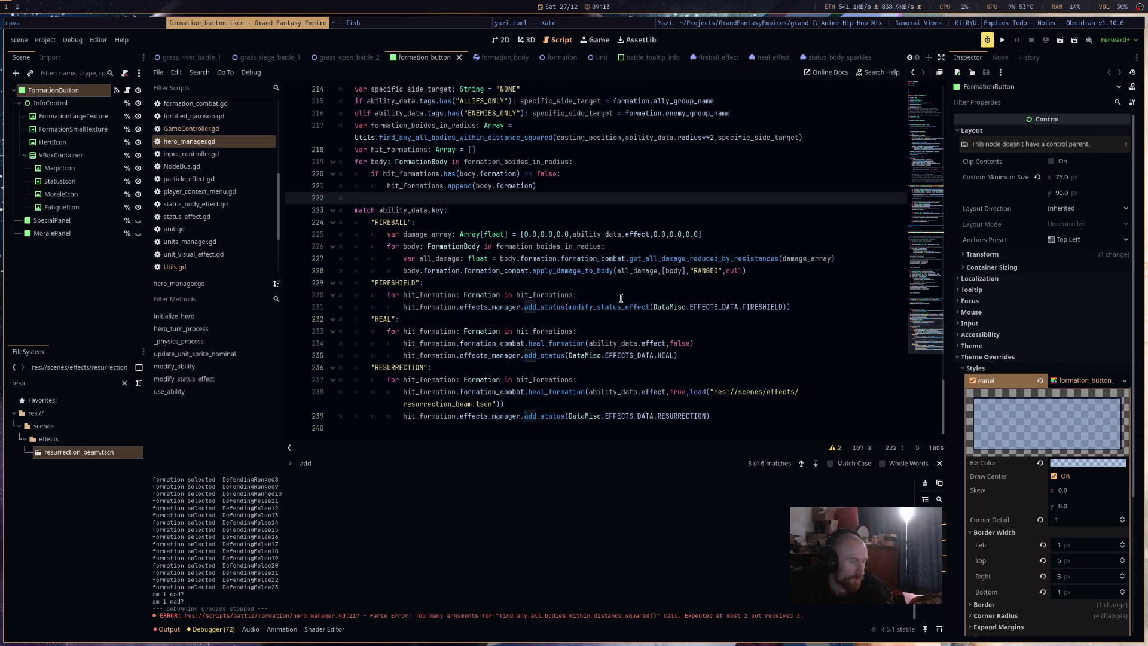
click(758, 419)
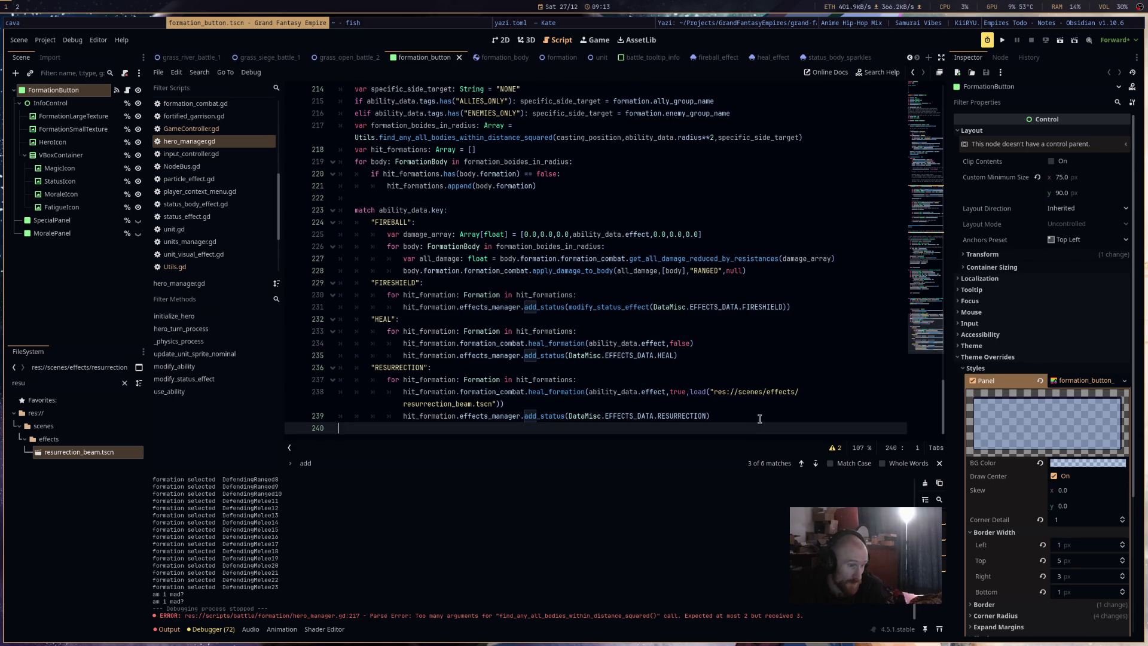
mouse_move(760, 395)
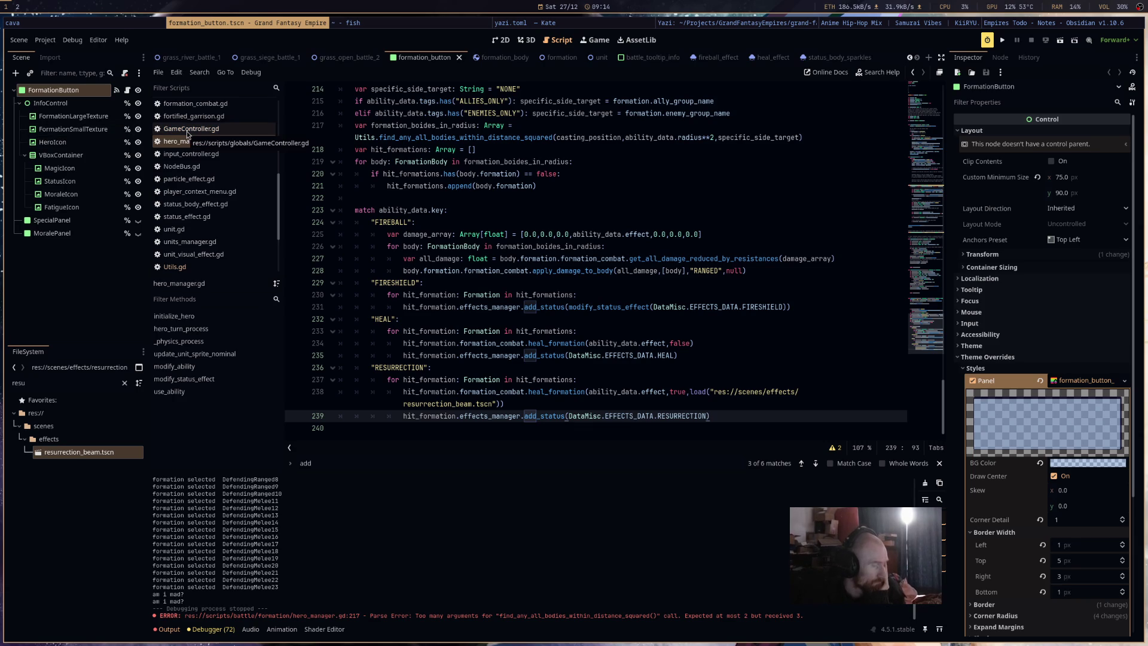
scroll(810, 360, up, 3)
scroll(810, 360, down, 3)
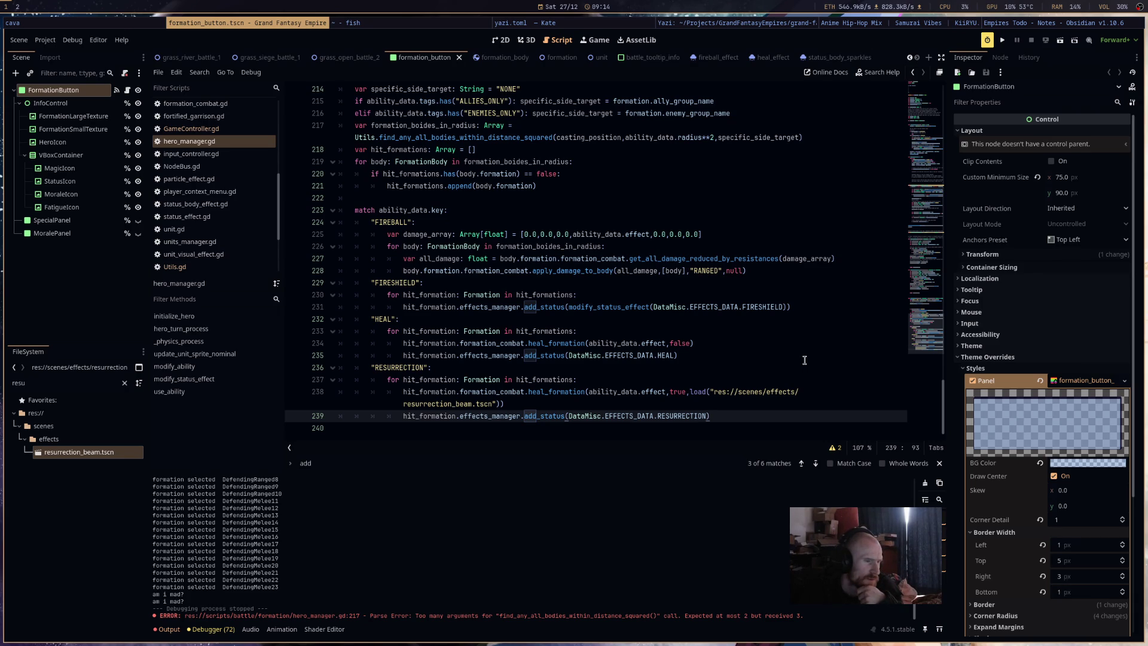
click(605, 22)
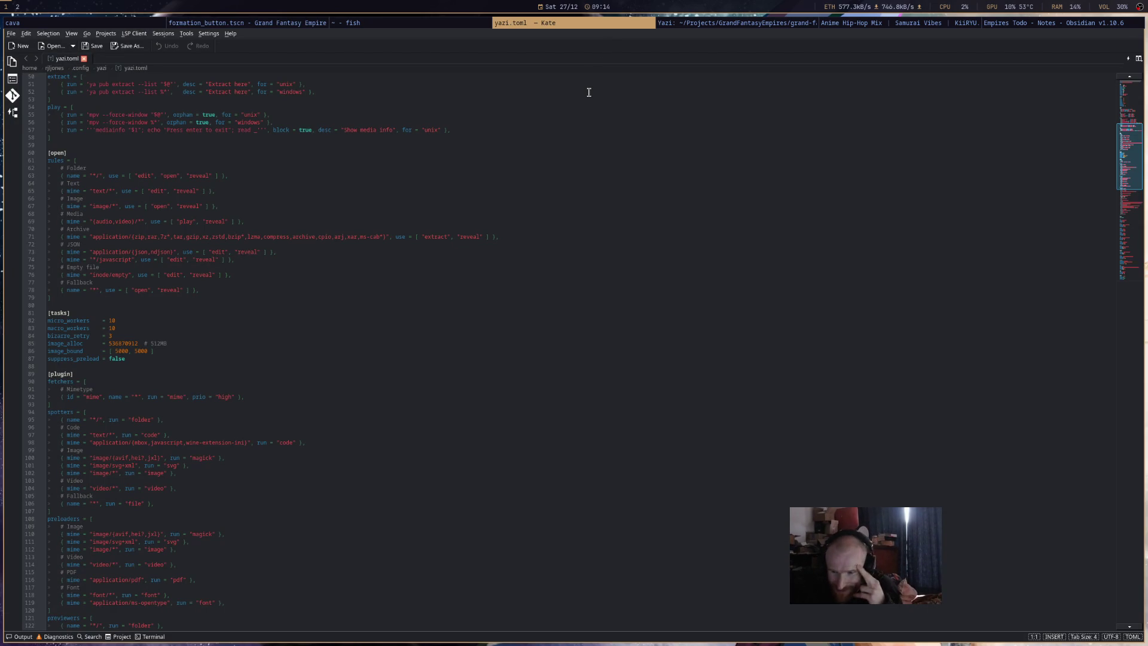
scroll(768, 28, up, 2)
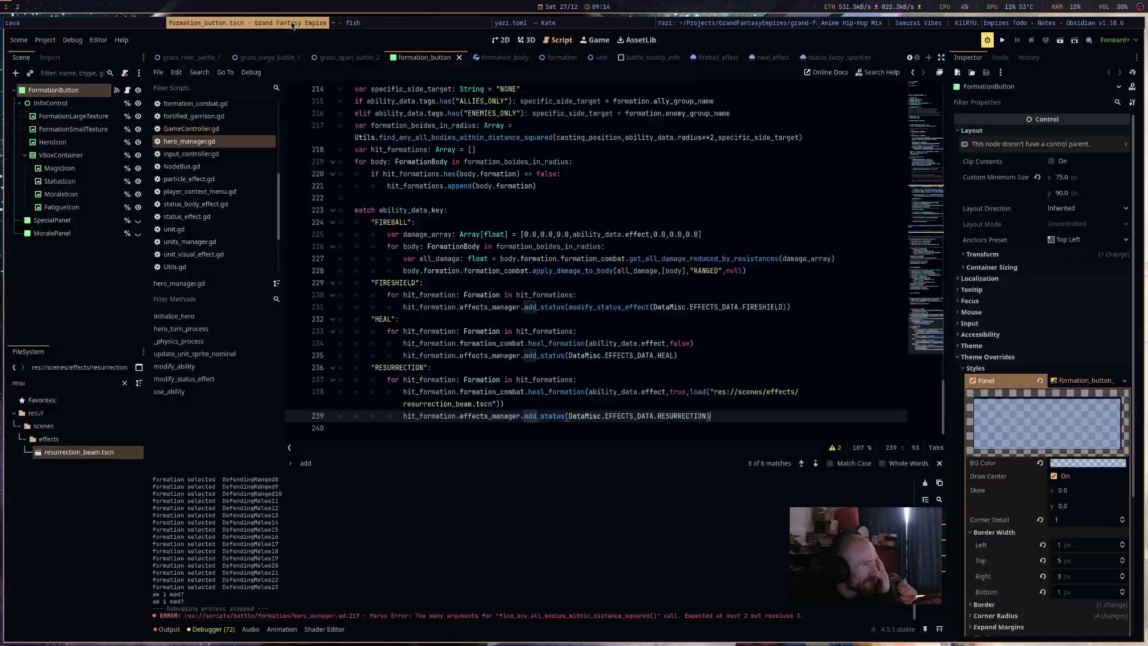
click(771, 24)
click(878, 24)
click(1012, 23)
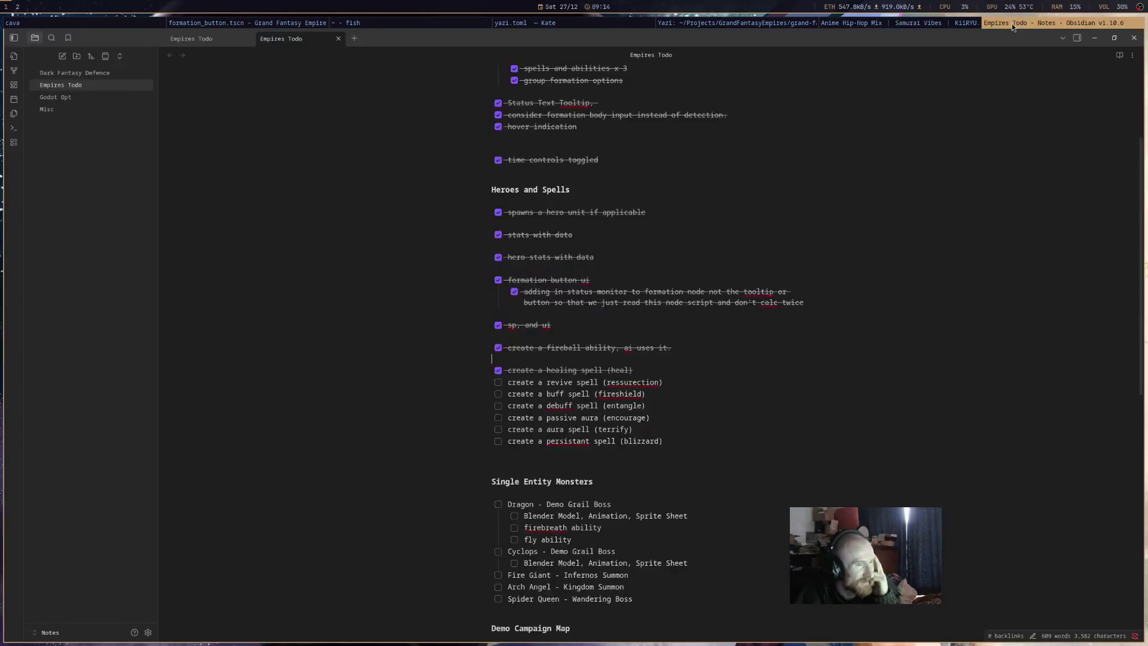
drag(682, 382, 477, 387)
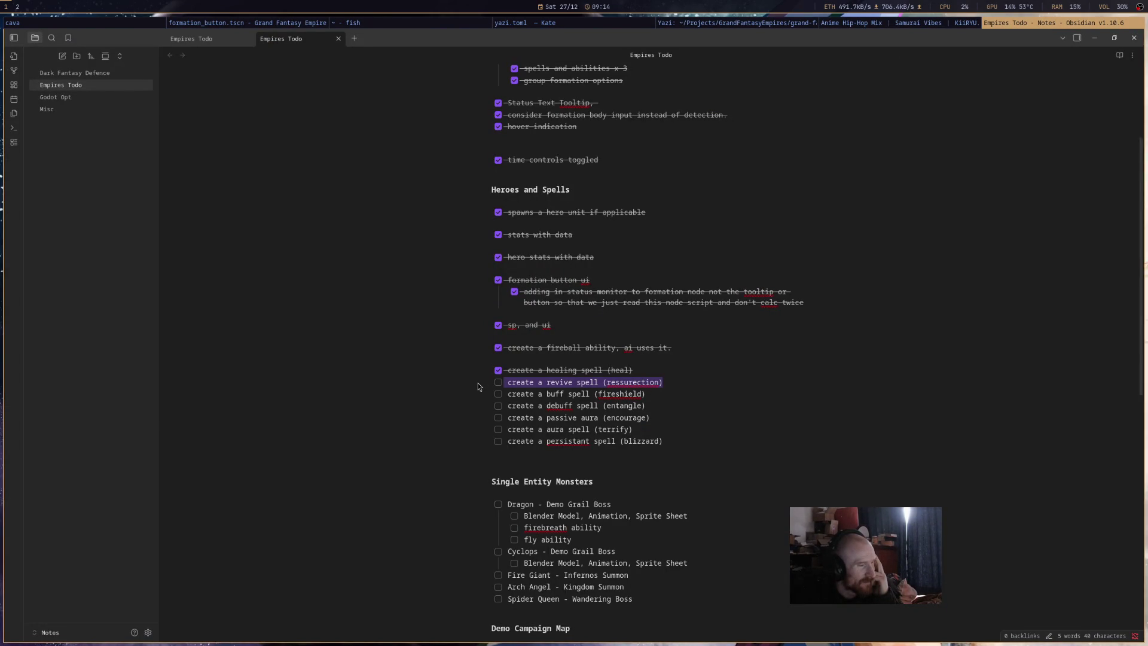
drag(477, 386, 448, 384)
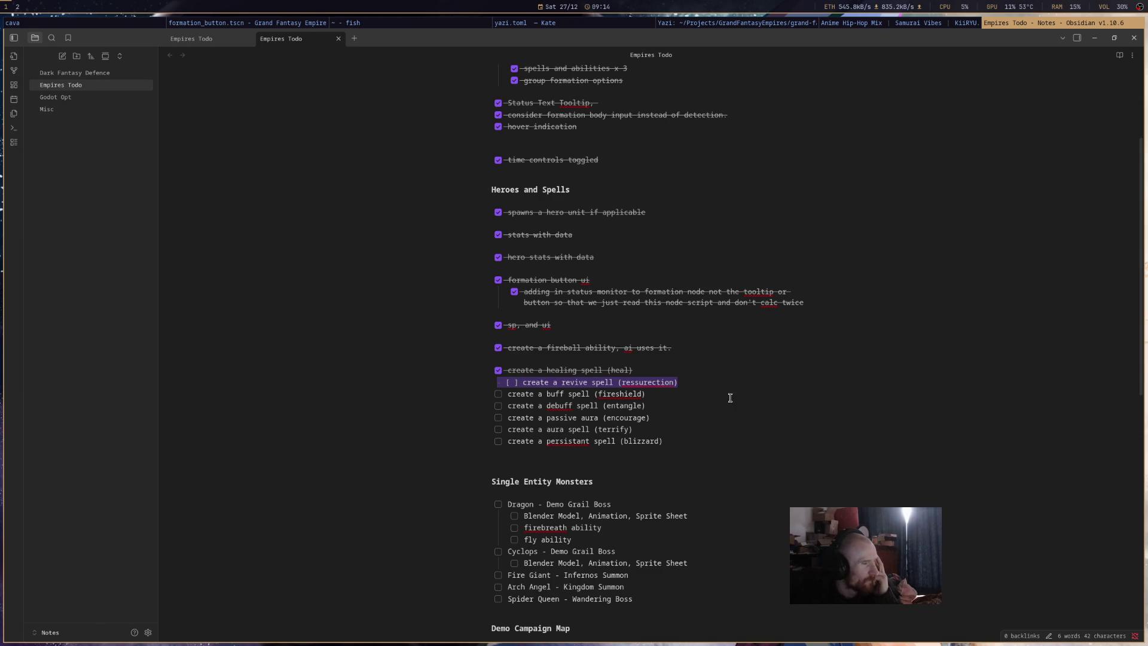
click(222, 28)
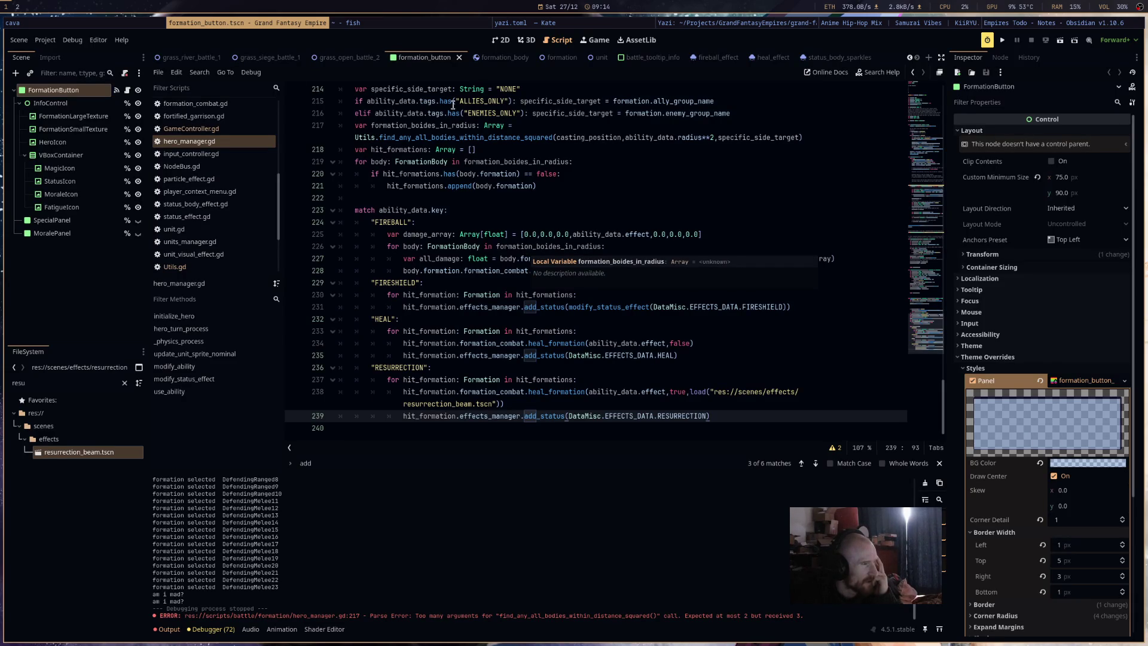
Run the game, select GALAHAD's army group, watch the battle, then close it.
click(1005, 41)
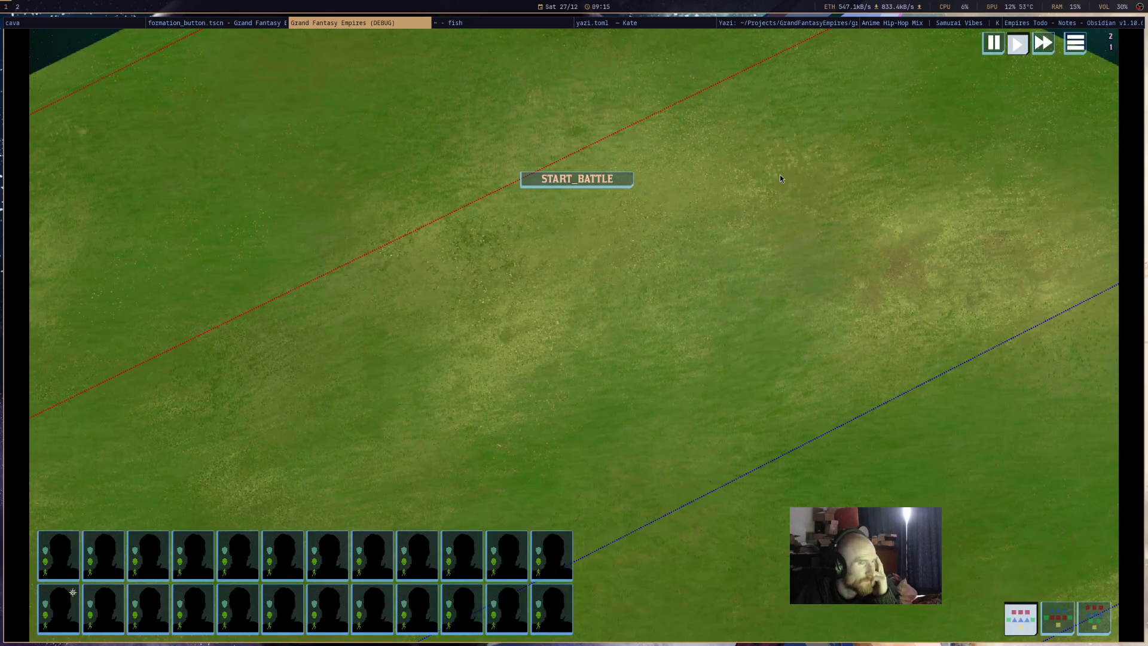
click(1004, 571)
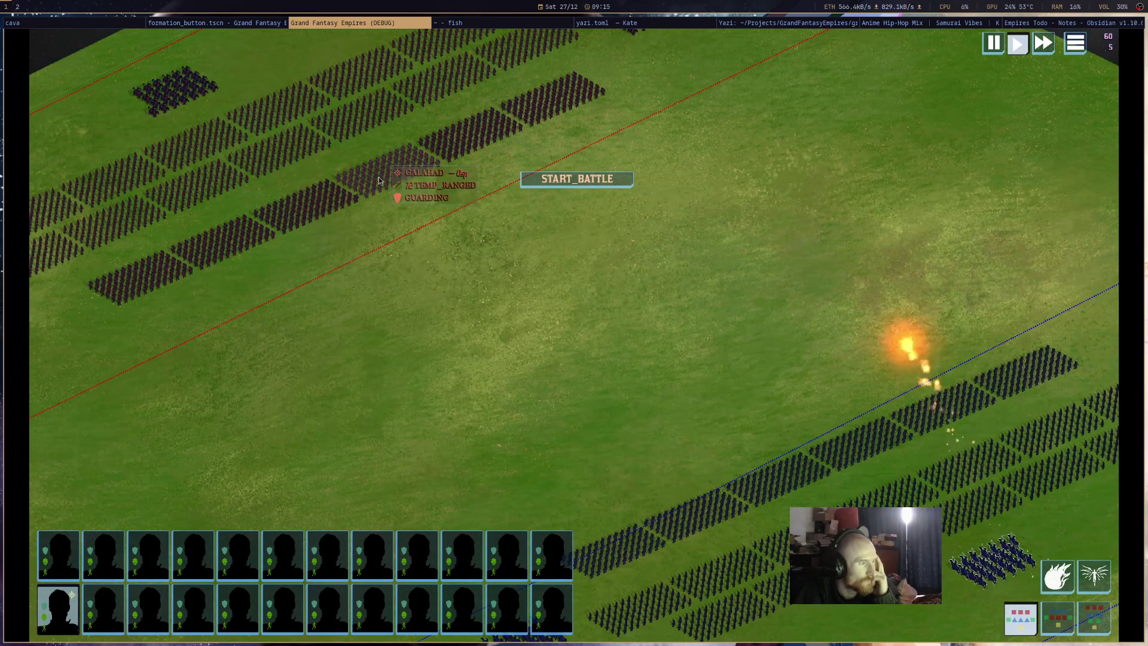
scroll(379, 176, down, 5)
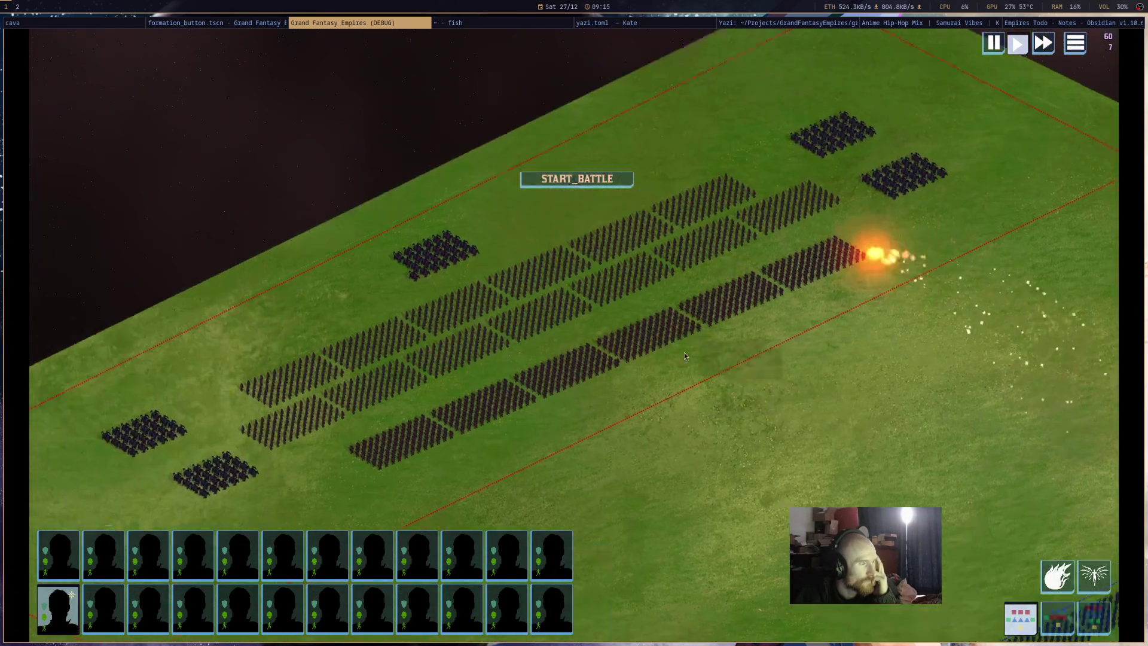
scroll(110, 196, up, 3)
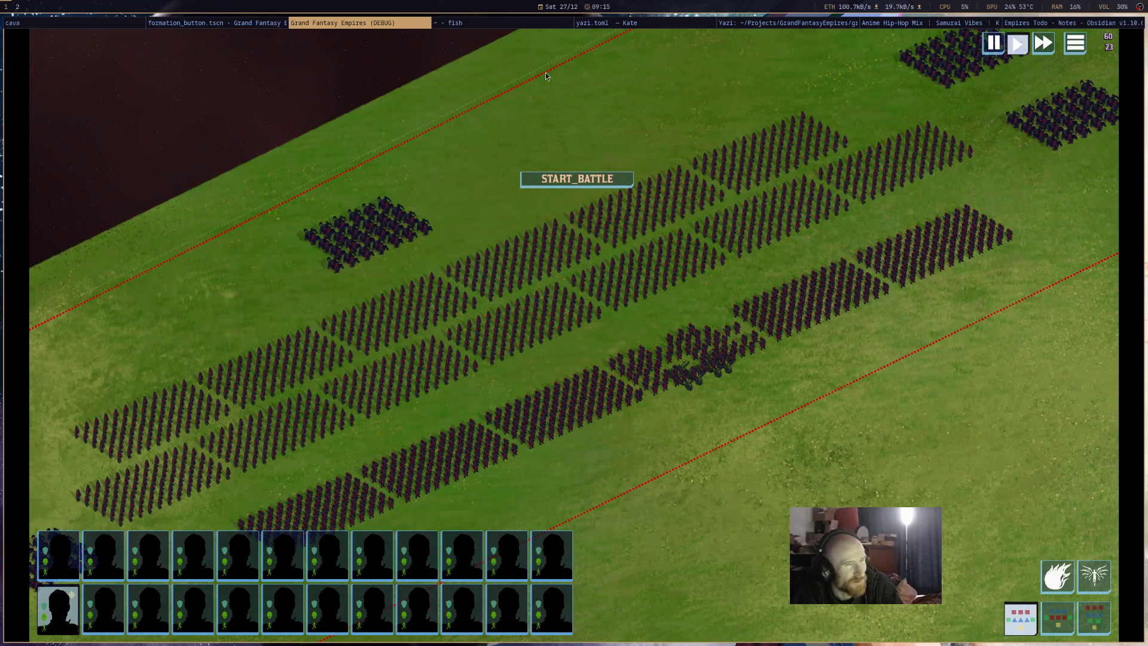
middle_click(391, 28)
click(674, 326)
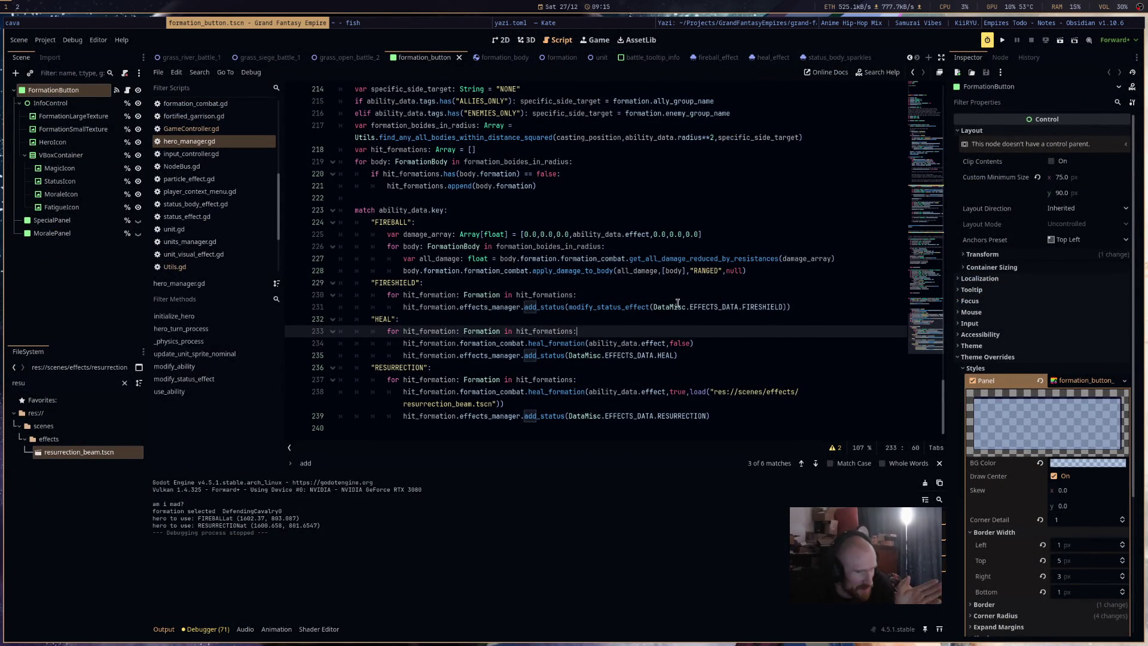
Leave the script editor for the 2D view, then switch to the 3D viewport.
mouse_move(677, 303)
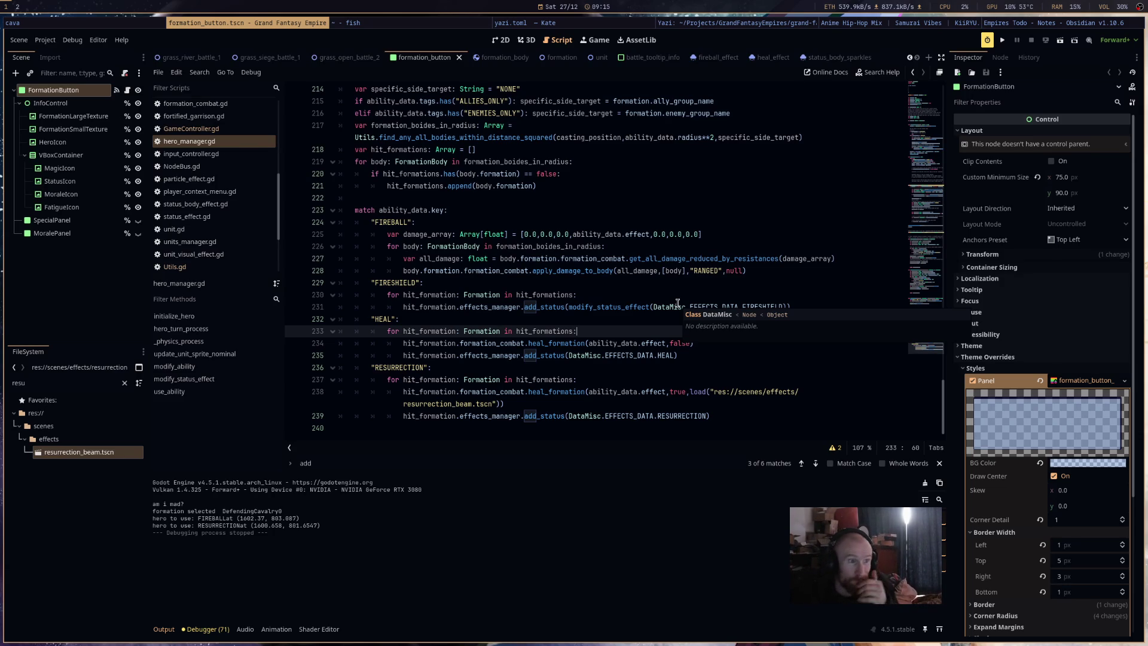
click(500, 41)
click(526, 40)
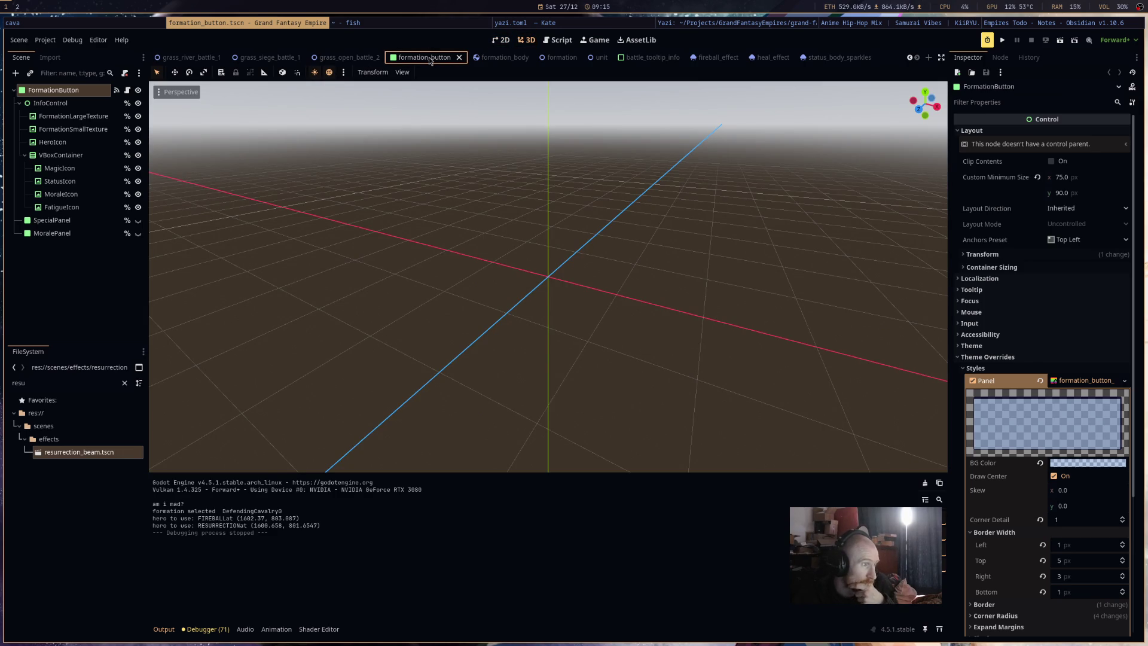
Glance at the grass_open_battle_2 and formation_button scenes, then bring up hero_manager.gd's ability code.
click(346, 58)
click(417, 58)
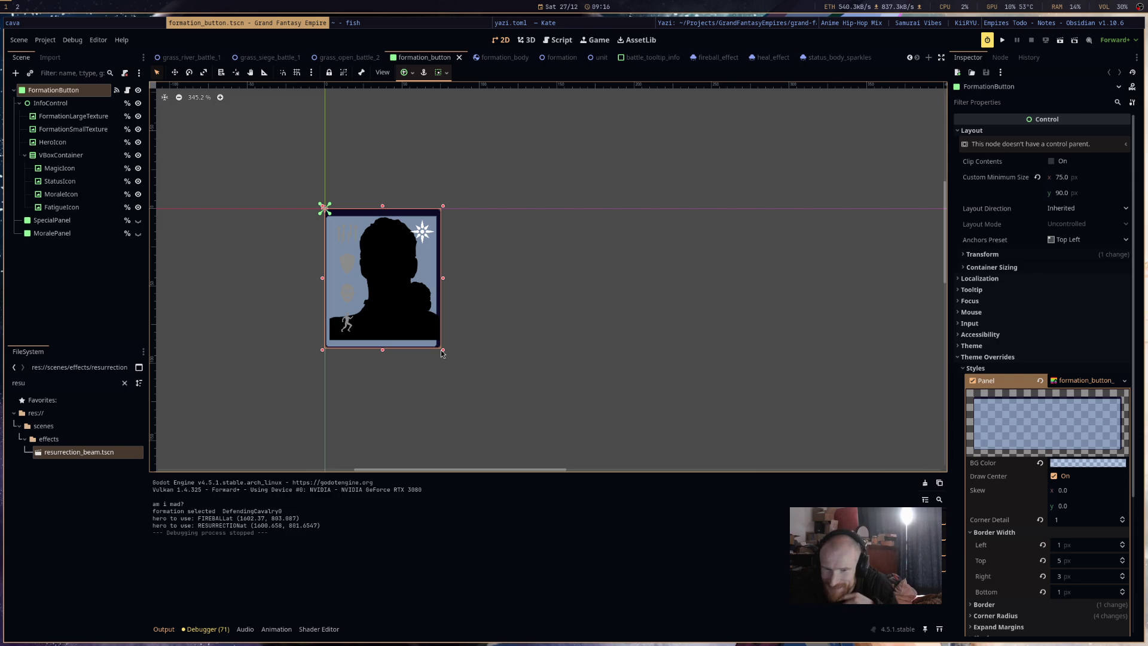
click(558, 40)
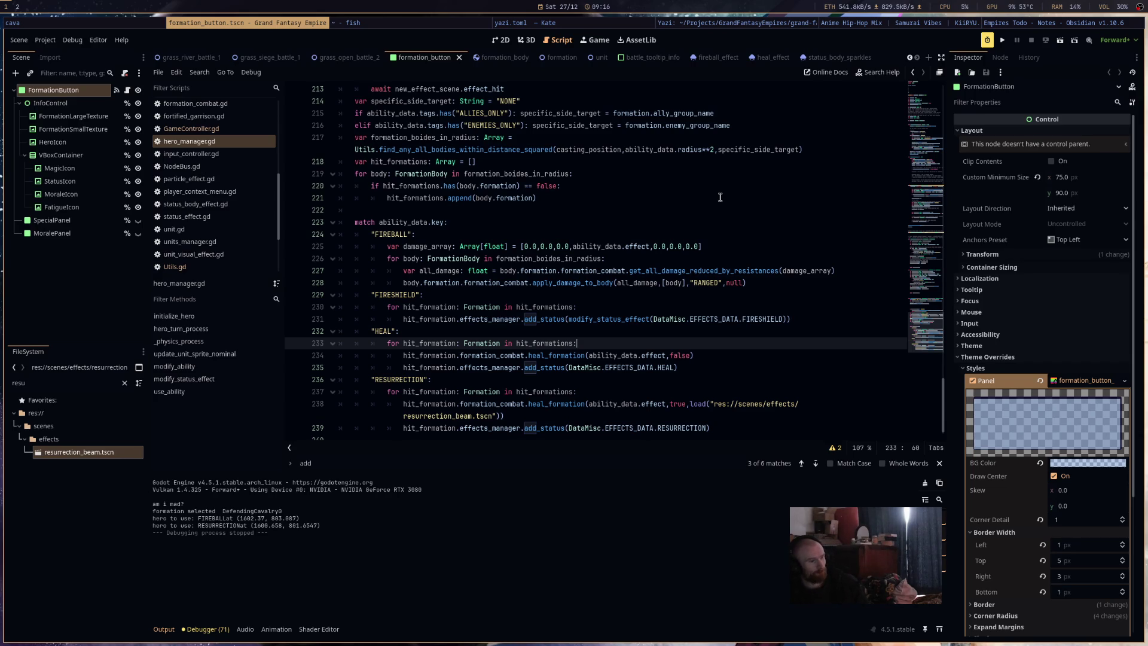
scroll(598, 167, down, 1)
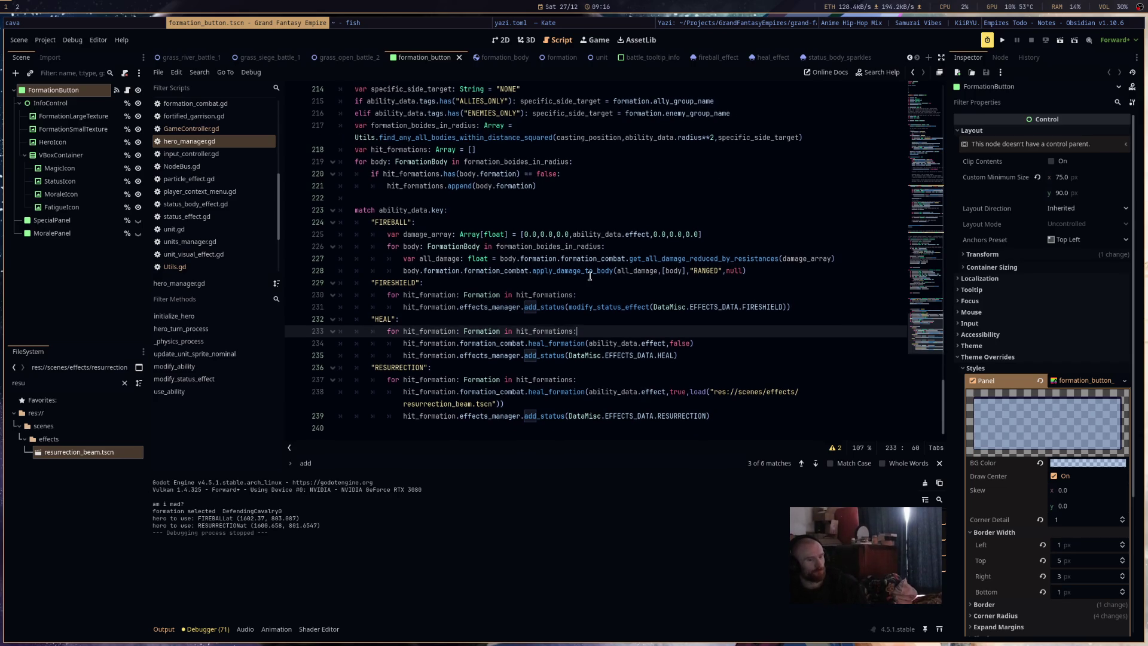
click(200, 129)
click(200, 141)
click(771, 416)
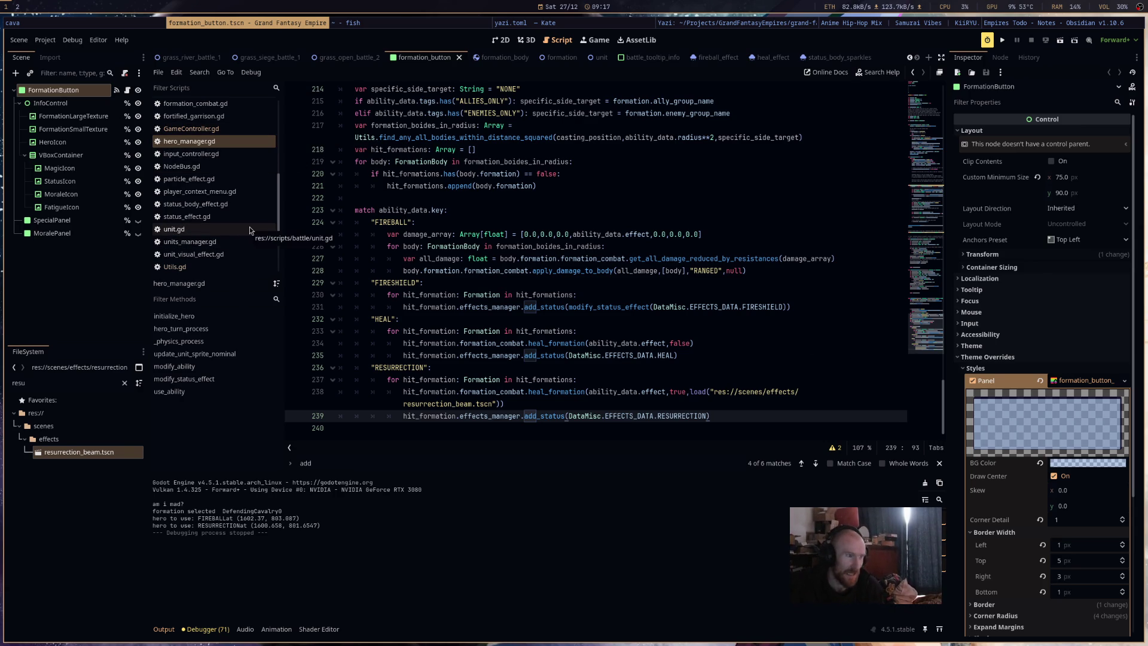
click(504, 101)
double_click(496, 113)
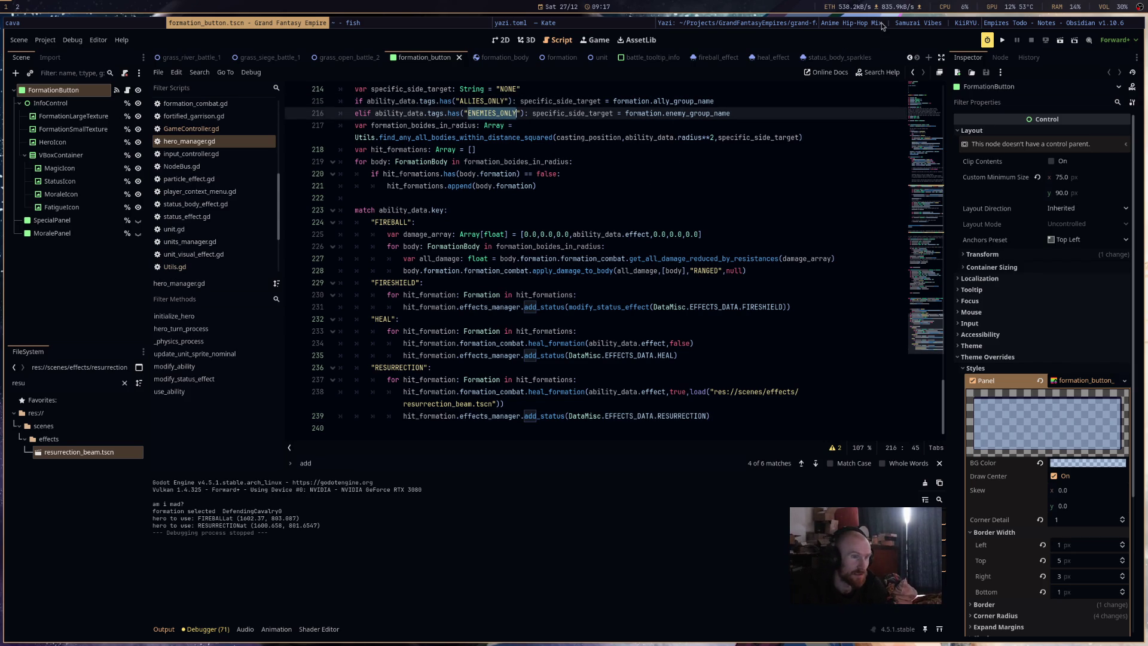
click(987, 23)
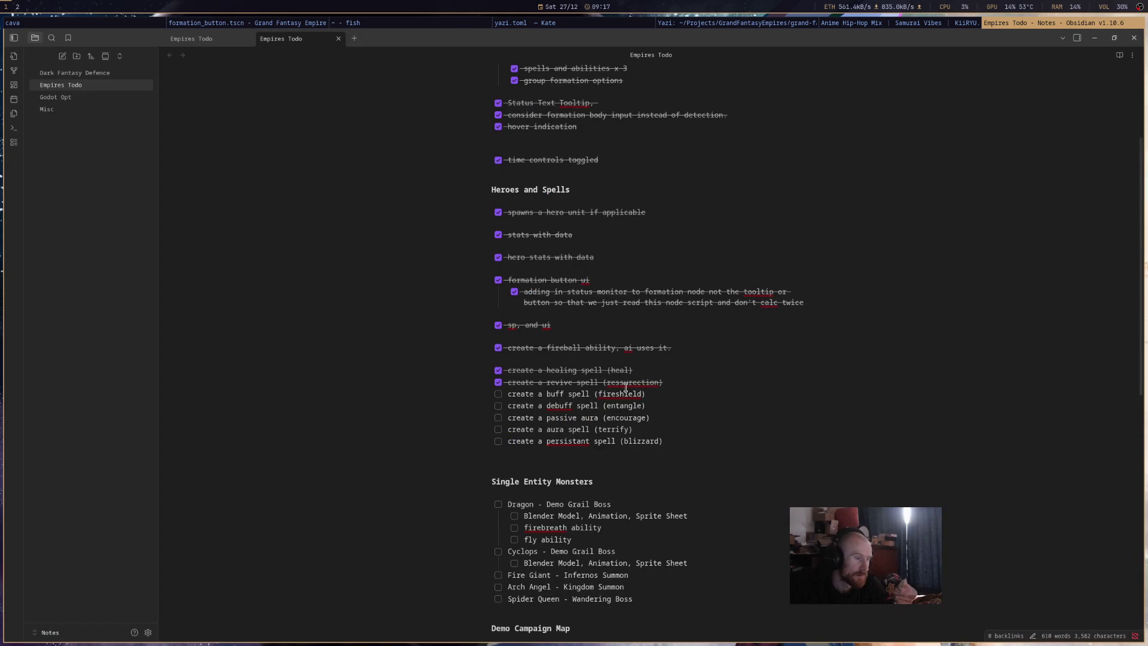
drag(666, 394, 507, 393)
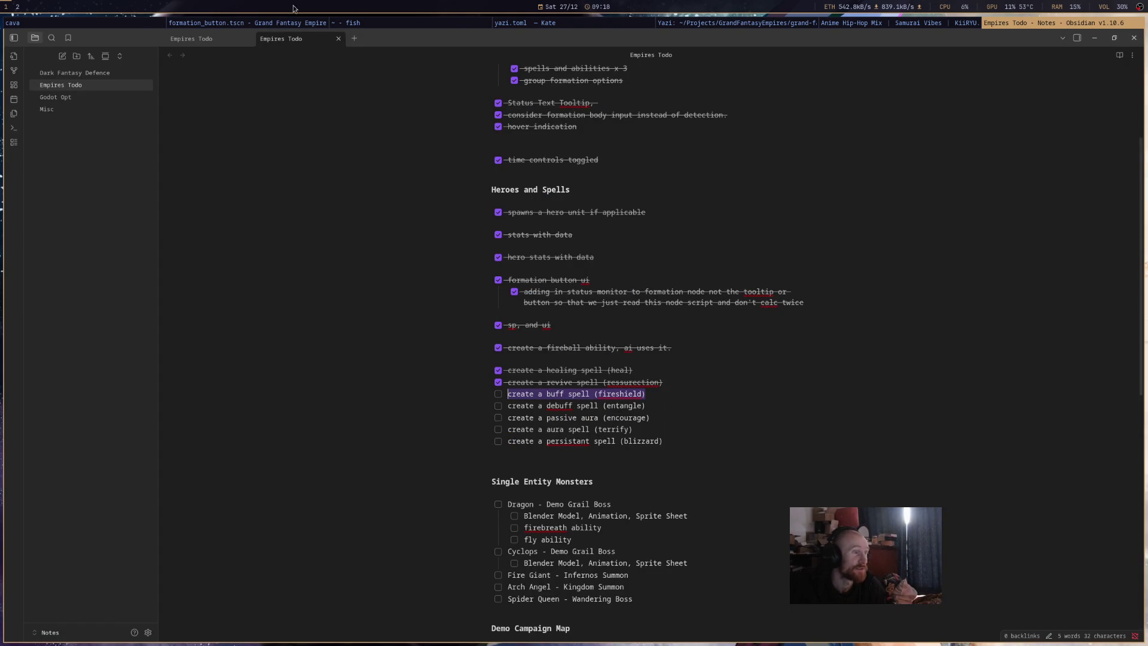
click(281, 22)
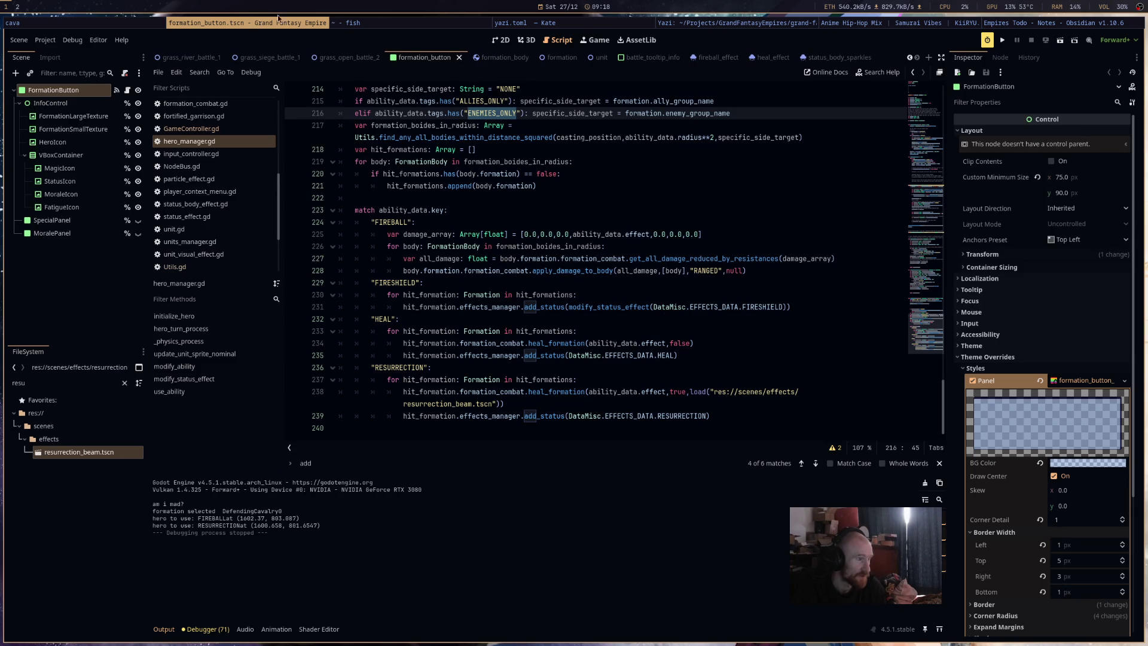
Look through GameController.gd, hero_manager.gd and DataMisc.gd, then show the top of DataHeroes.gd.
click(193, 130)
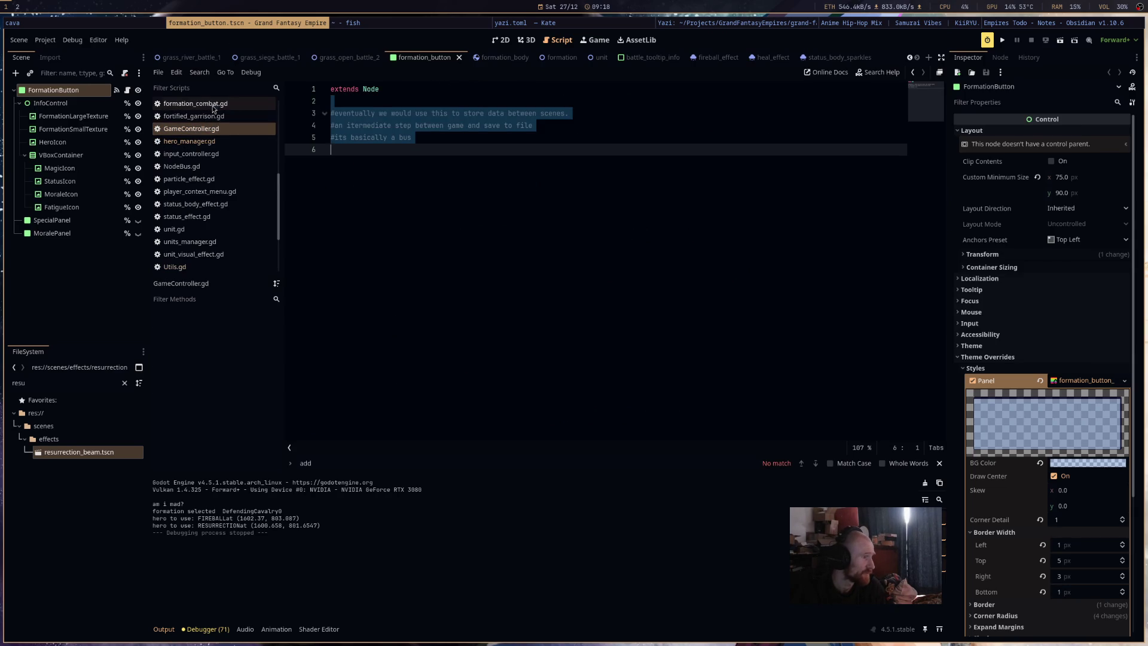
click(219, 144)
scroll(229, 215, up, 5)
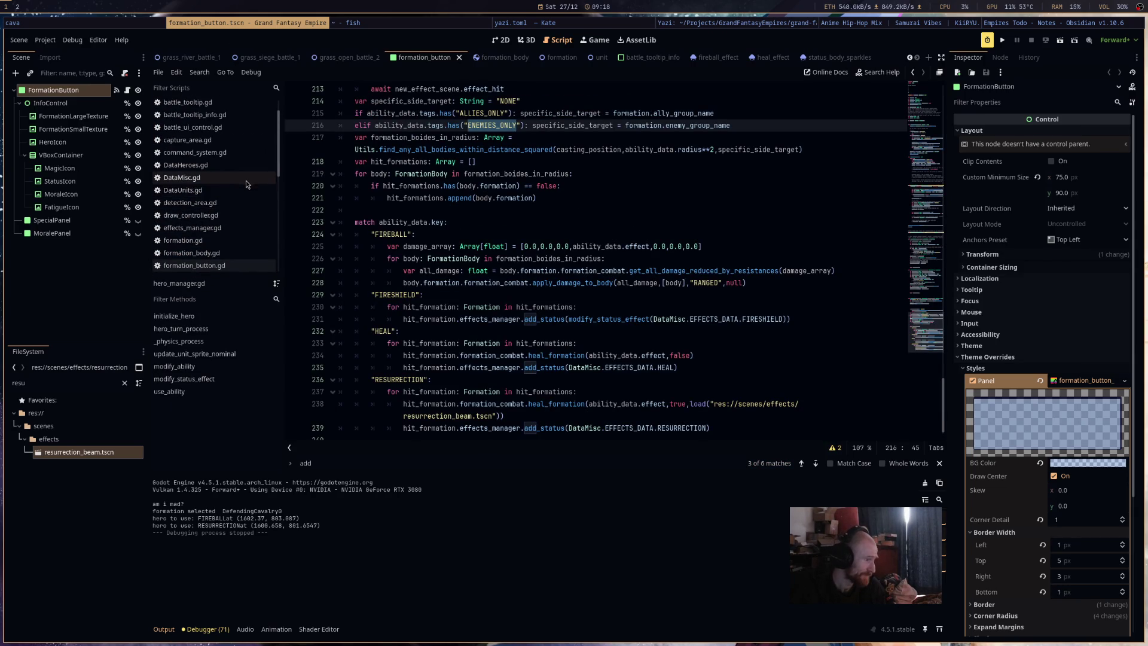
click(245, 181)
scroll(643, 296, up, 10)
scroll(643, 296, up, 8)
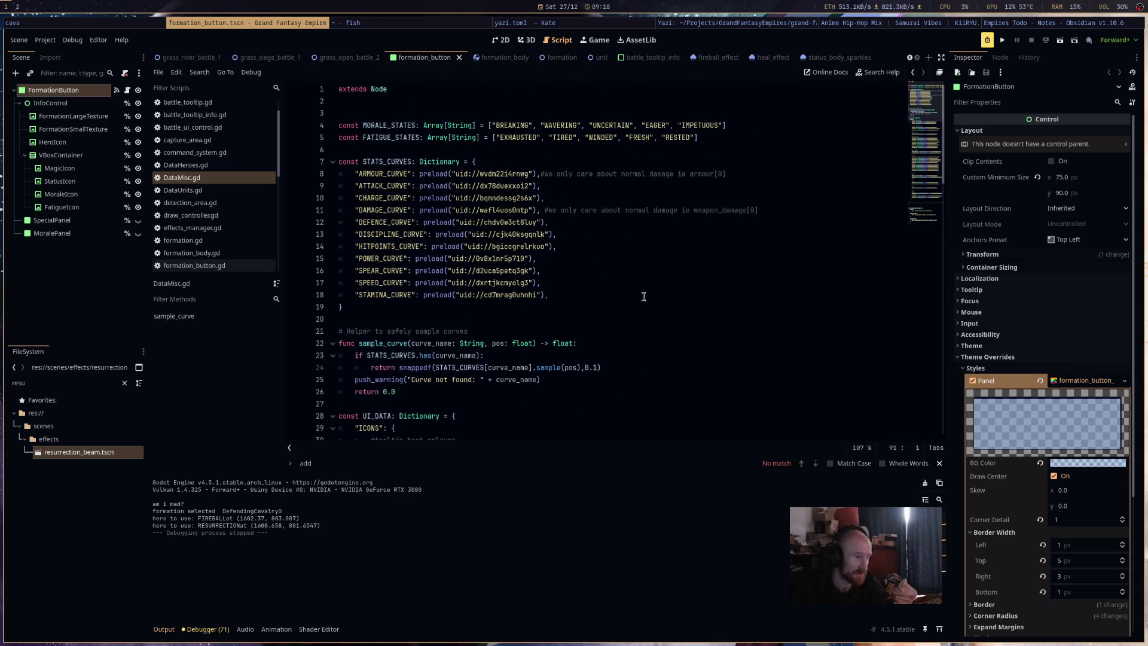
click(191, 163)
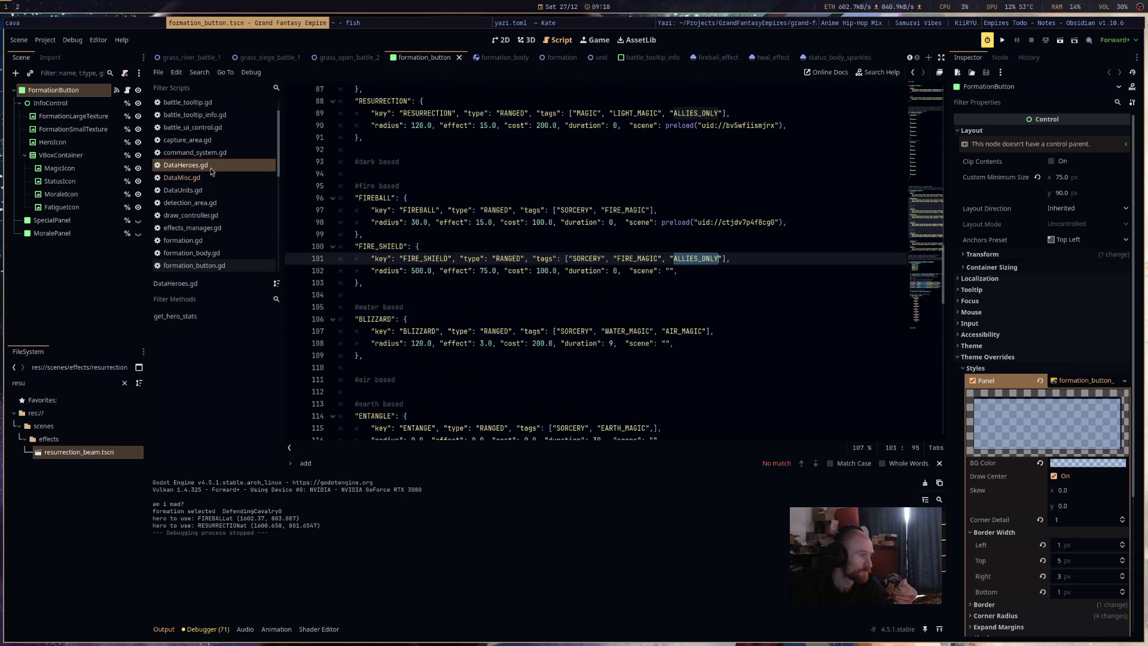
scroll(919, 173, up, 15)
drag(919, 173, 927, 91)
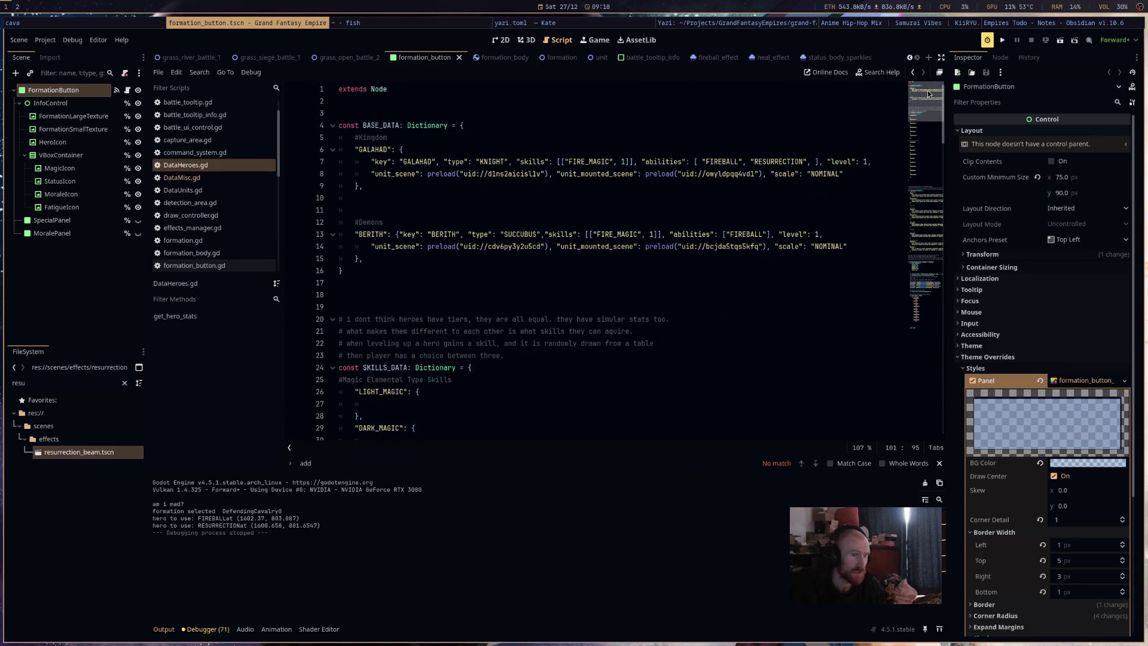
Add "FIRE_SHIELD" after RESURRECTION in GALAHAD's abilities array on line 7.
click(814, 161)
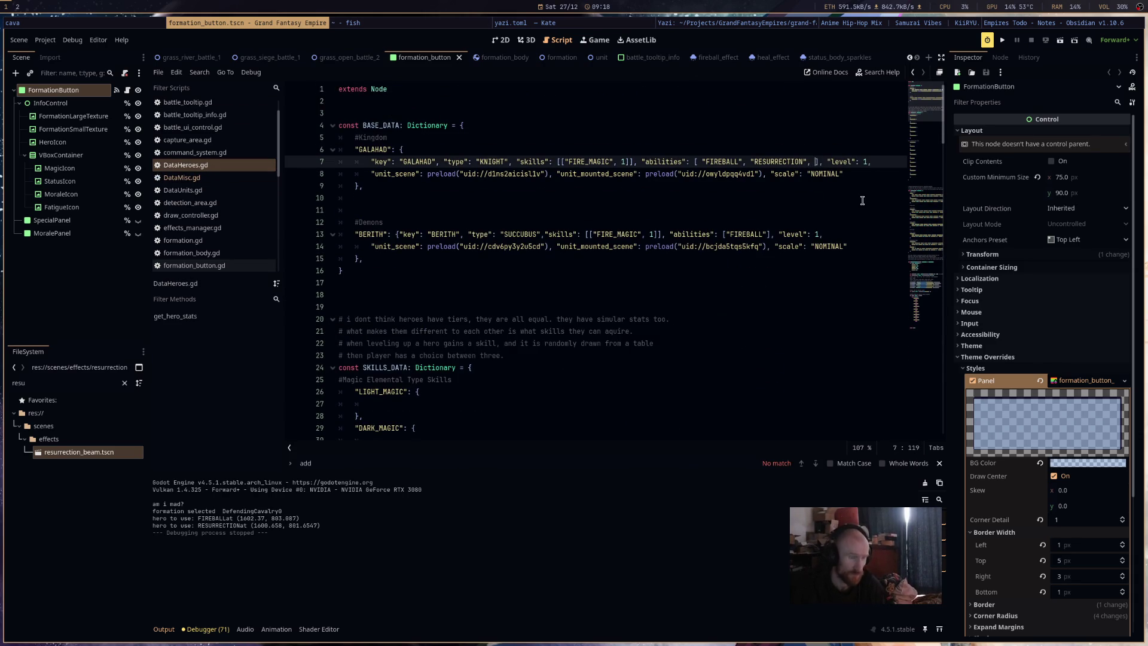
text("FIRESHIELD)
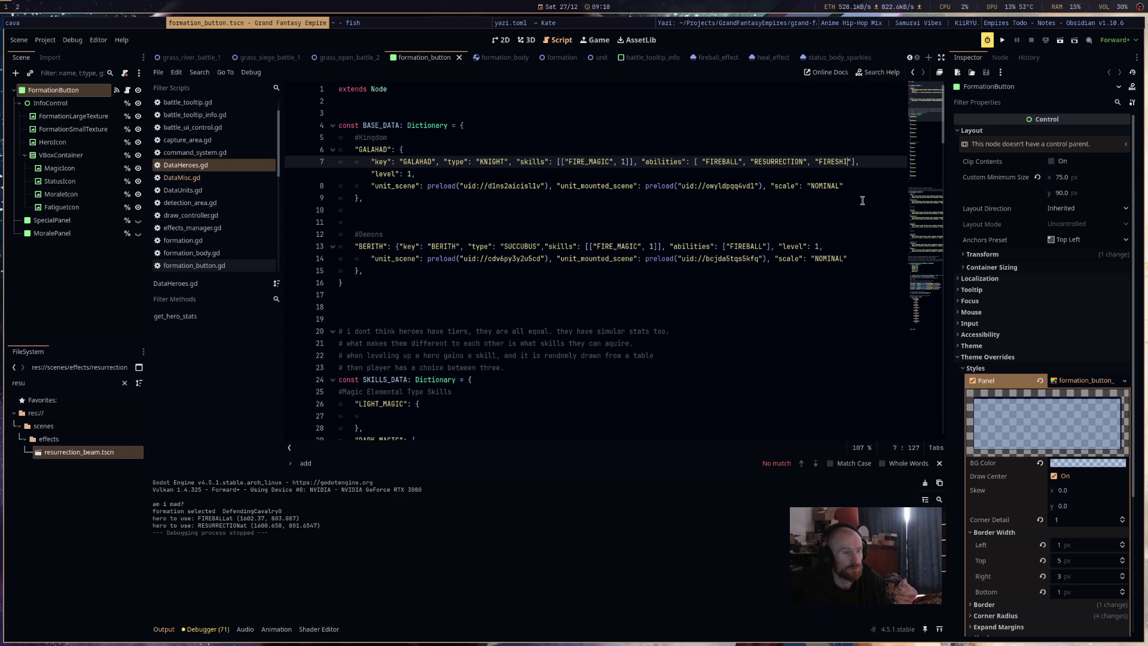
double_click(823, 161)
click(836, 162)
text(_)
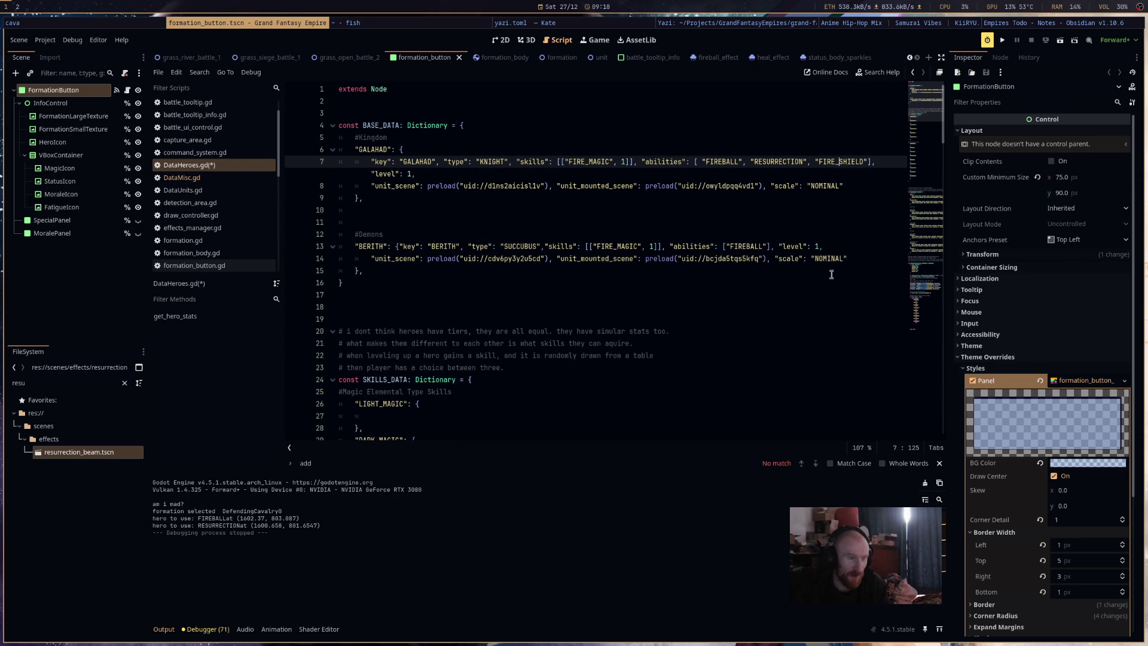
click(831, 272)
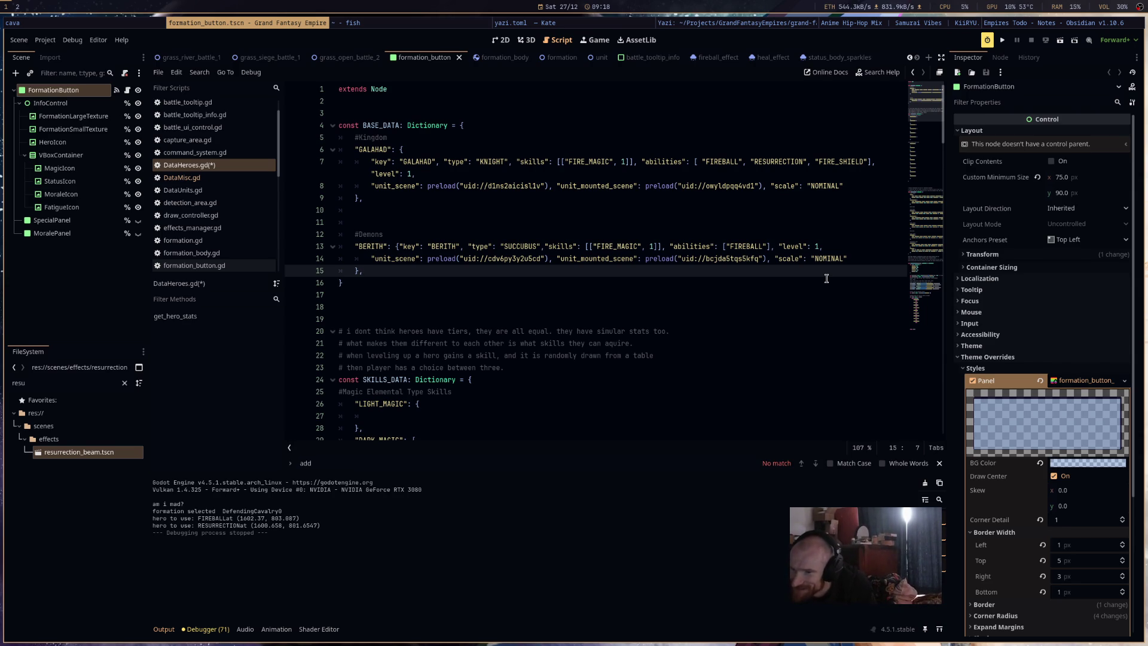
Review the FIRE_SHIELD entry in DataHeroes.gd's ABILITY_DATA.
scroll(826, 278, down, 9)
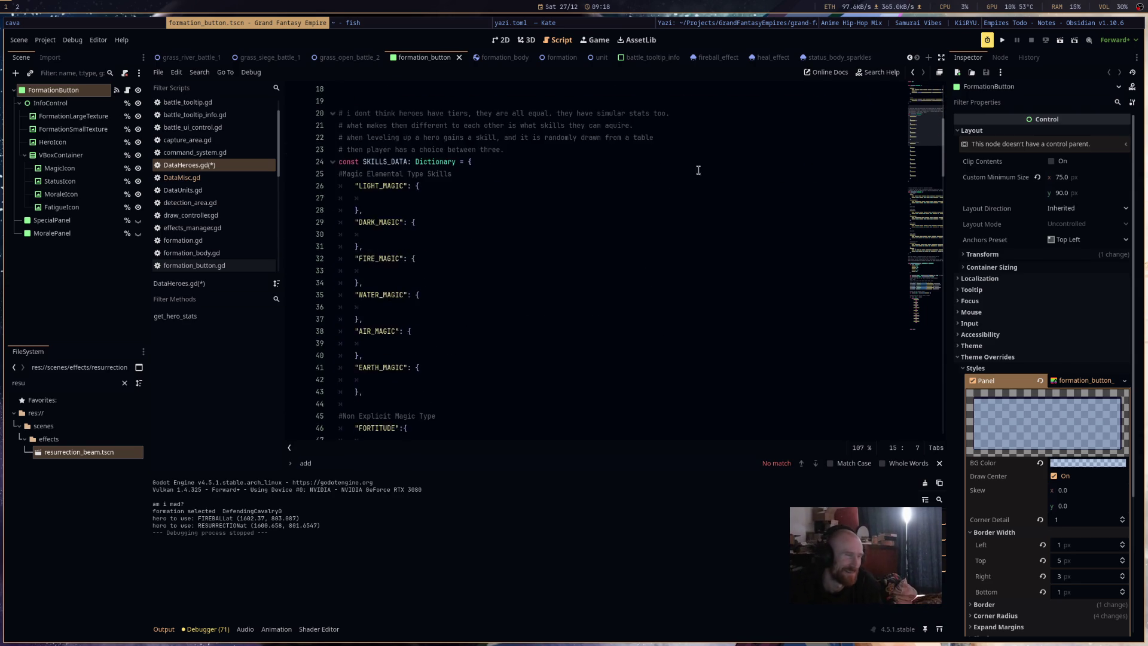
scroll(490, 216, down, 15)
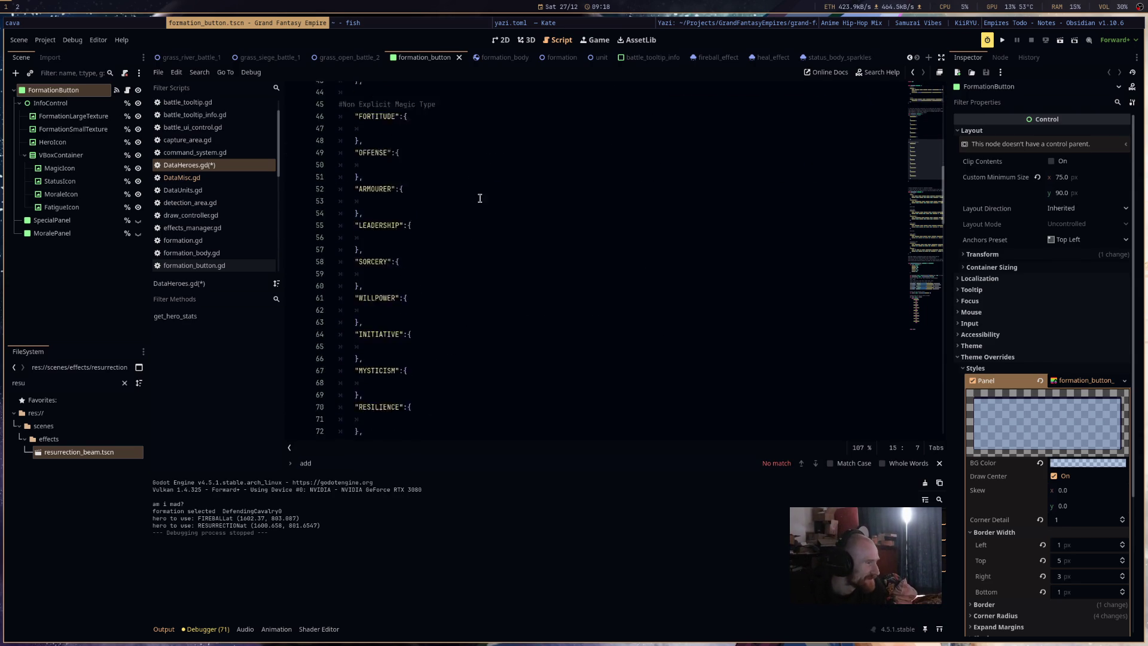
scroll(490, 216, down, 3)
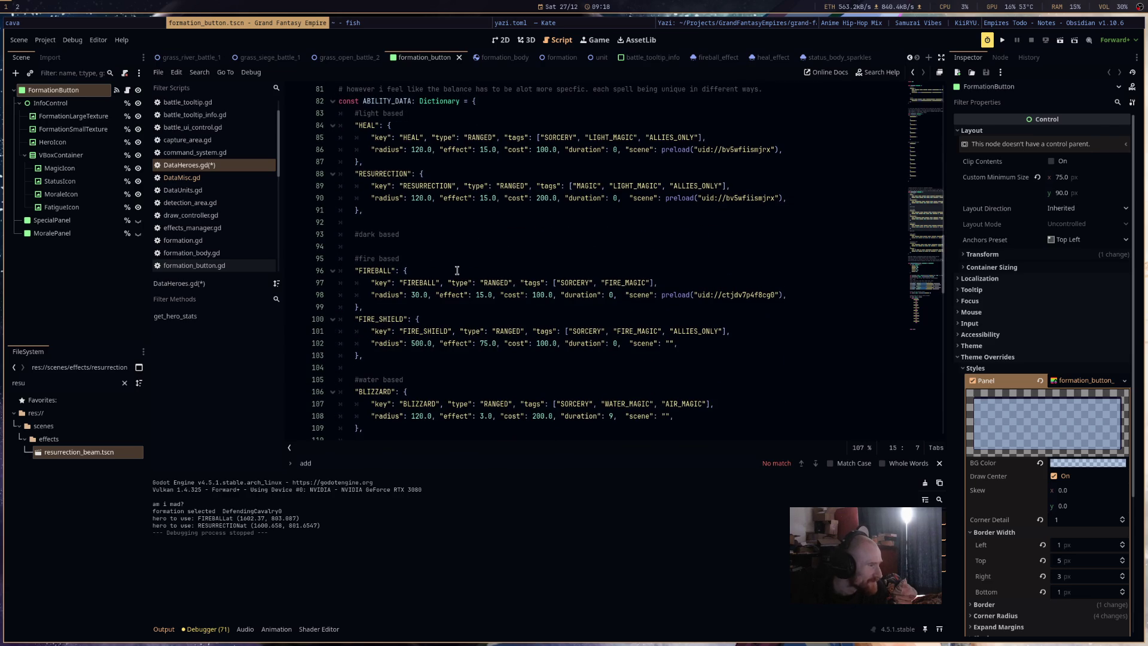
double_click(381, 320)
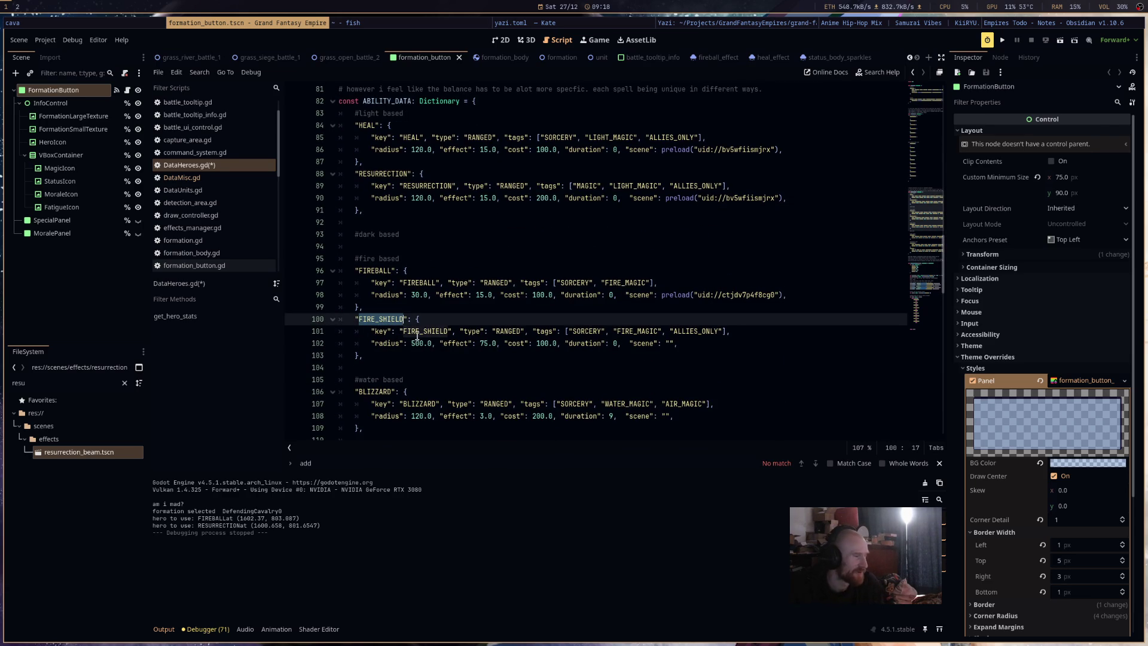
scroll(523, 351, down, 3)
scroll(523, 351, down, 5)
scroll(525, 345, down, 12)
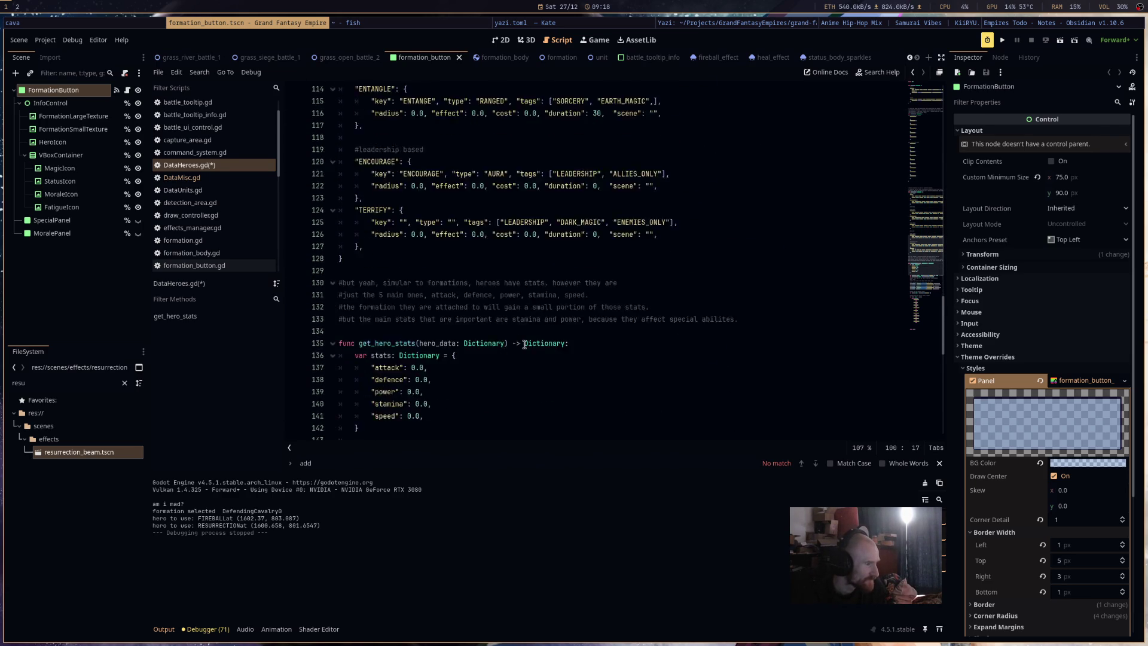
scroll(525, 345, down, 5)
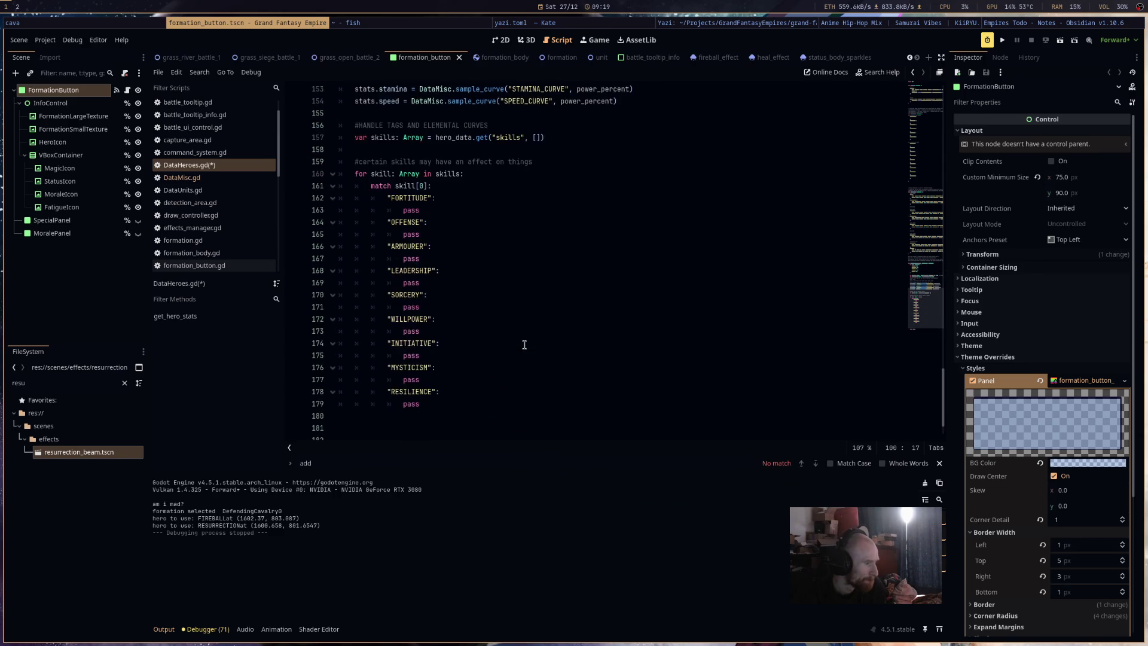
Check the FIRE_SHIELD effect in DataMisc.gd's EFFECTS_DATA, then return to DataHeroes.gd.
click(223, 177)
scroll(451, 322, down, 20)
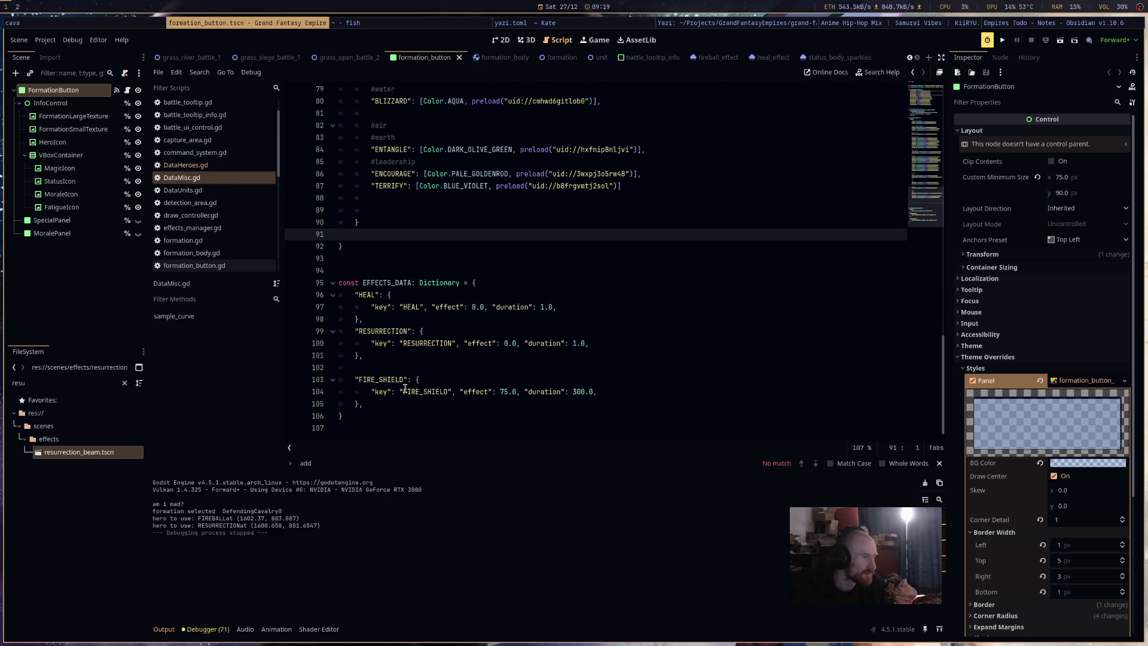
click(205, 164)
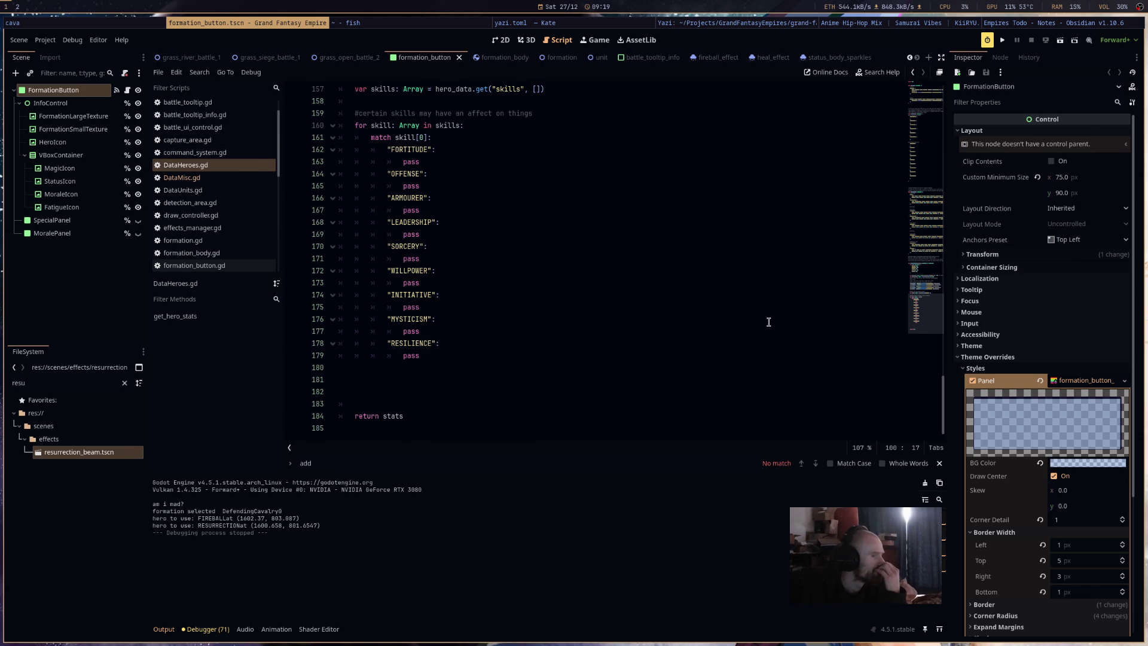
scroll(600, 254, up, 18)
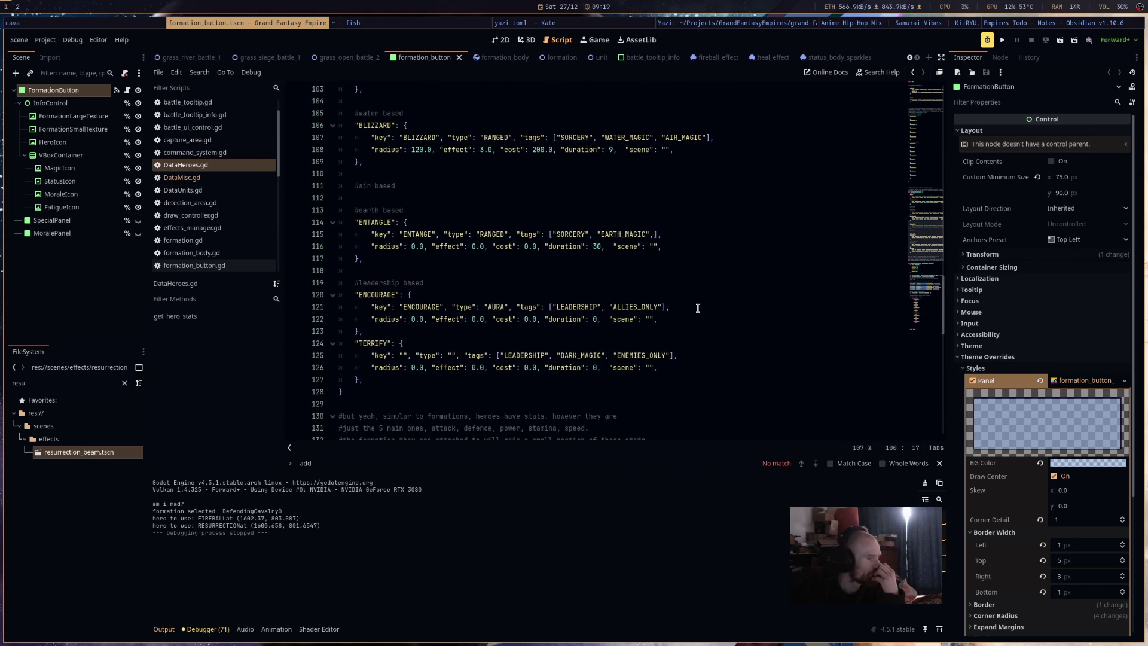
scroll(510, 250, up, 5)
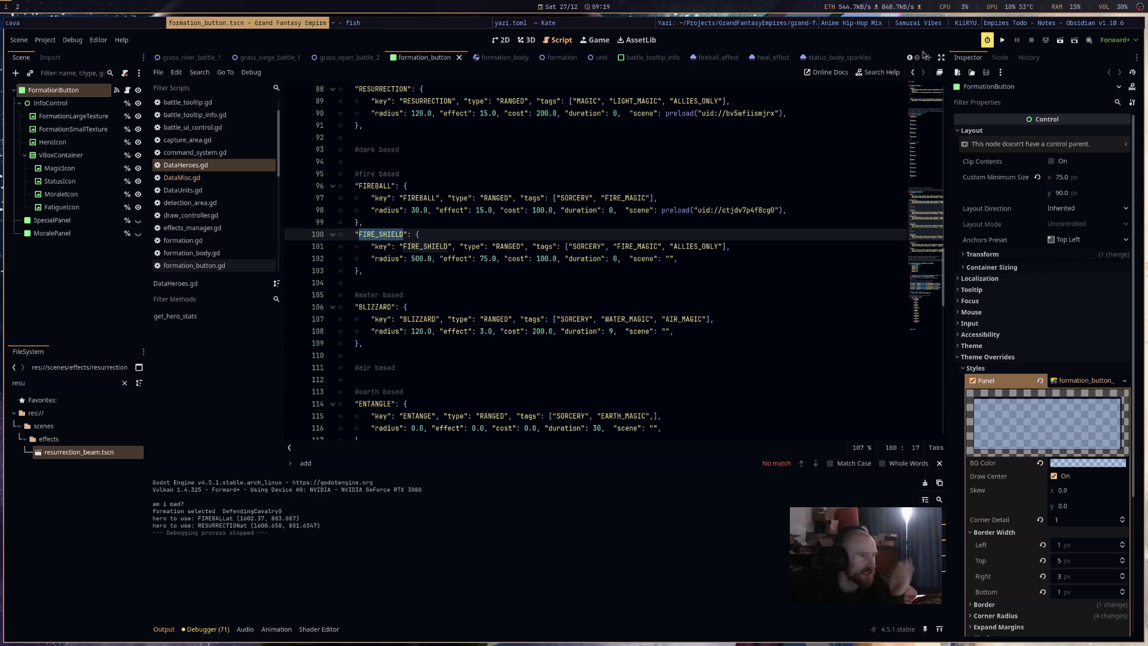
Switch to the status_body_sparkles particle scene.
mouse_move(701, 60)
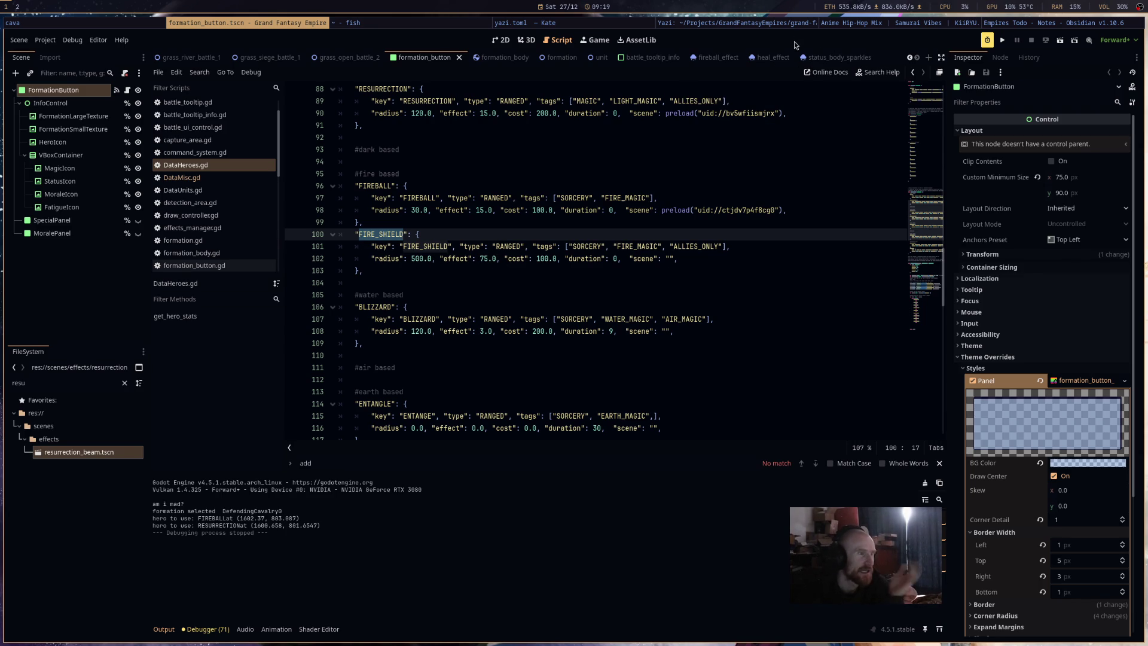
mouse_move(816, 63)
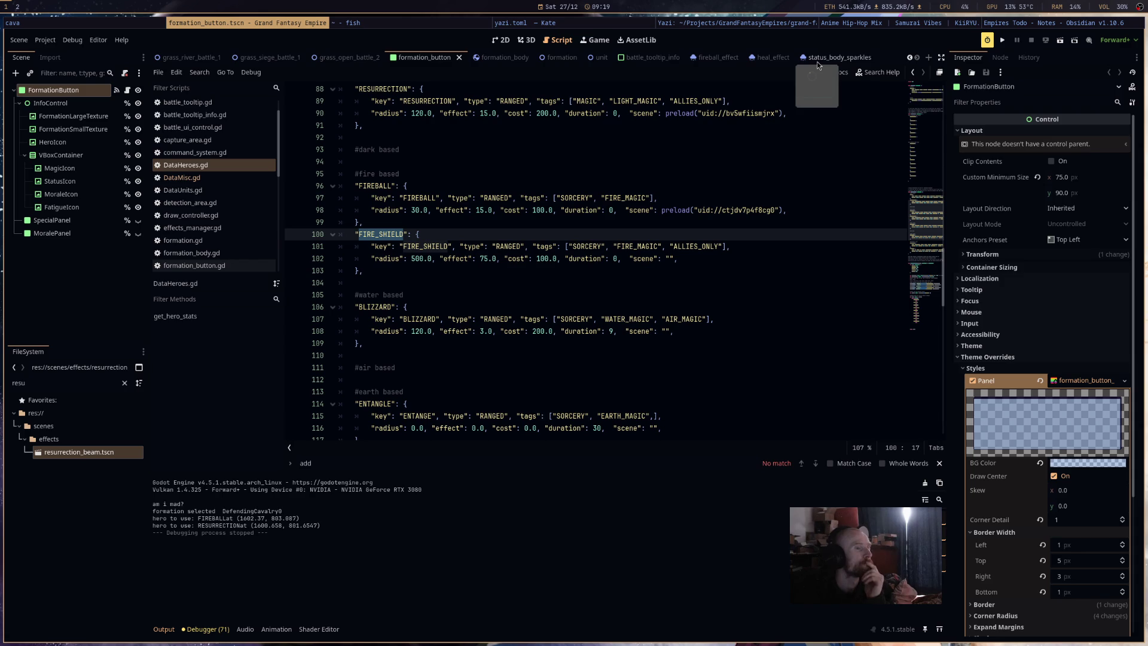
click(817, 61)
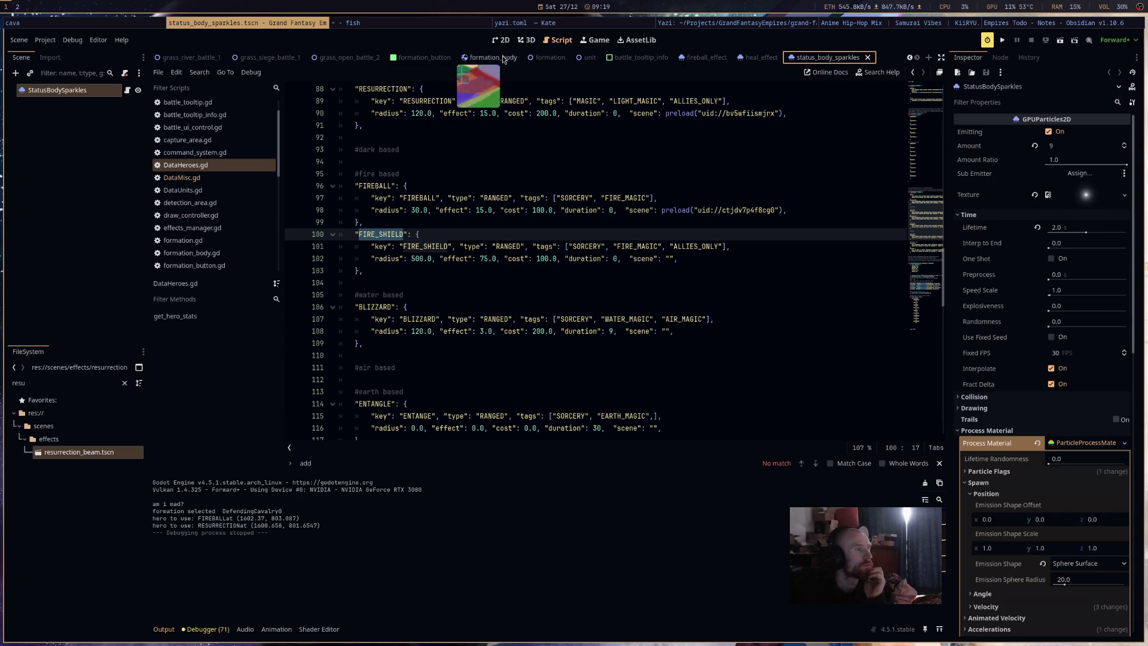
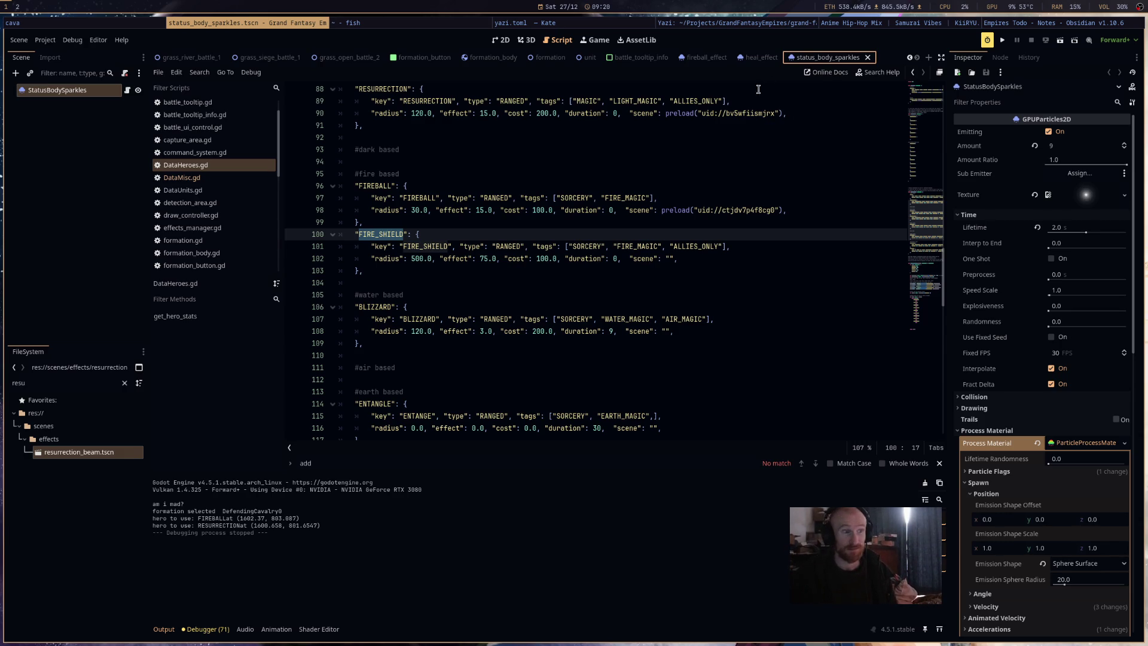
Copy the HealEffect node and its children from the heal_effect scene.
click(696, 59)
click(761, 57)
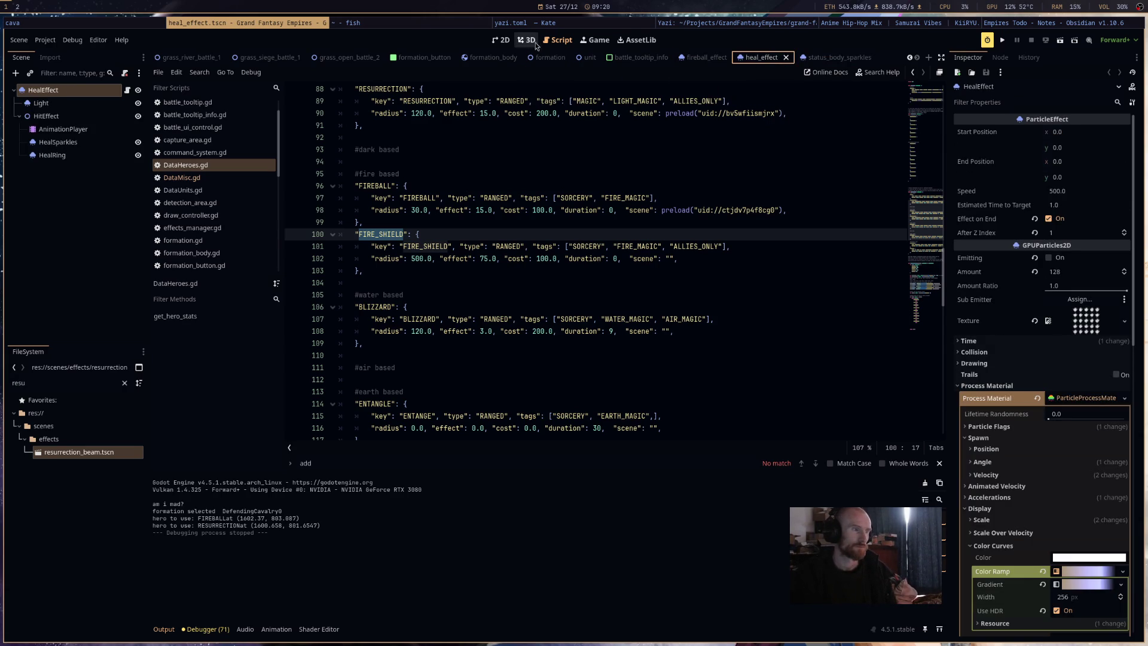
click(528, 40)
click(500, 42)
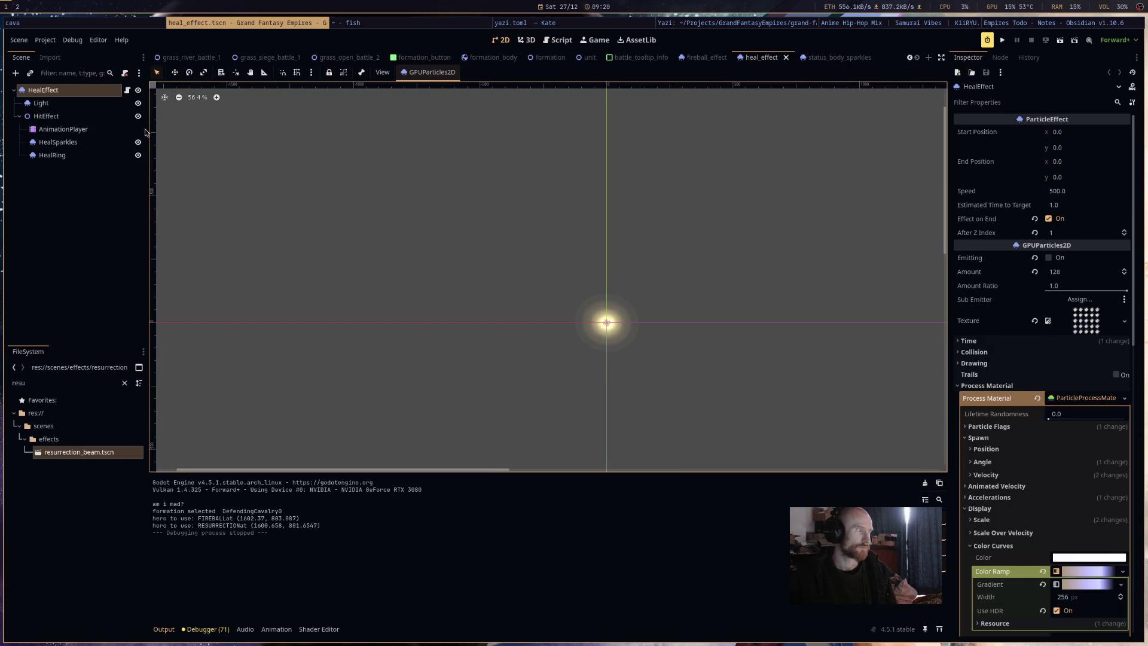
right_click(72, 90)
click(104, 170)
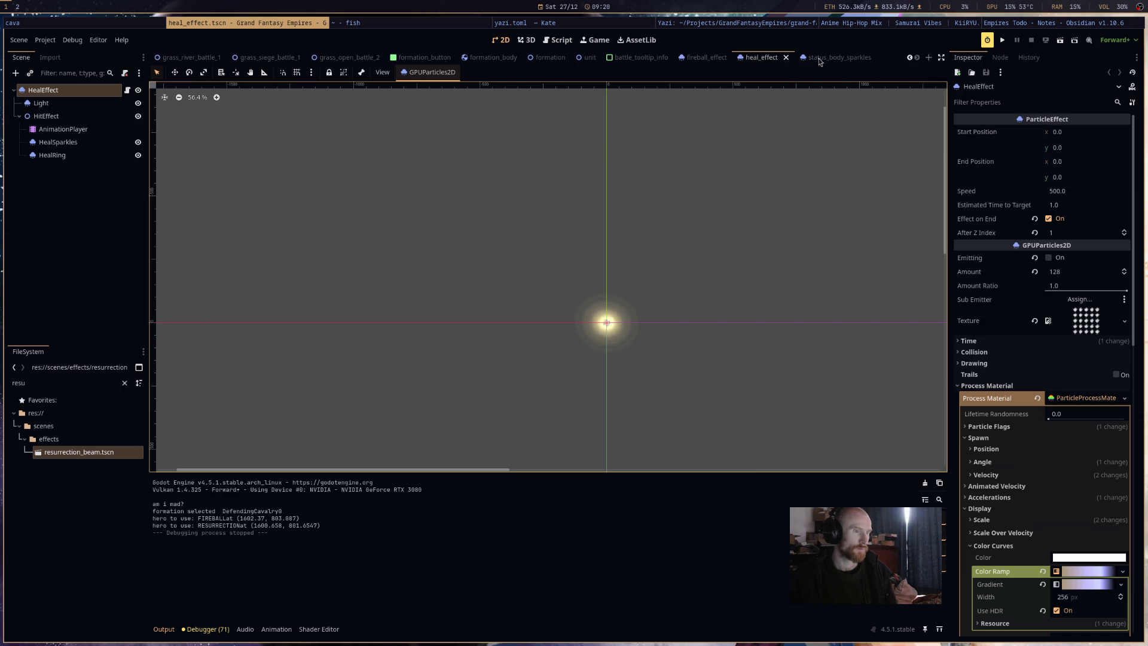
Compare against the fireball effect scene, then start a new empty scene.
click(701, 59)
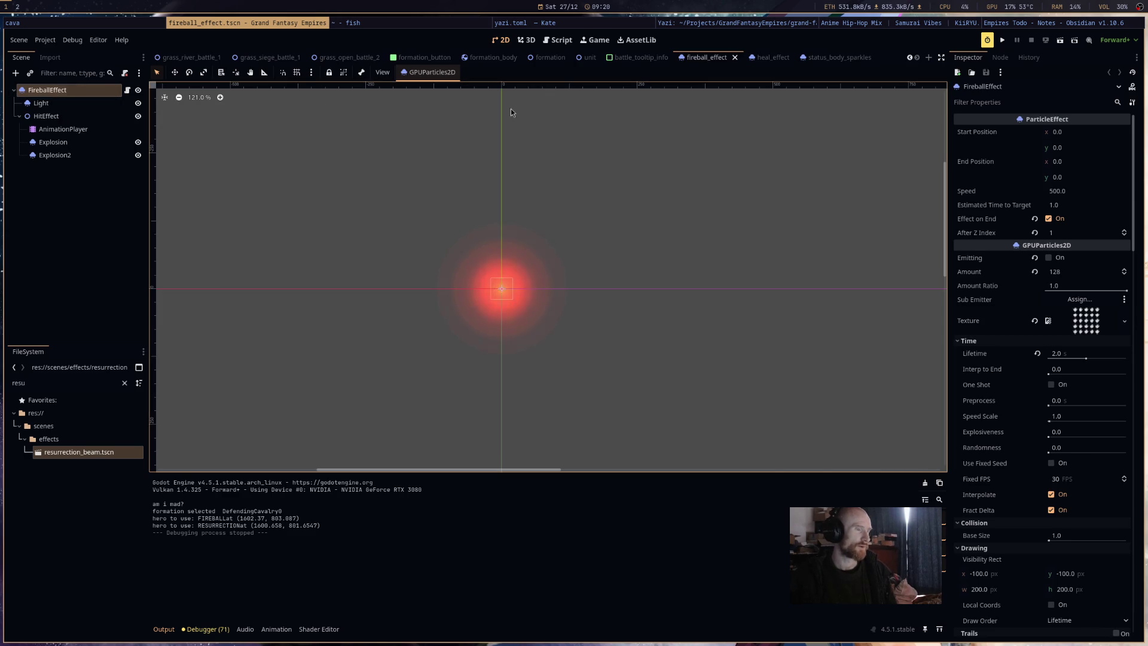
click(763, 57)
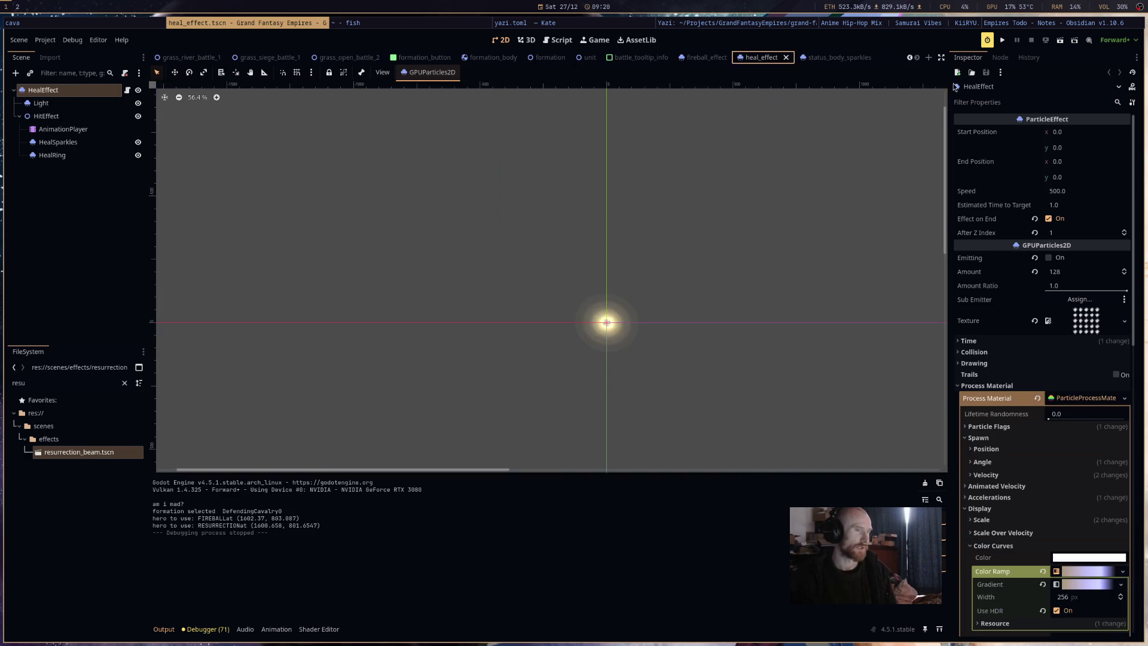
click(928, 58)
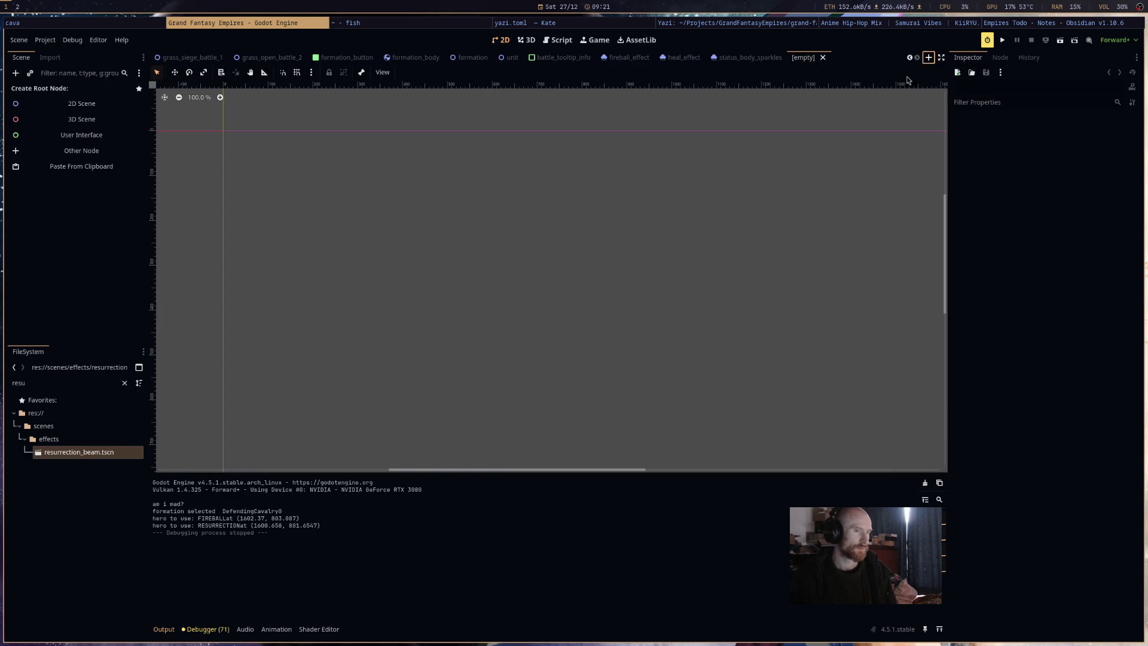
Paste the copied effect as the new scene's root and rename it FireShieldEffect.
click(87, 167)
click(81, 92)
key(BackSpace)
text(FireShieldEffect)
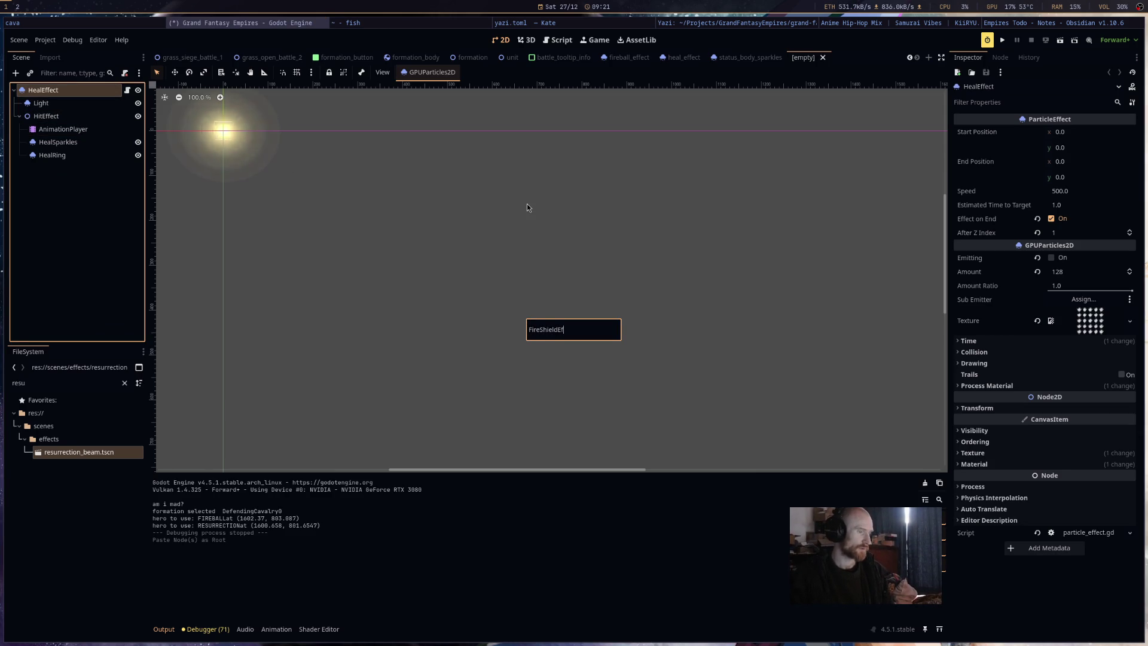
key(Return)
Frame the particle glow and save the scene as fire_shield_effect.tscn.
click(534, 208)
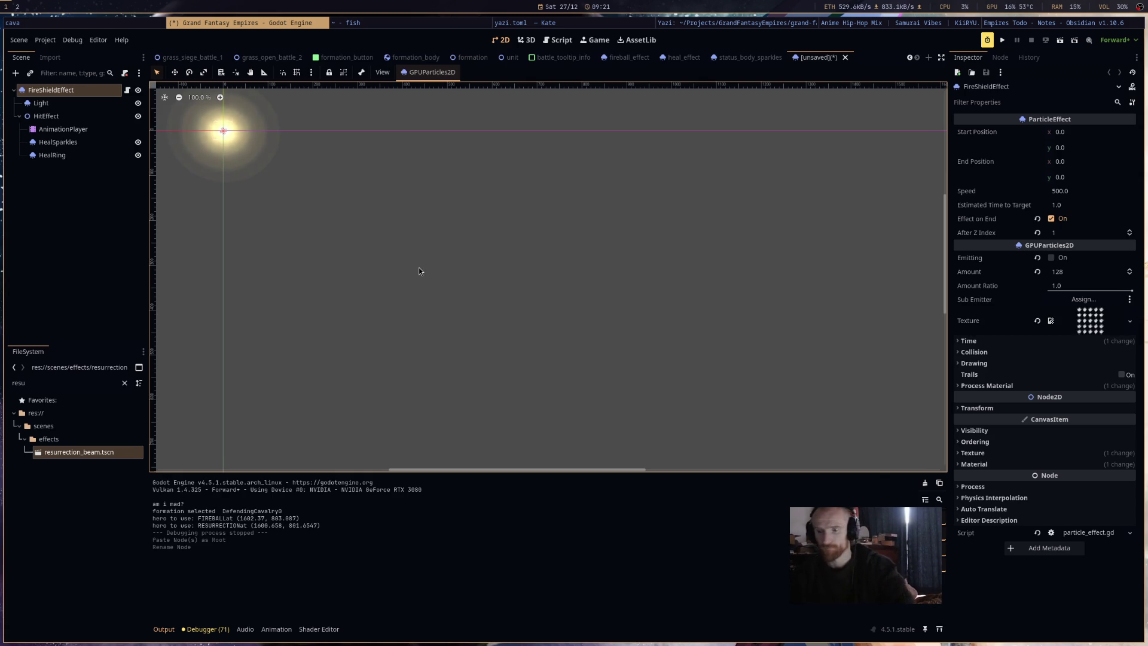
key(f)
scroll(549, 176, up, 4)
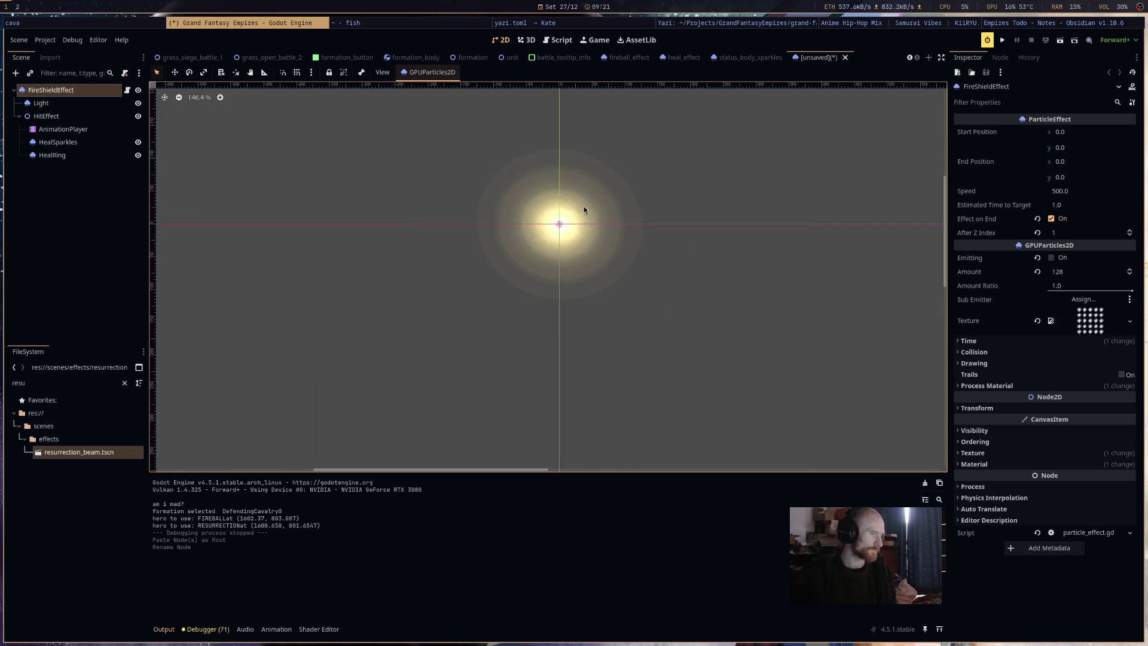
key(ctrl+s)
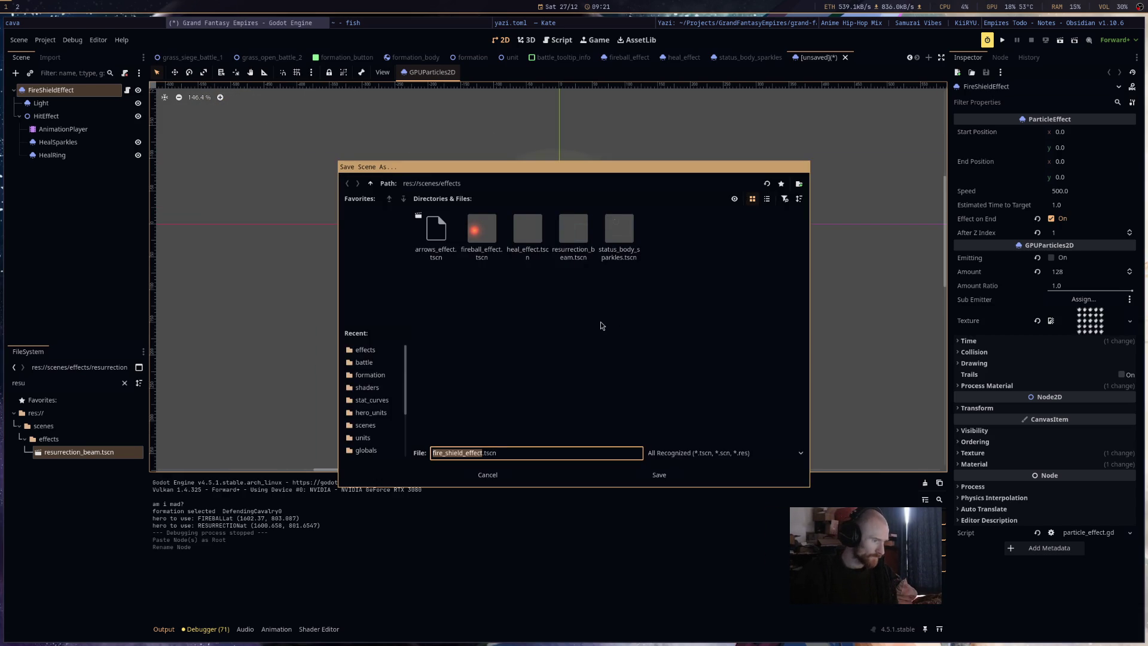
click(655, 473)
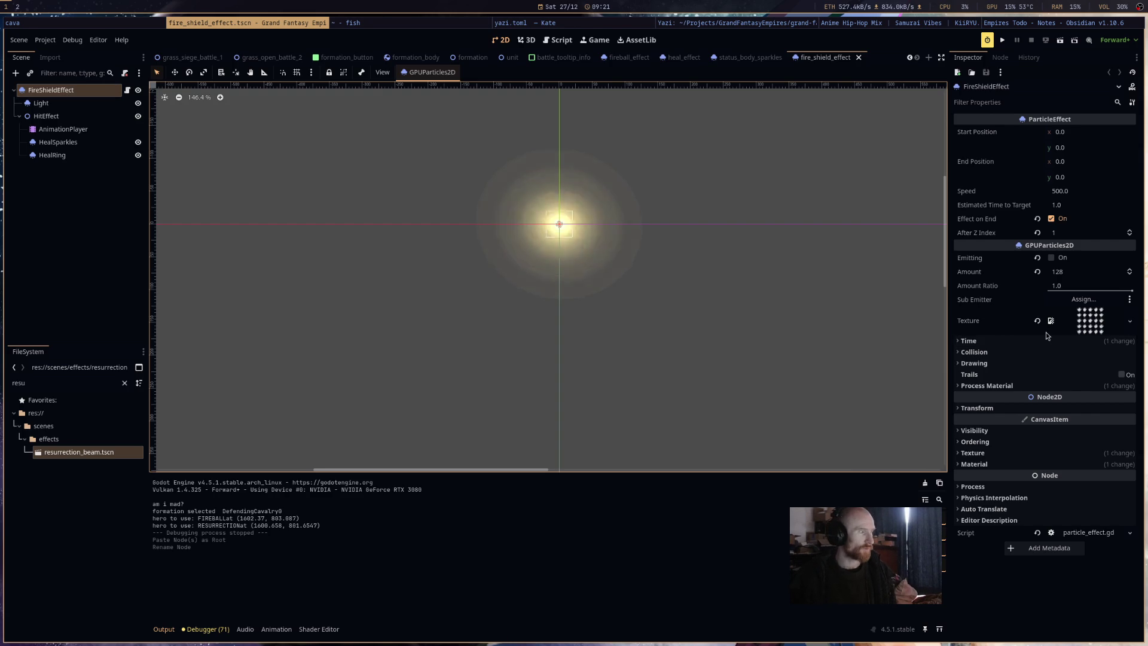
Make the particles' process material unique and open its Color Ramp gradient.
click(1060, 387)
click(1068, 400)
click(1076, 488)
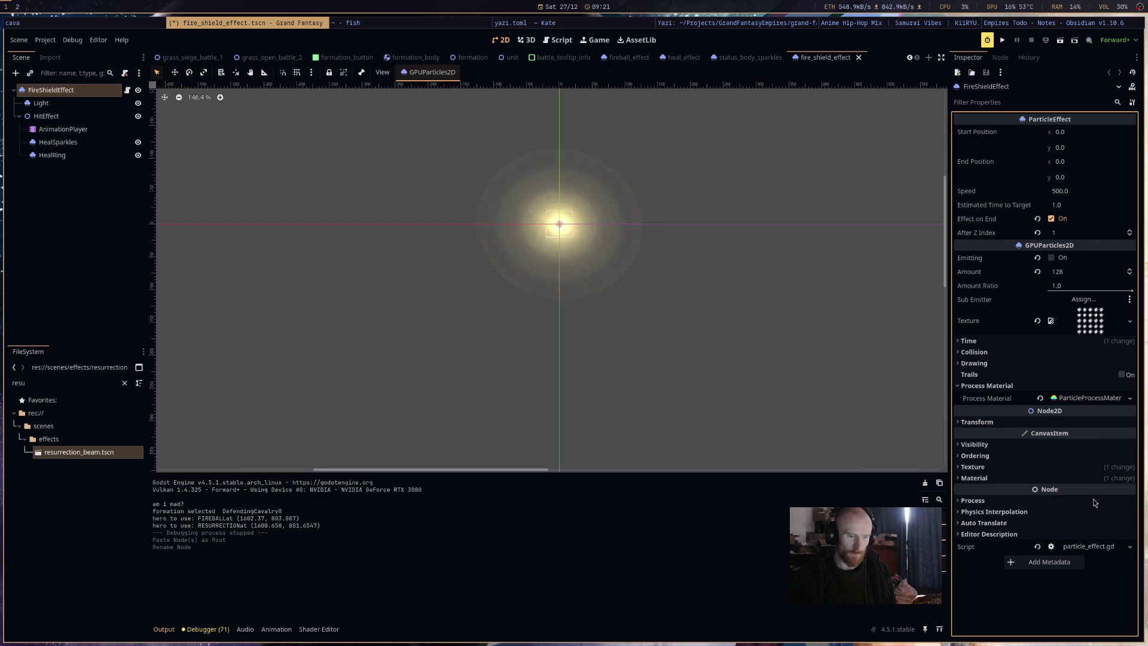
click(1089, 398)
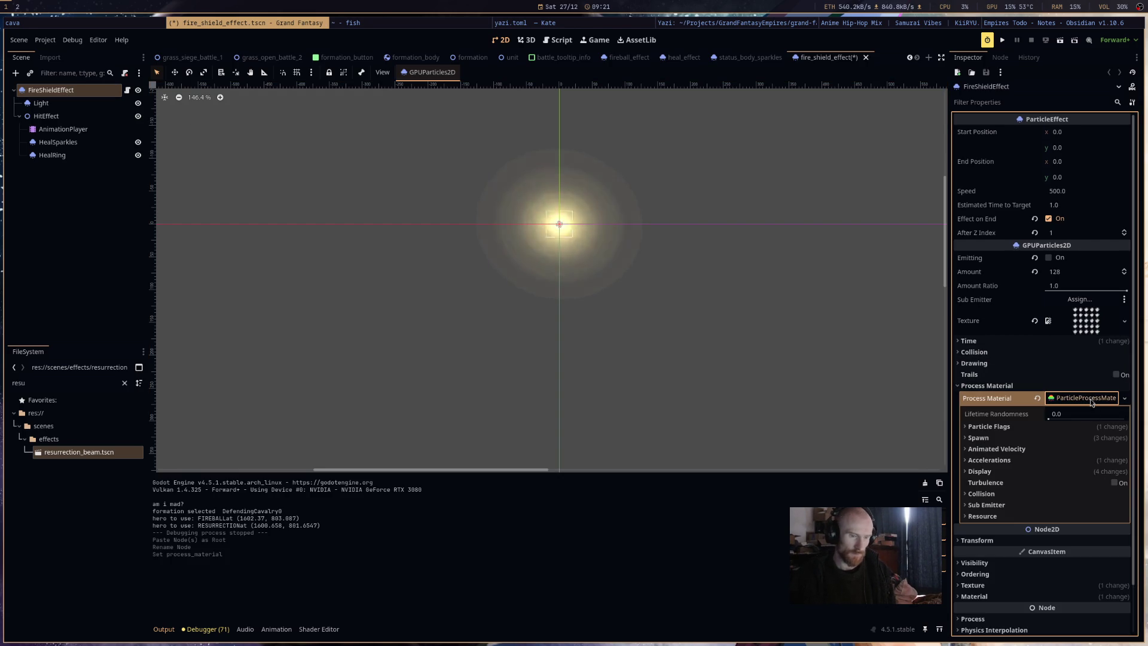
click(1069, 472)
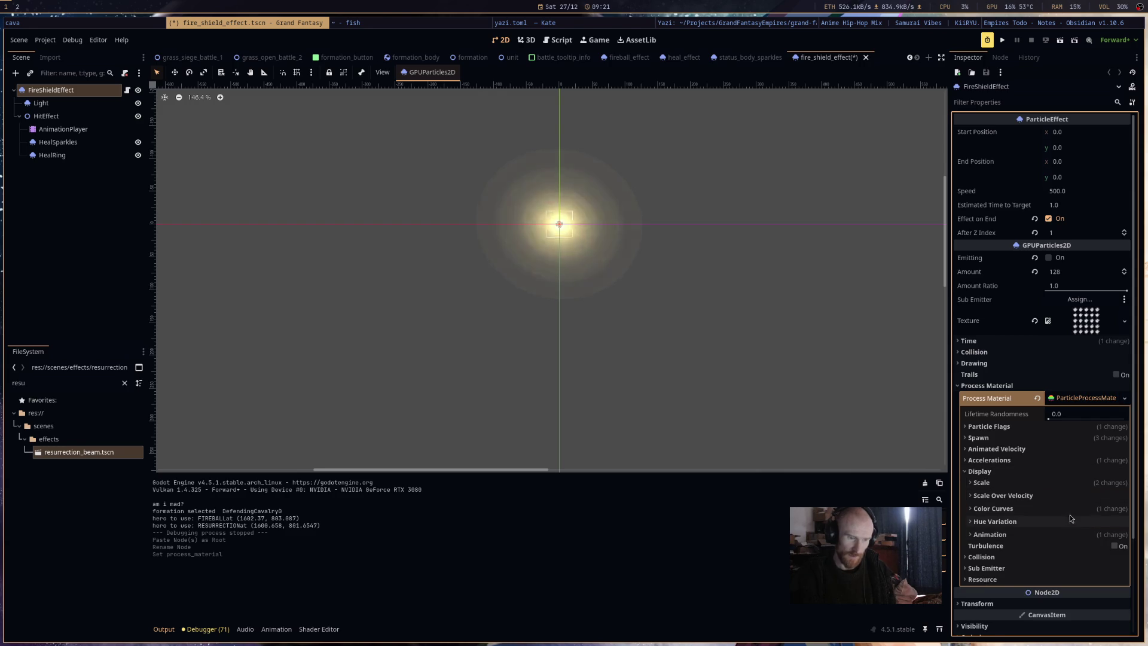
click(1073, 509)
click(1083, 533)
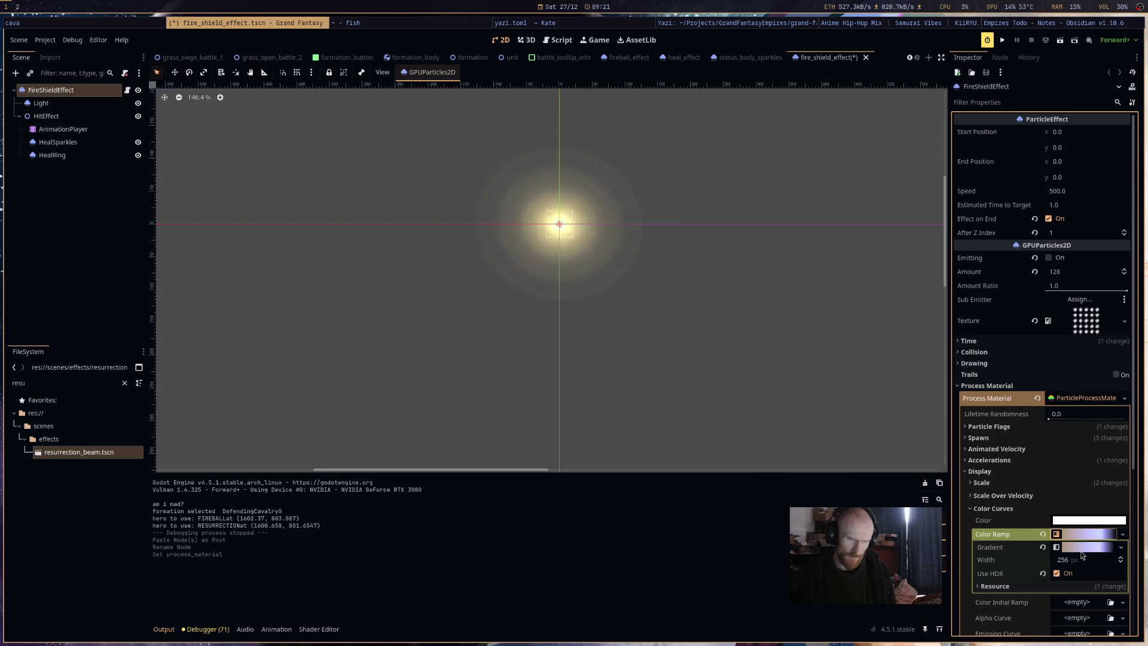
click(1081, 549)
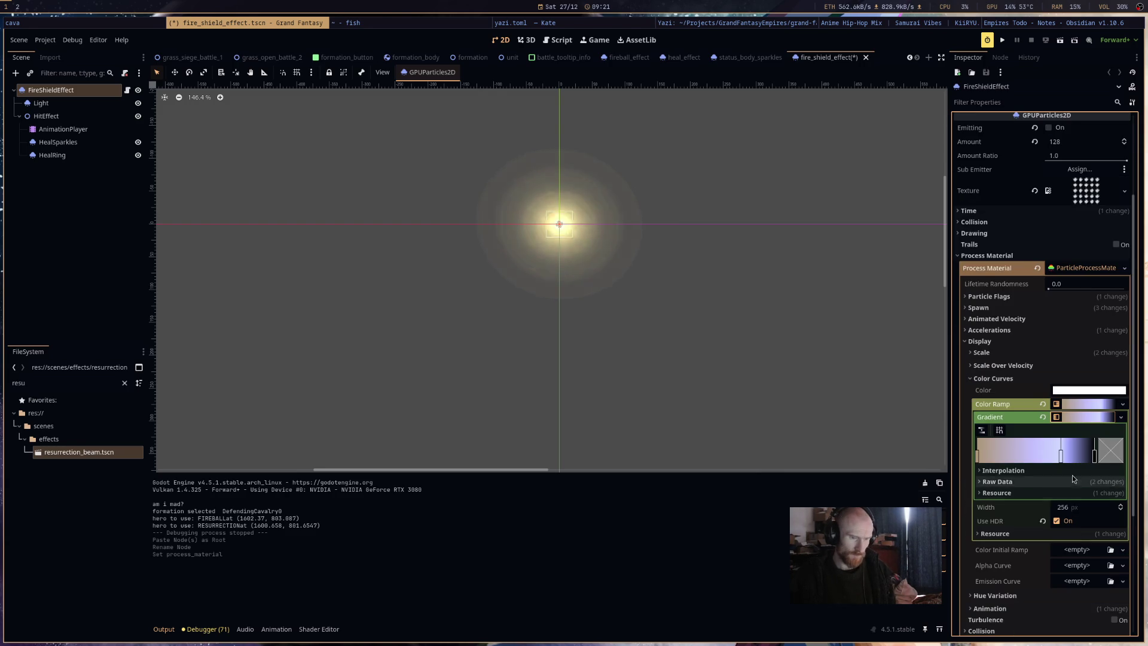
Colour the right gradient stop orange and add a red stop near the end.
click(1094, 455)
click(1109, 460)
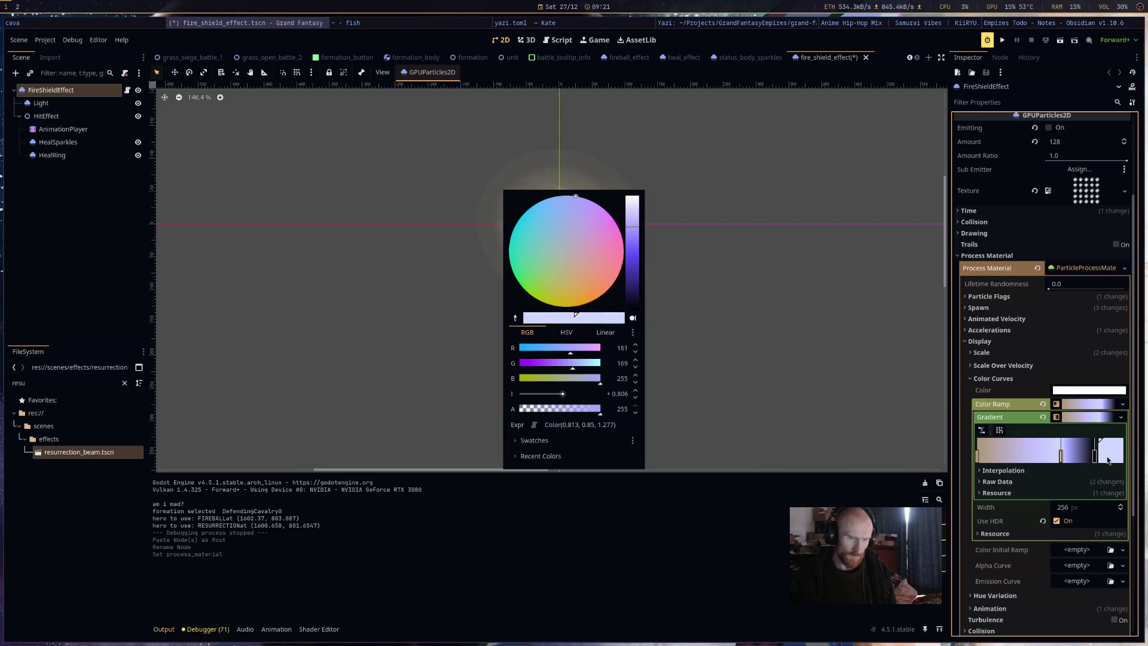
click(609, 288)
drag(632, 227, 635, 246)
click(995, 457)
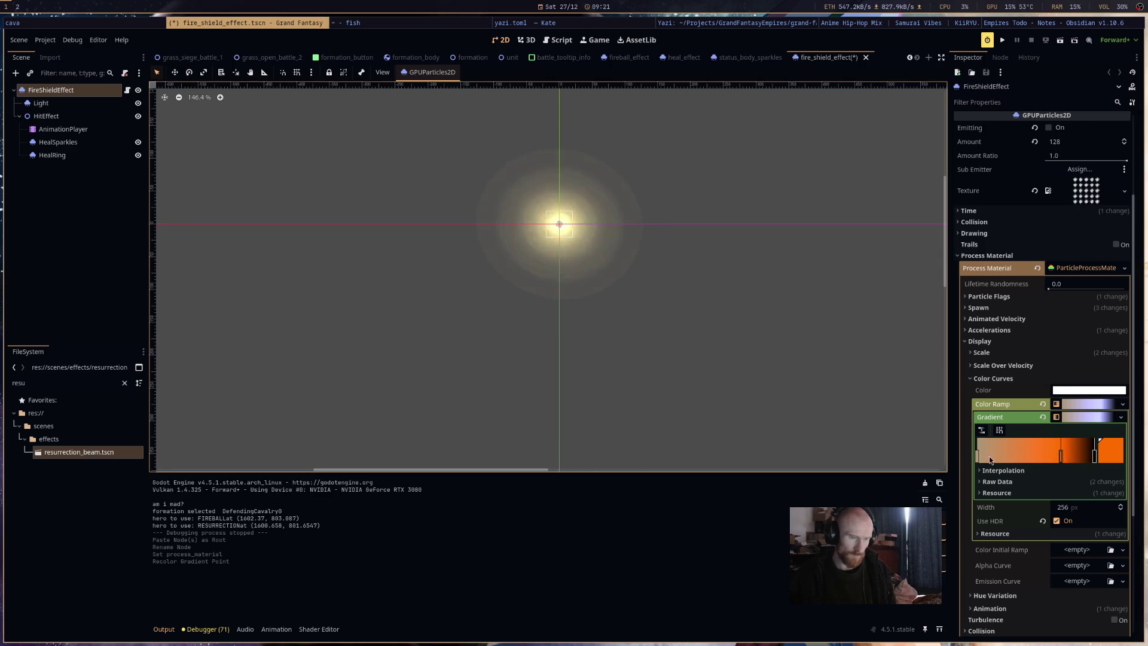
click(978, 458)
click(1002, 457)
click(1122, 460)
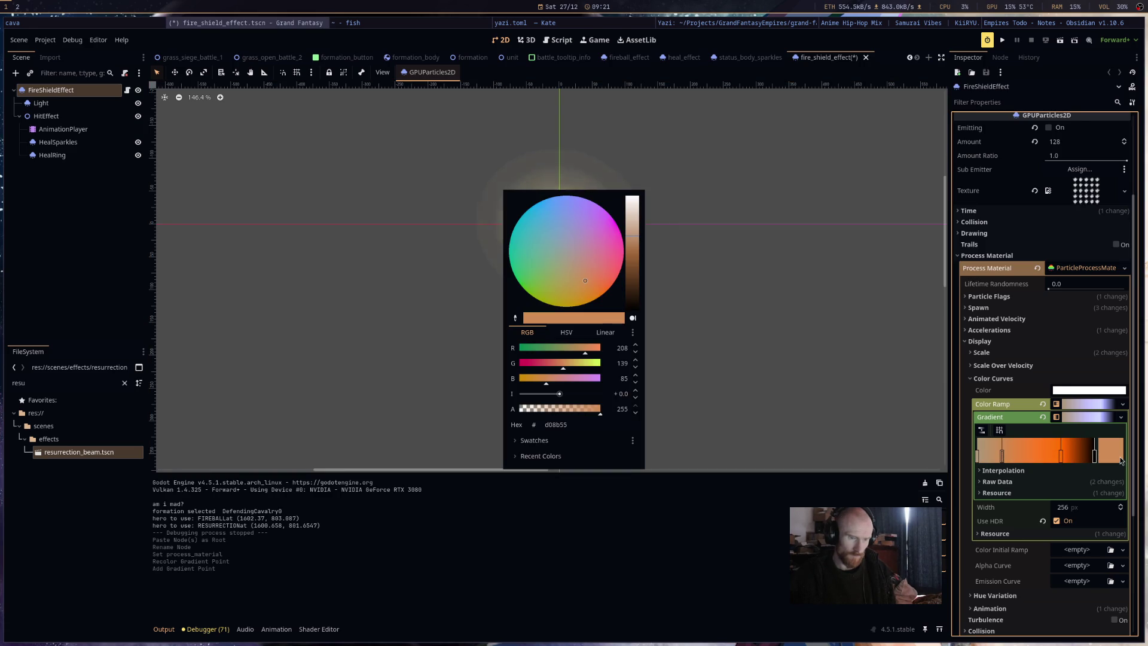
mouse_move(587, 251)
mouse_down()
mouse_move(619, 273)
mouse_move(635, 252)
mouse_up()
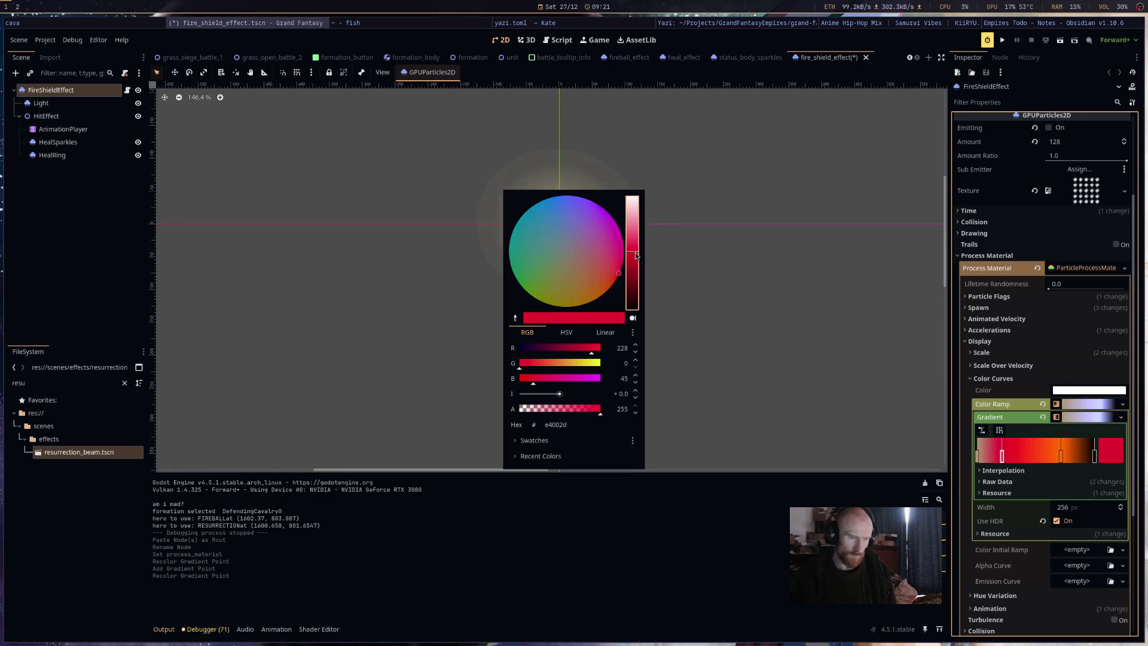
click(744, 276)
Save the fire shield scene and preview the emitting sparks.
key(ctrl+s)
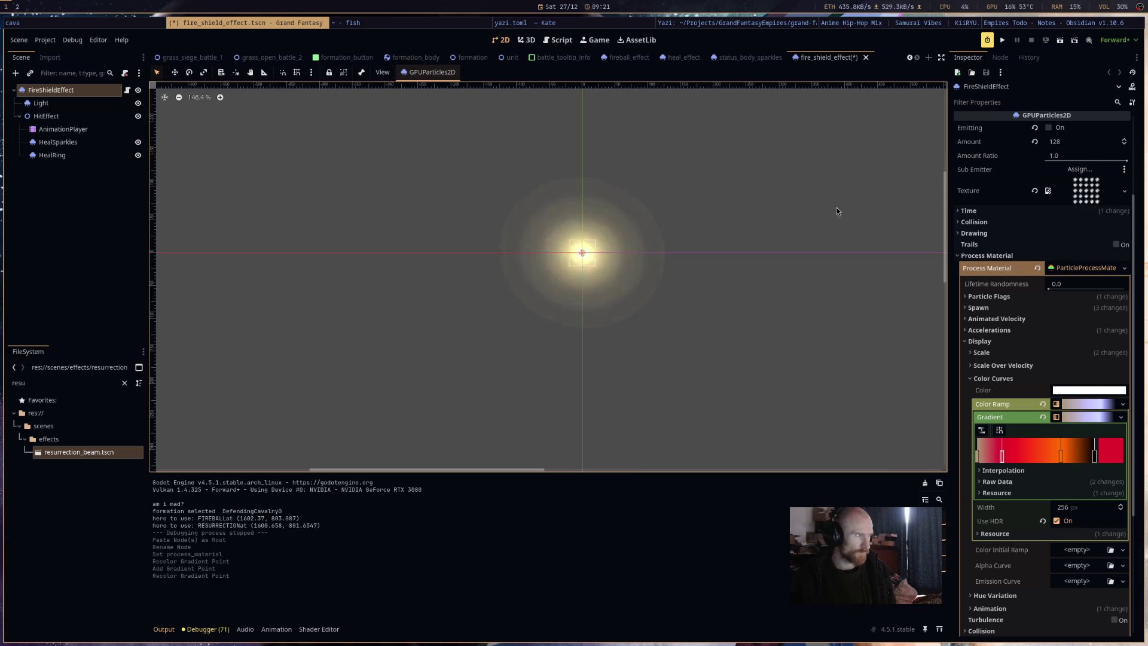
key(ctrl+r)
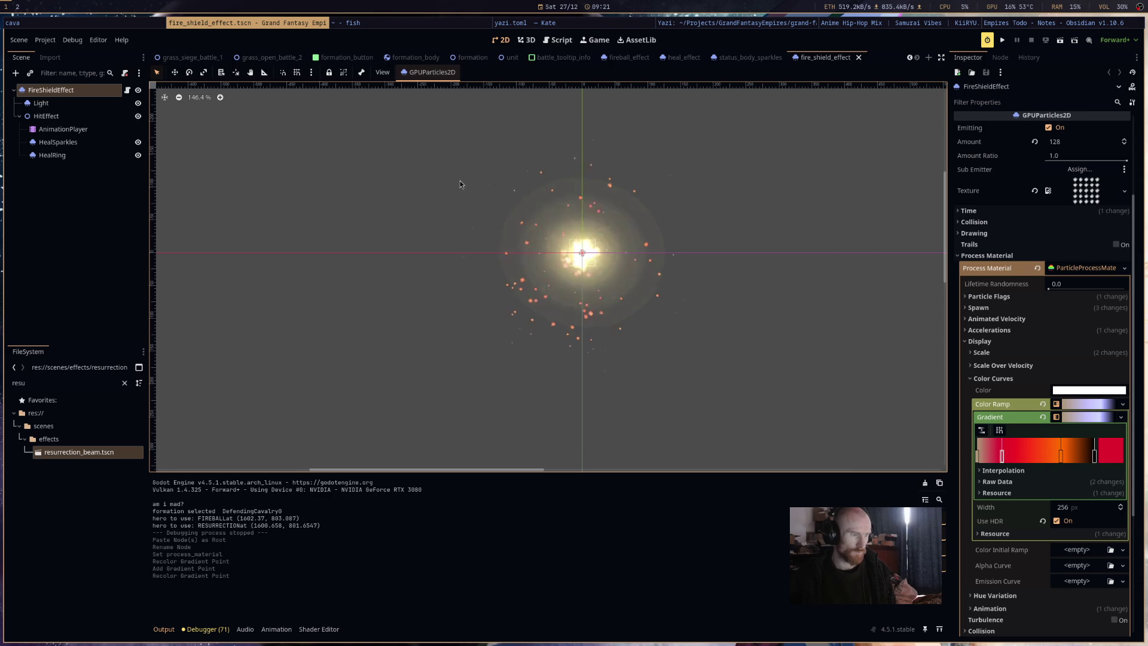
click(88, 105)
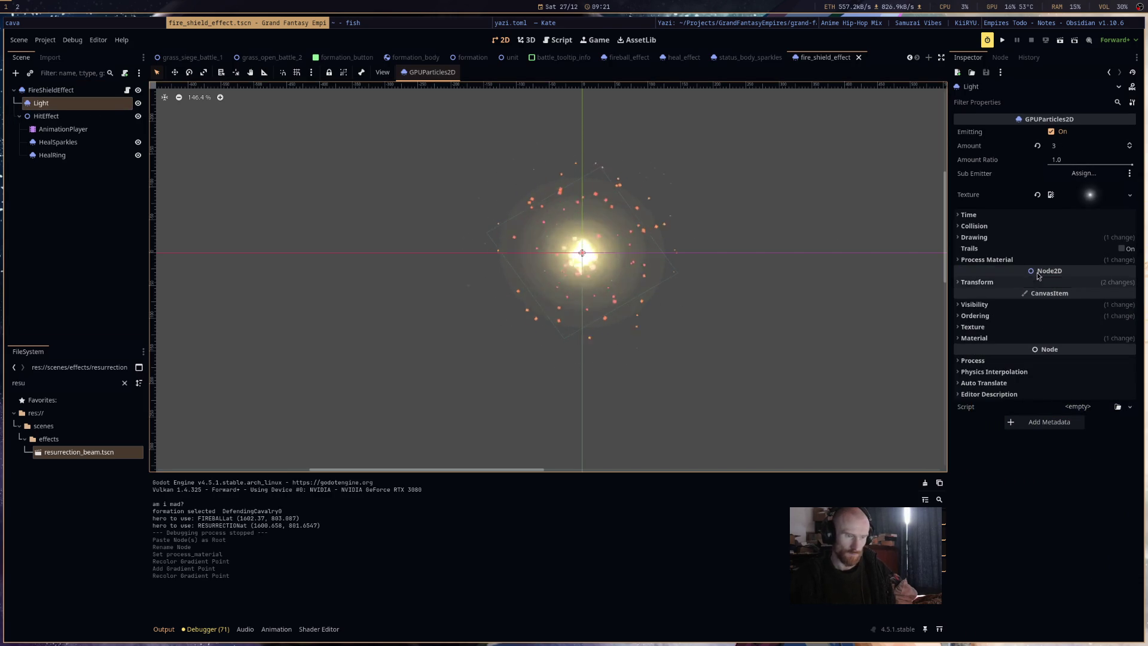
Make the Light node's process material unique and open its Color Ramp gradient.
click(1112, 259)
click(1130, 272)
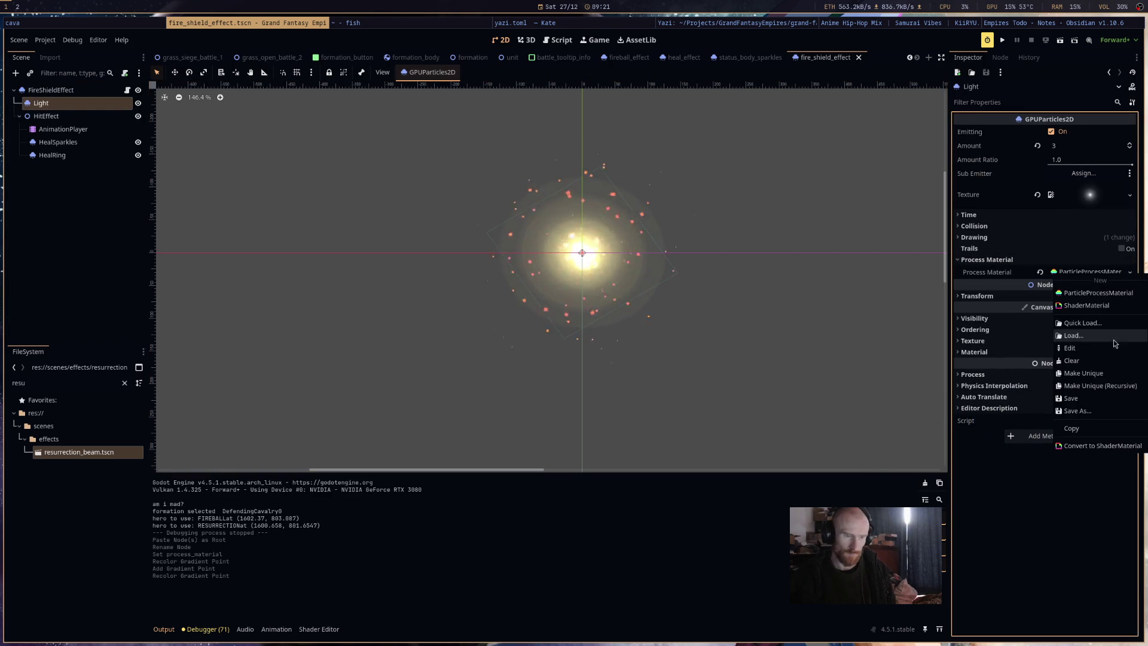
click(1110, 373)
right_click(1082, 275)
click(1101, 374)
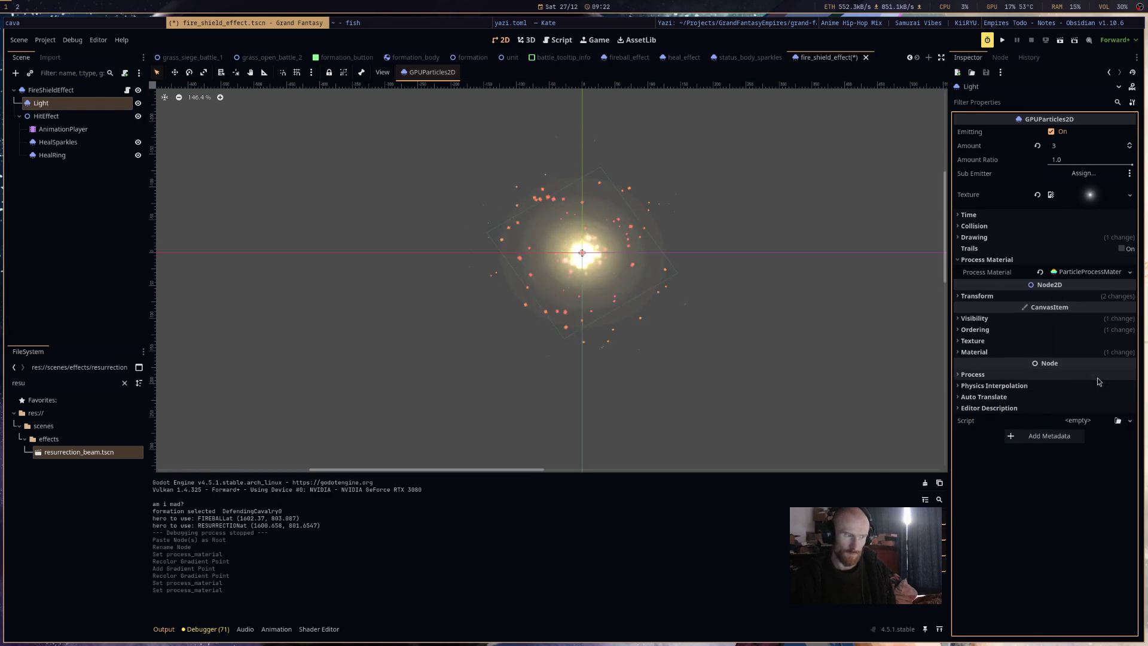
click(1077, 272)
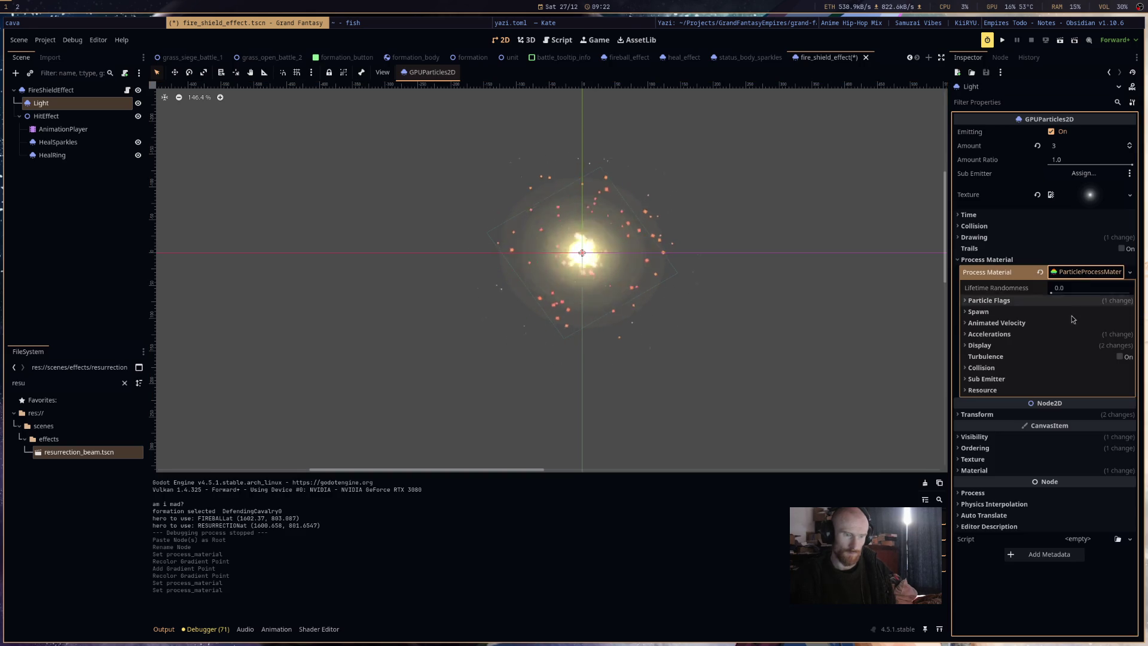
click(1074, 346)
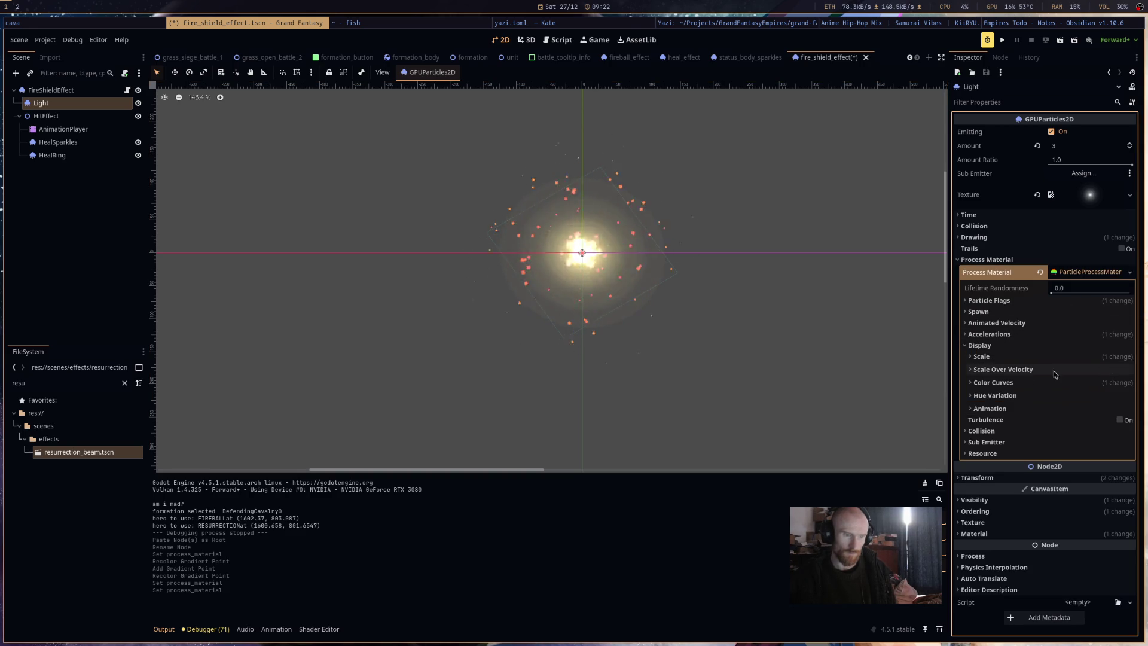
click(1075, 382)
click(1082, 409)
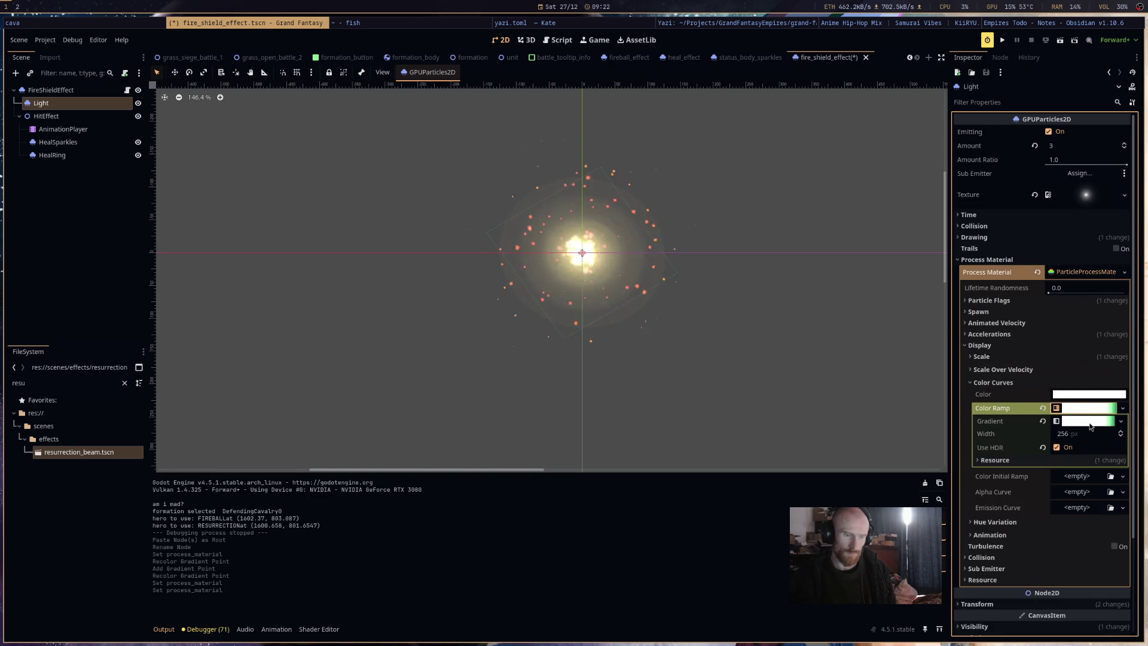
click(1090, 422)
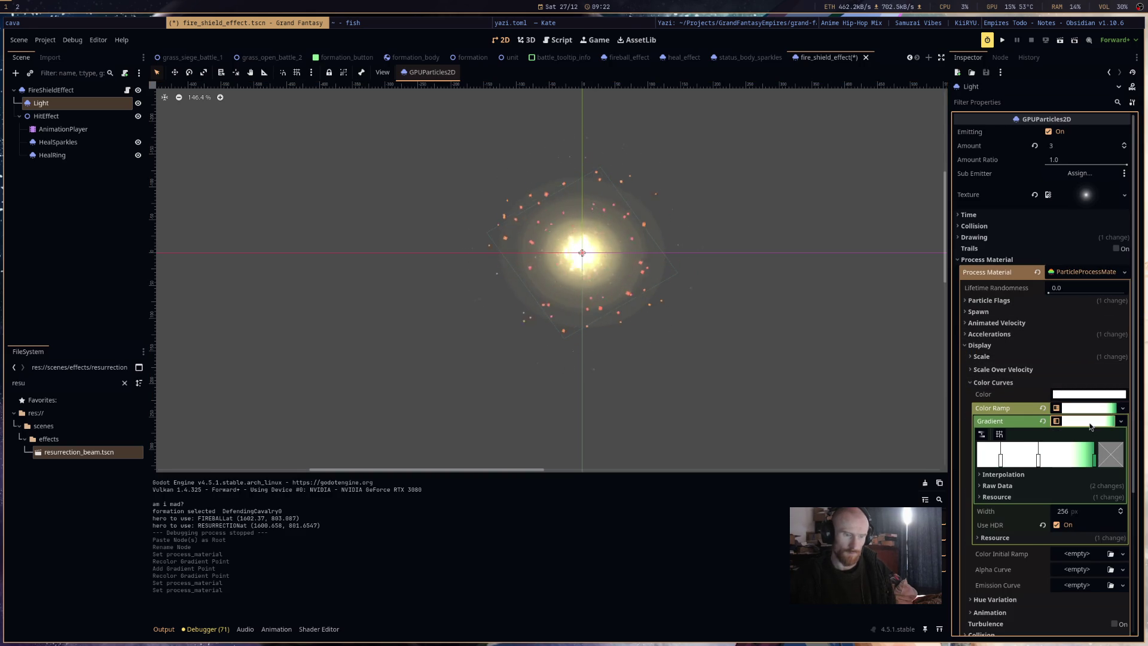
Recolour stops orange-yellow and dark purple, shift the middle stop left, and save.
click(1116, 458)
mouse_move(625, 254)
mouse_down()
mouse_move(615, 281)
mouse_move(625, 236)
mouse_move(674, 312)
mouse_up()
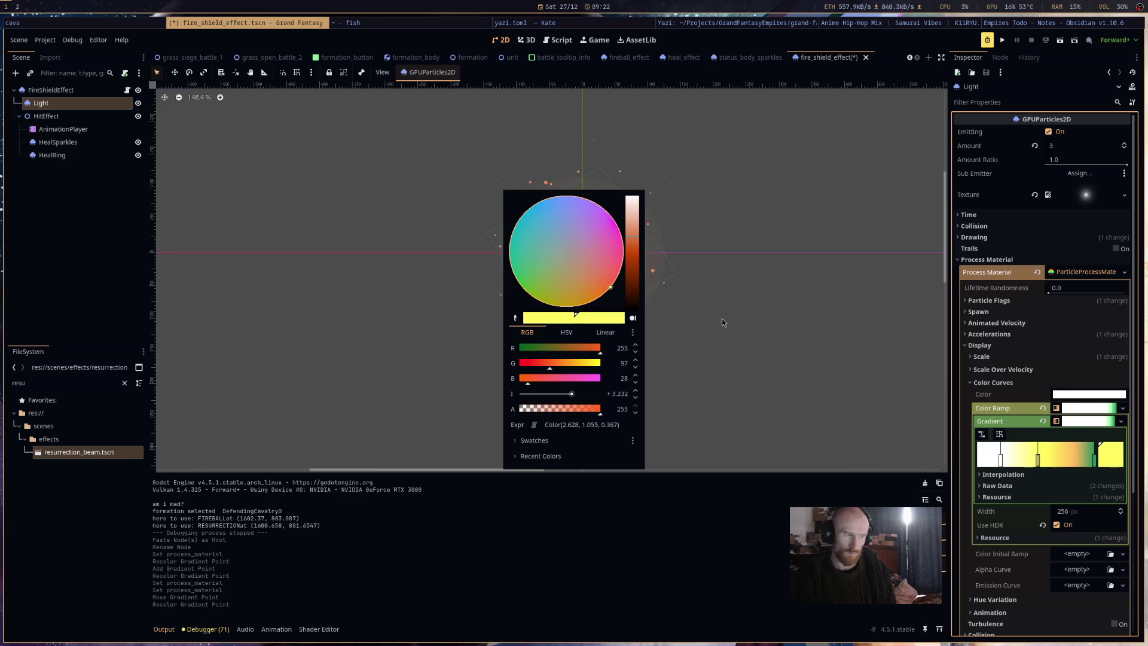
click(674, 312)
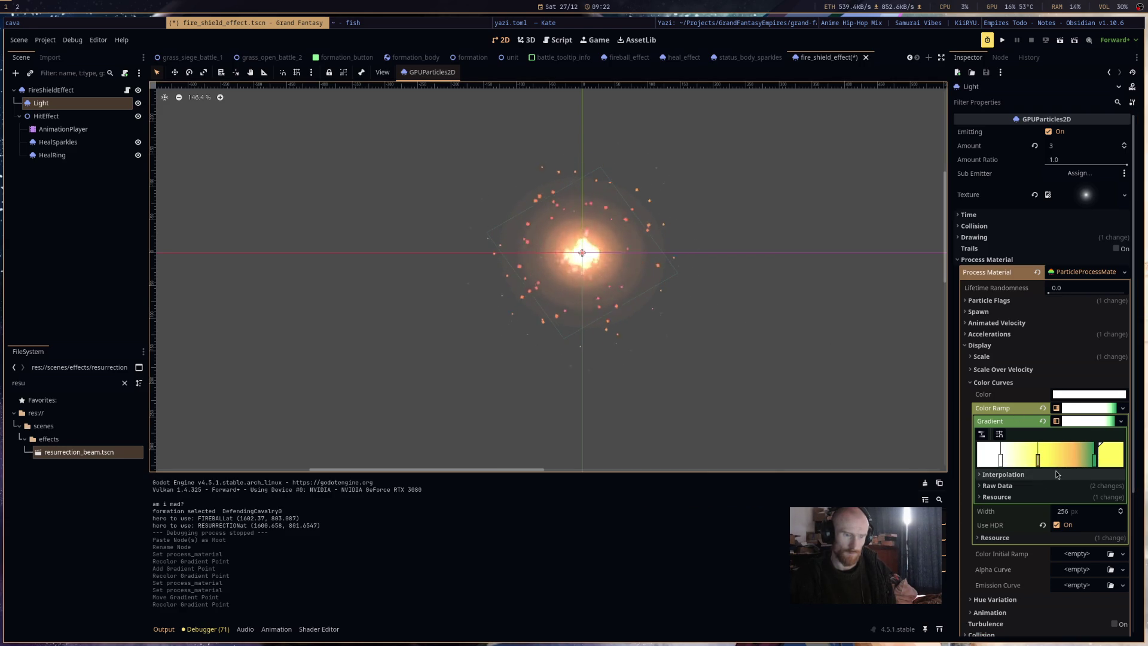
click(1108, 463)
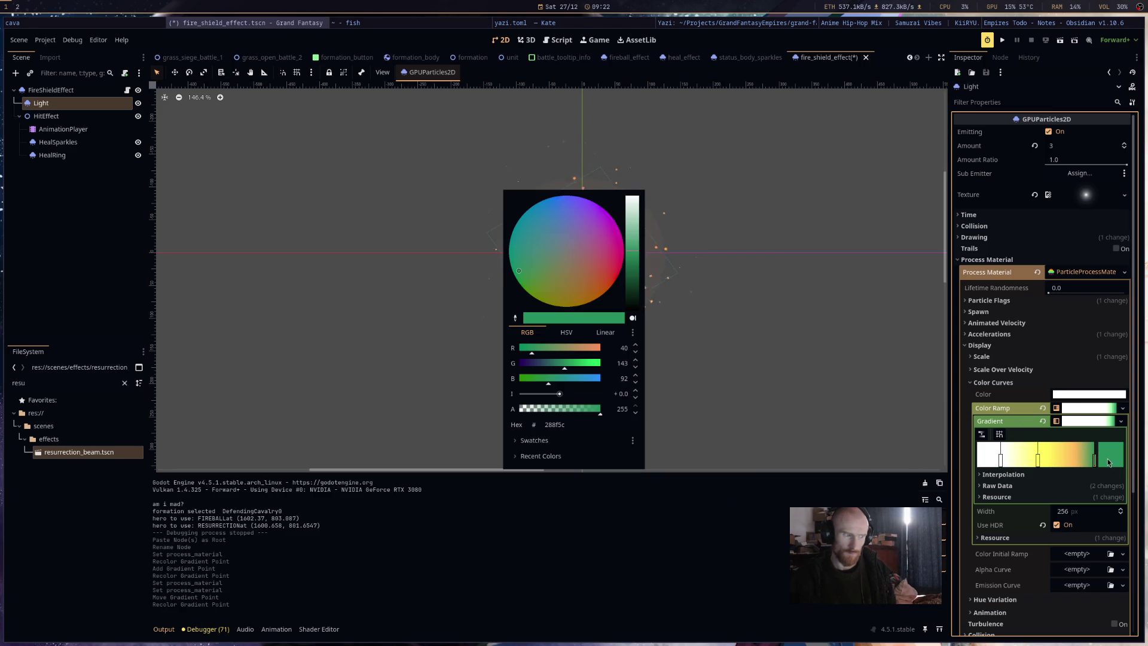
drag(632, 251, 632, 284)
click(810, 333)
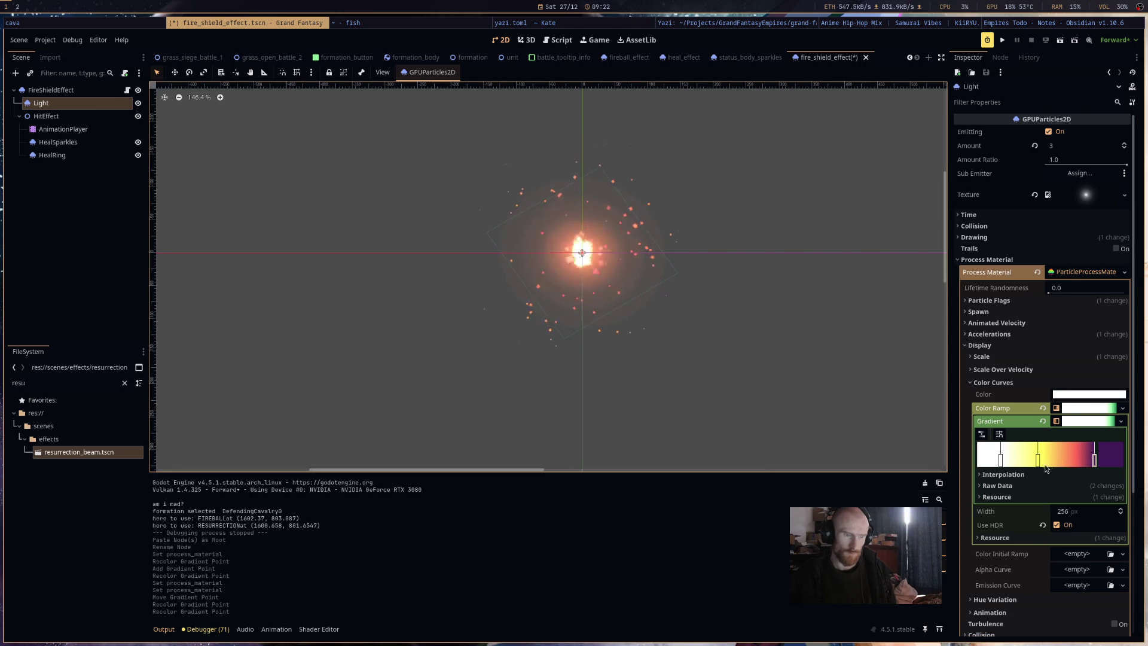
drag(1038, 466, 1021, 466)
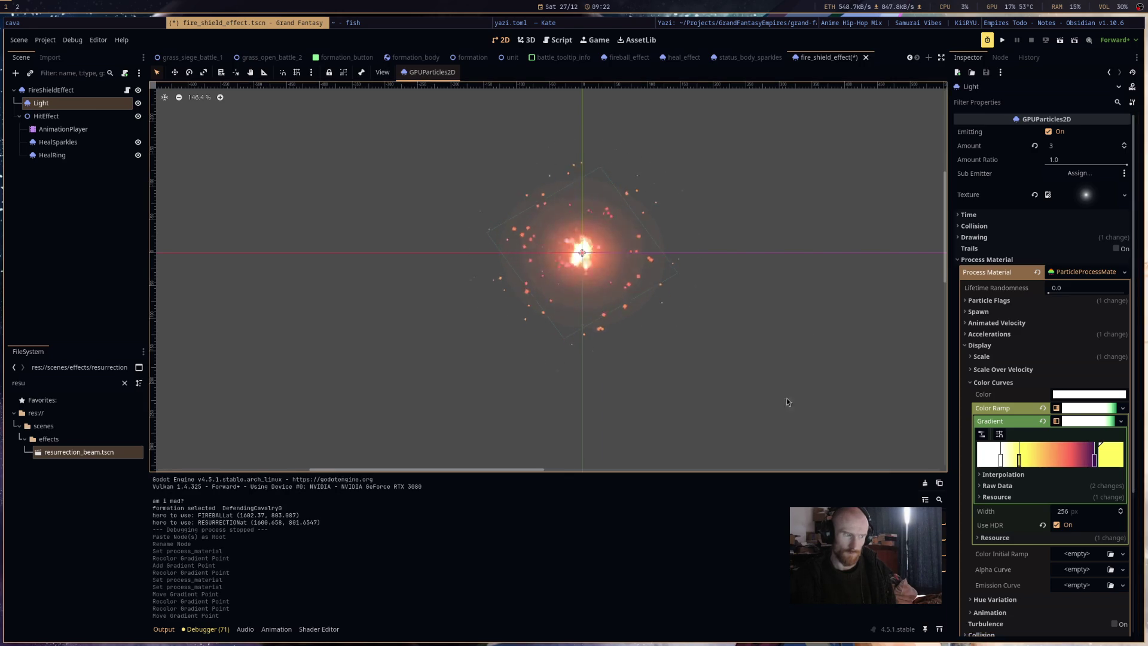
click(841, 418)
key(ctrl+s)
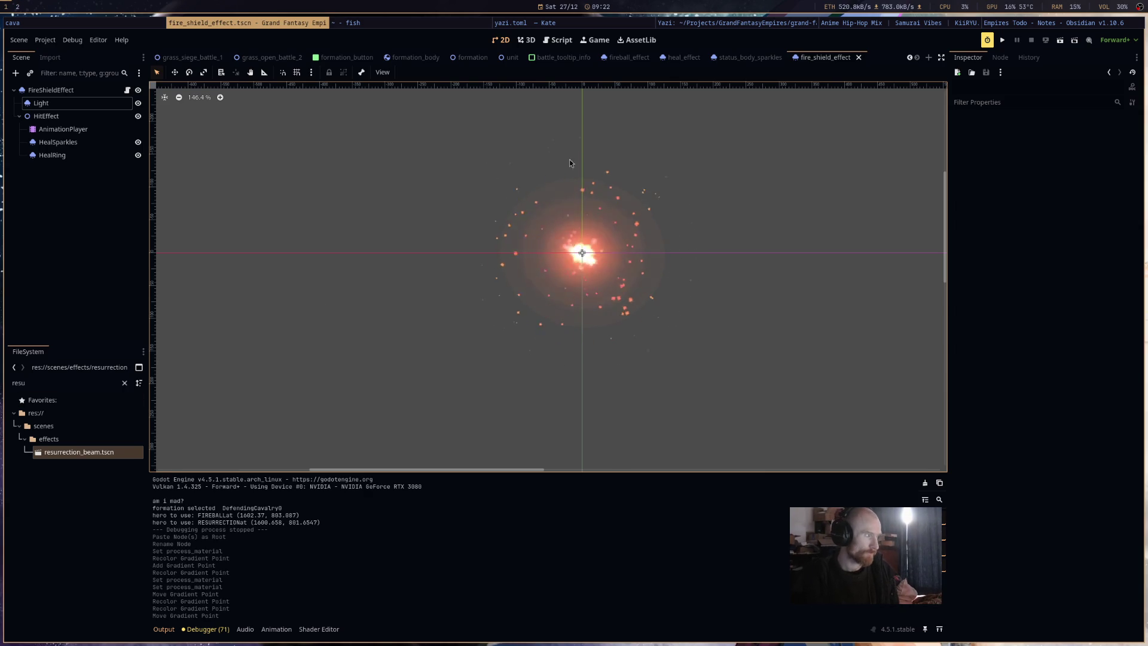
Turn off emitting on the FireShieldEffect root particles and save.
click(103, 118)
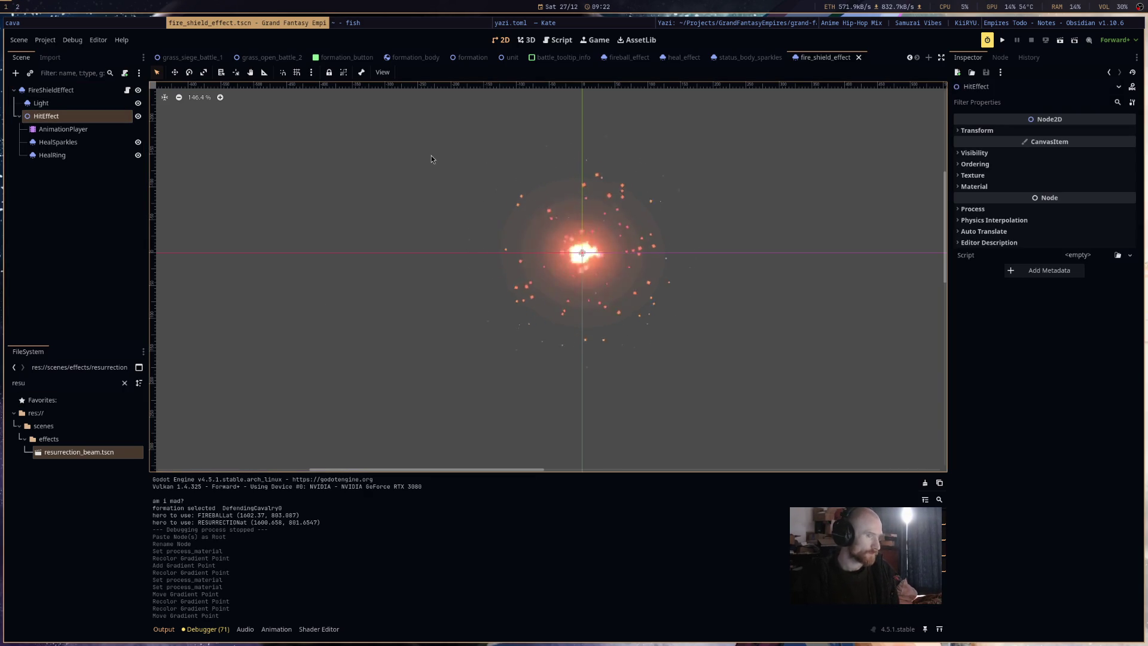
click(51, 90)
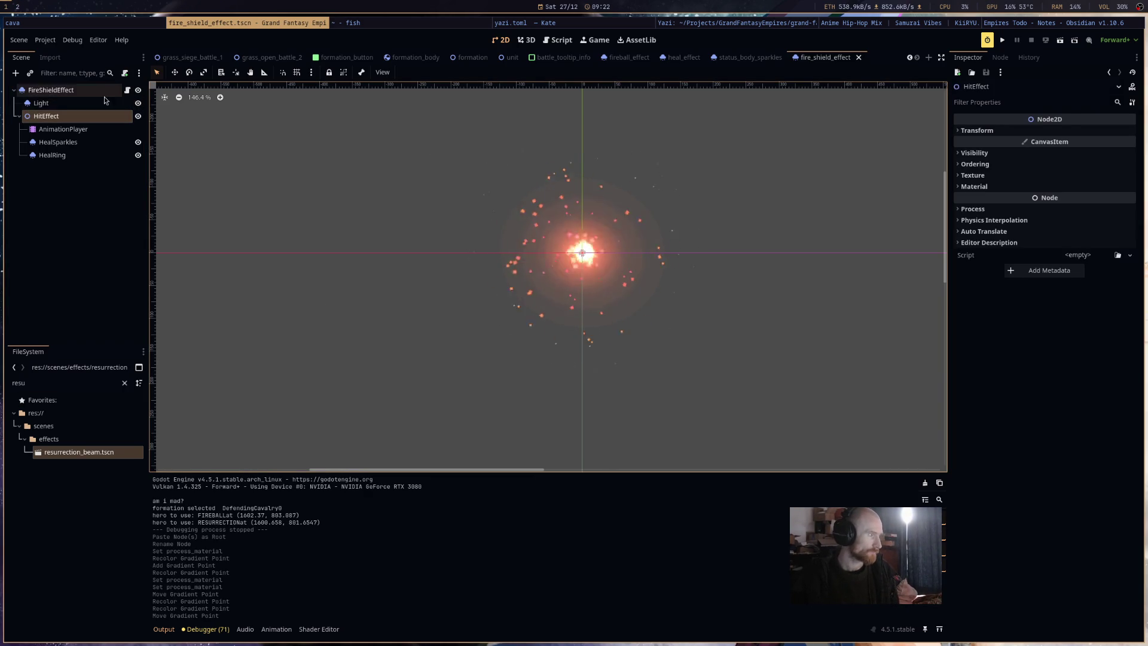
click(1048, 127)
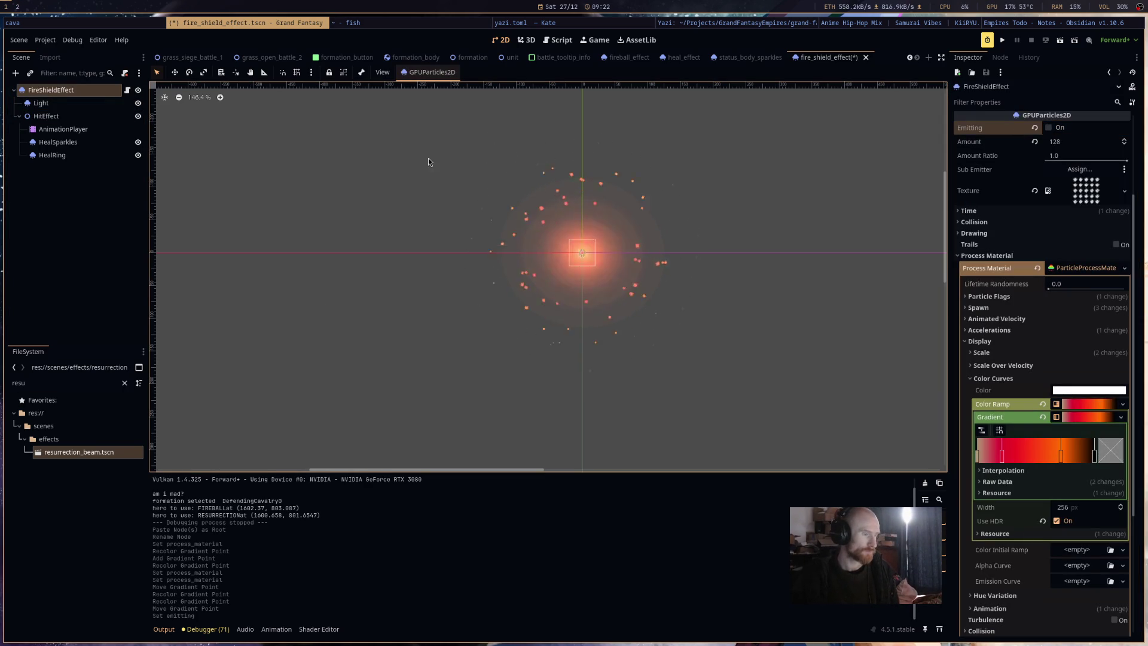
key(ctrl+s)
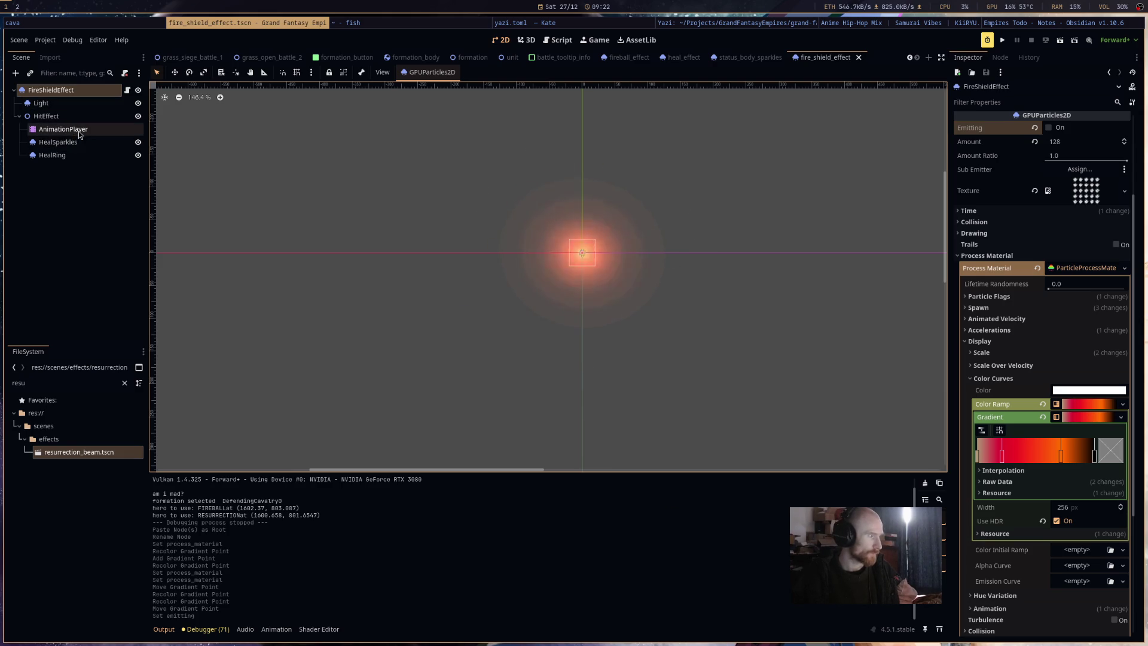
Delete the existing AnimationPlayer node.
click(78, 129)
right_click(81, 130)
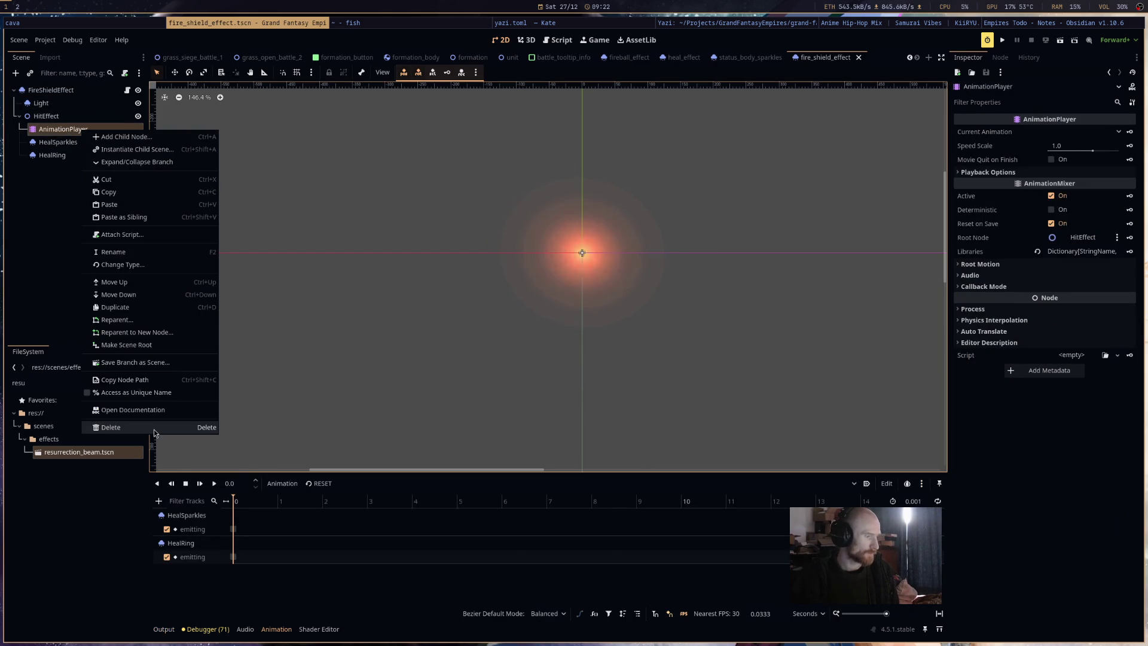
key(Escape)
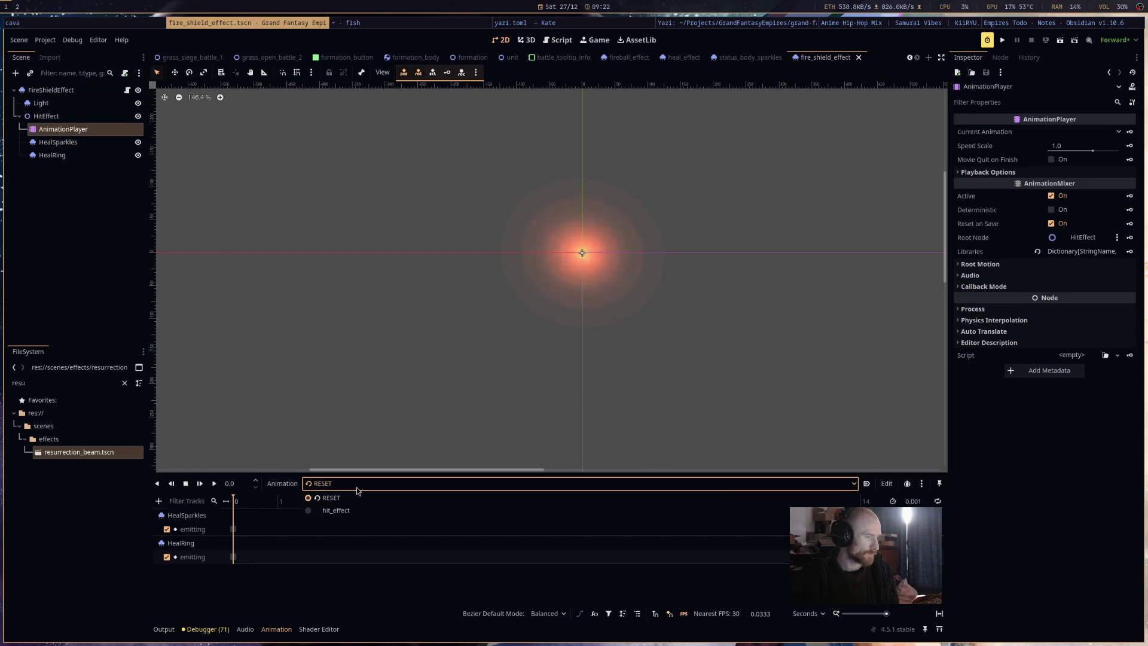
right_click(68, 130)
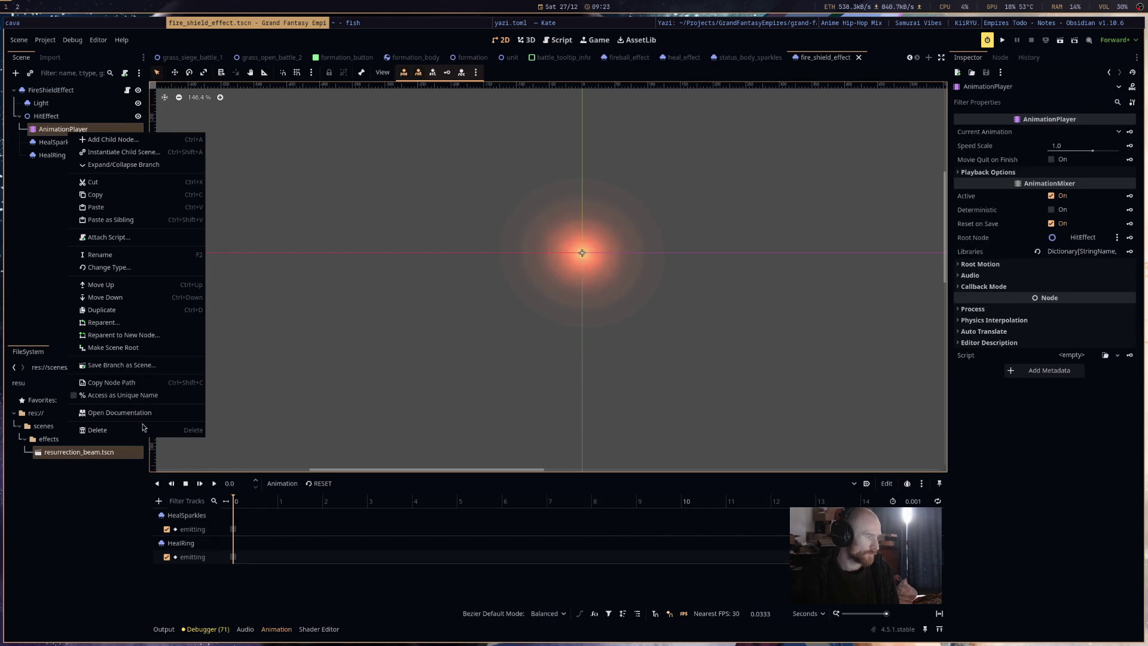
click(144, 428)
click(598, 338)
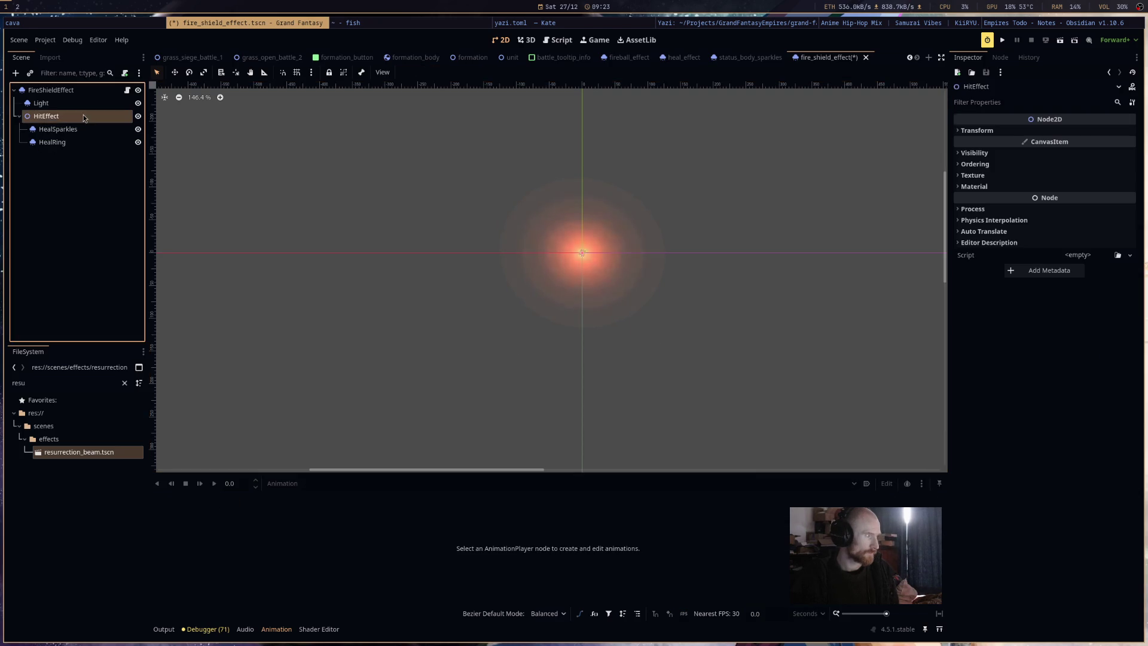
Add a new AnimationPlayer under HitEffect, placed above HealSparkles.
click(124, 73)
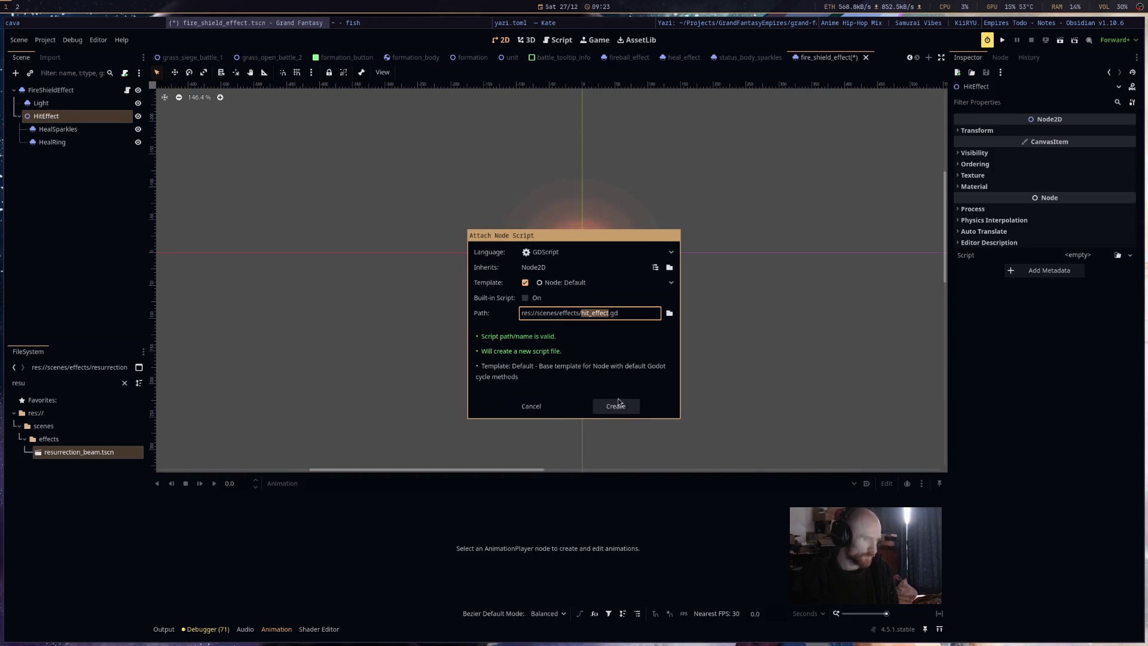
click(549, 409)
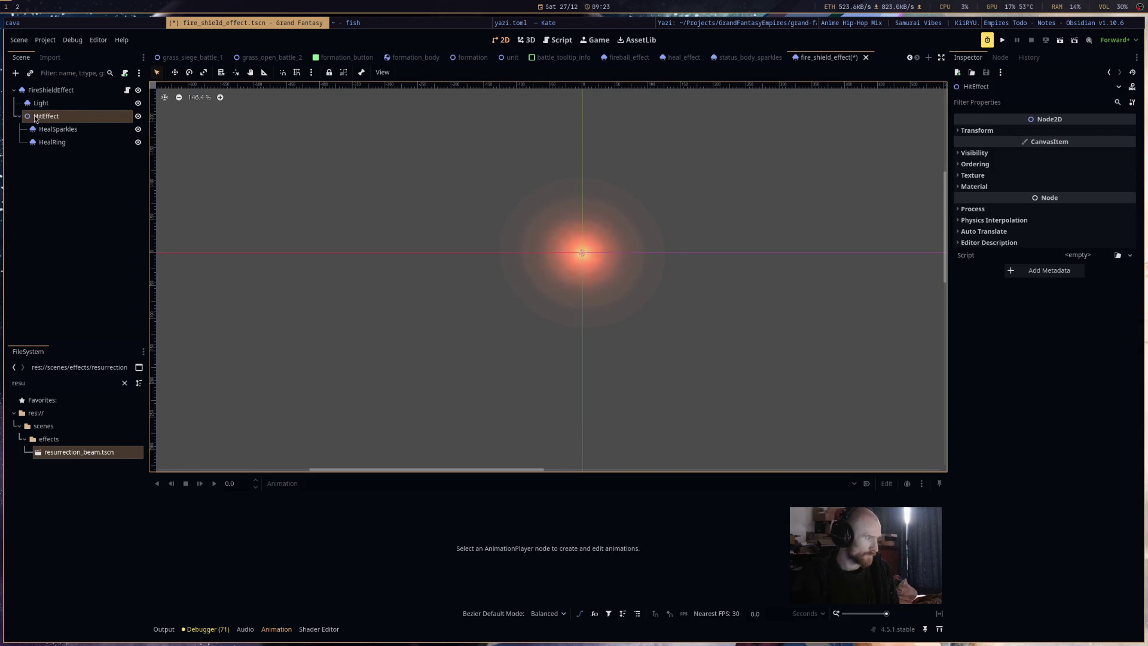
click(15, 73)
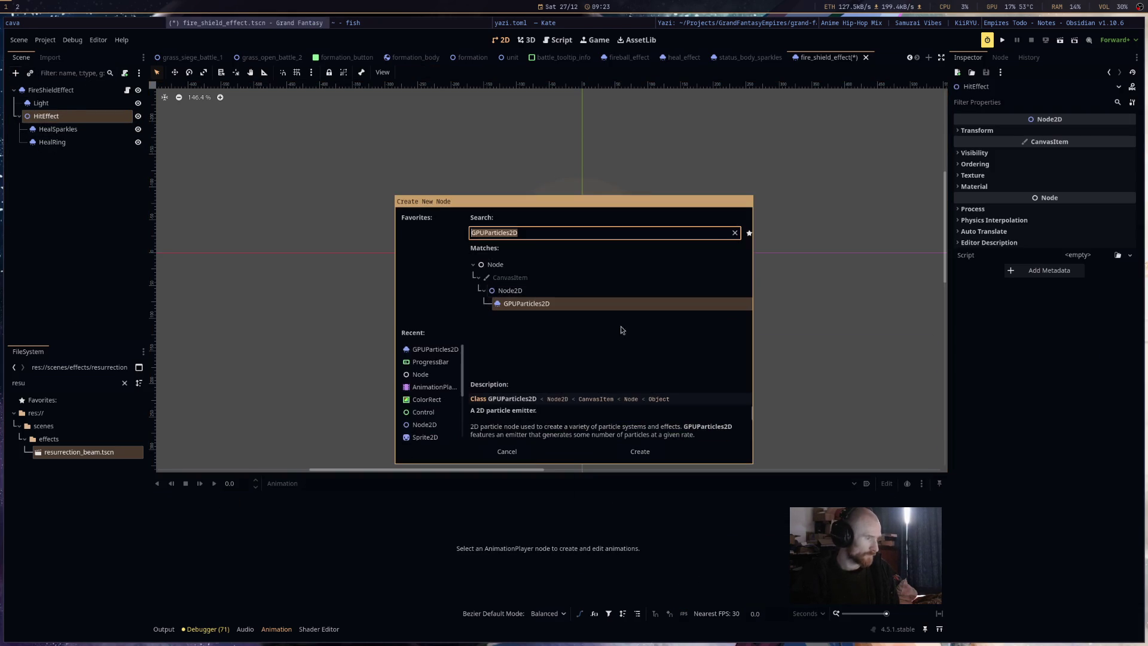
click(423, 384)
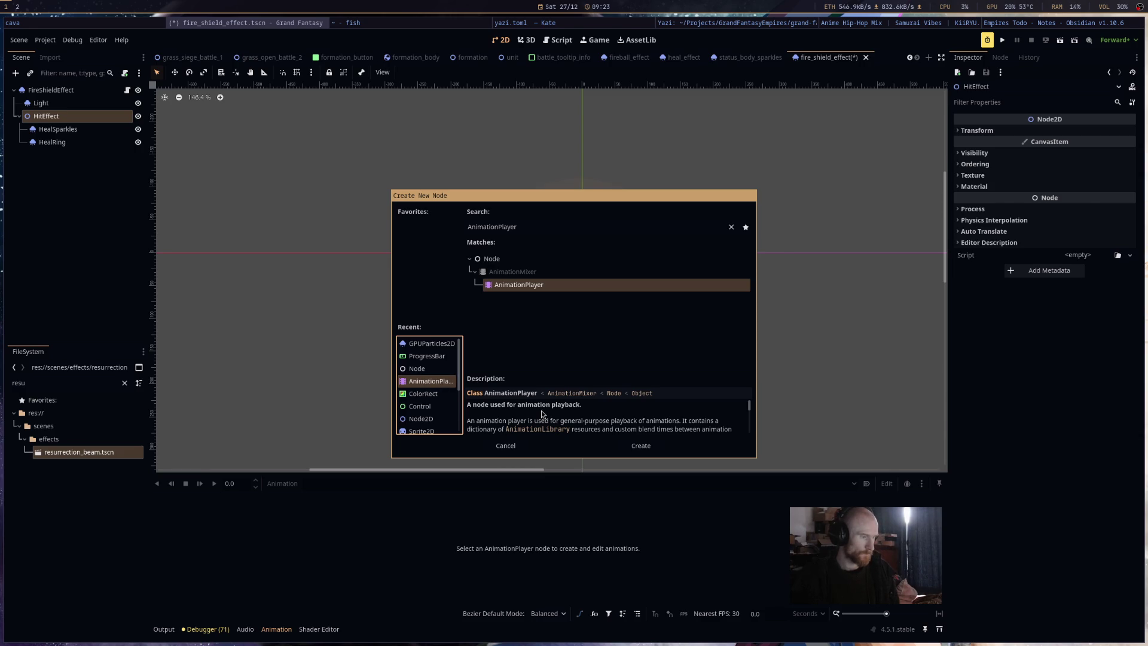
double_click(446, 383)
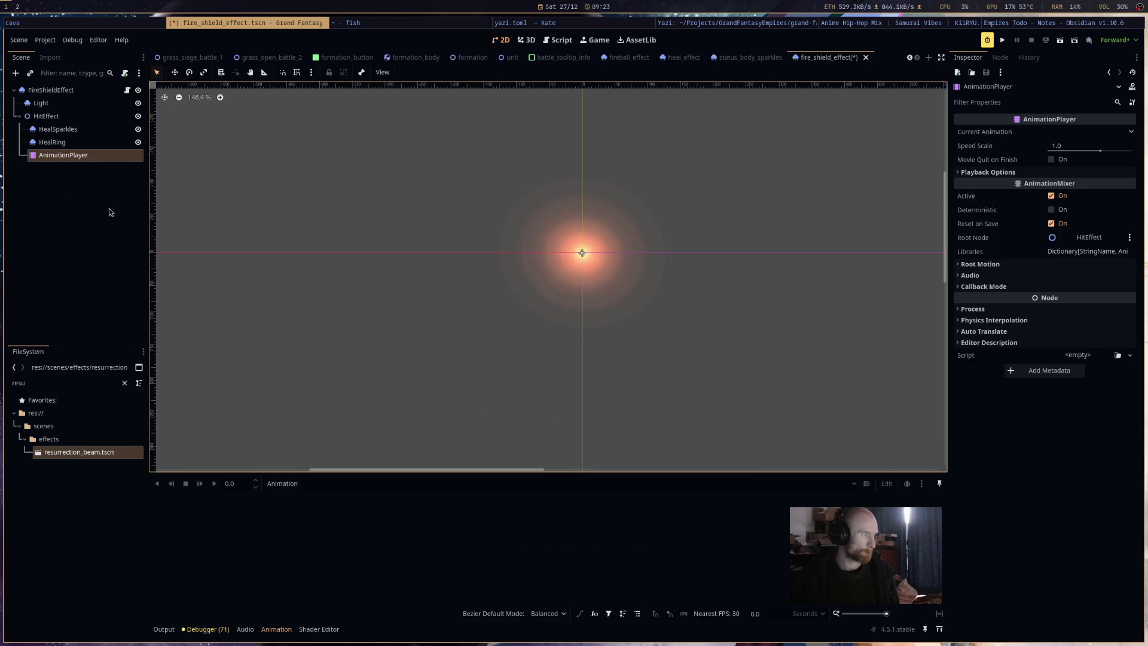
drag(60, 156, 84, 125)
Create an animation named hit_effect with a 2-second length.
key(F2)
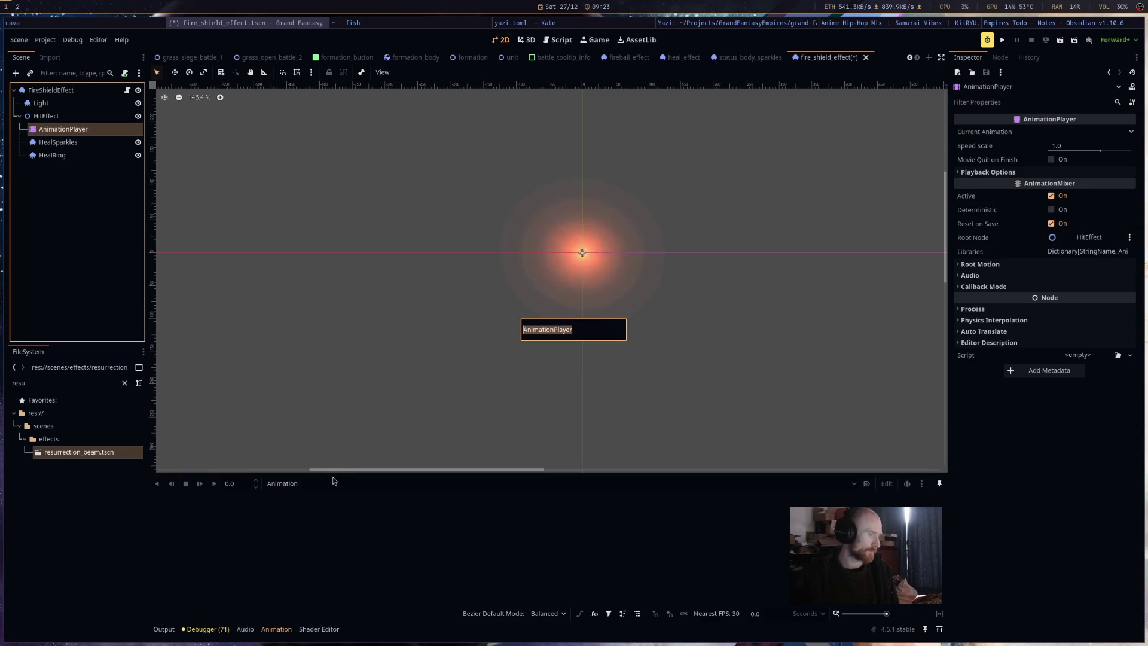
key(Escape)
click(283, 483)
click(287, 501)
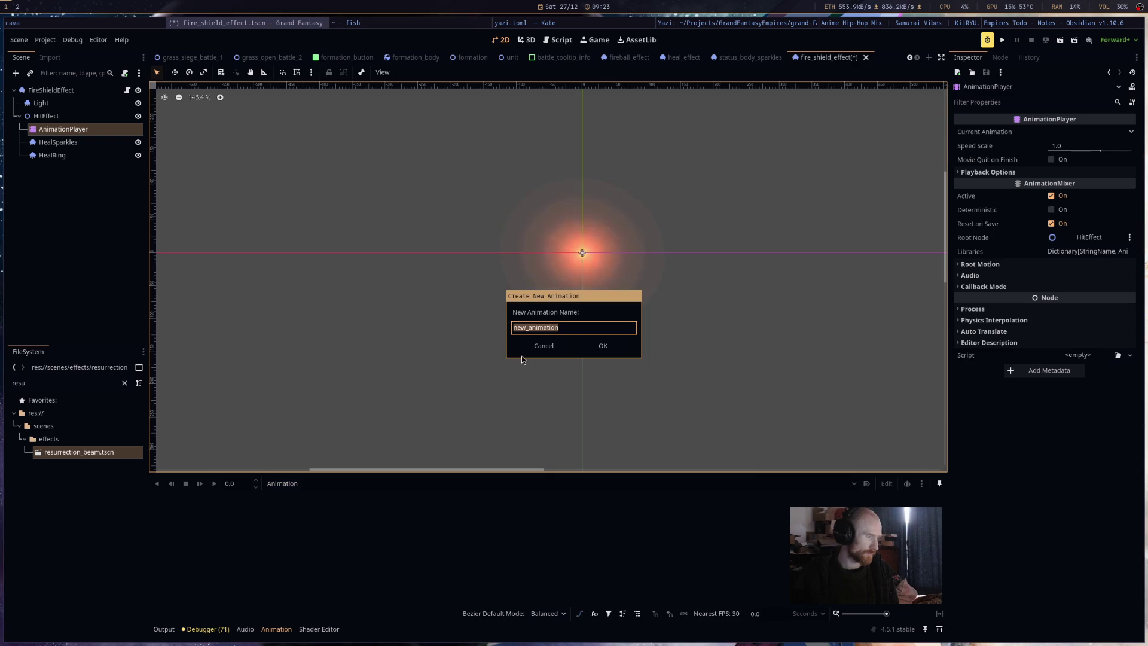
text(hit)
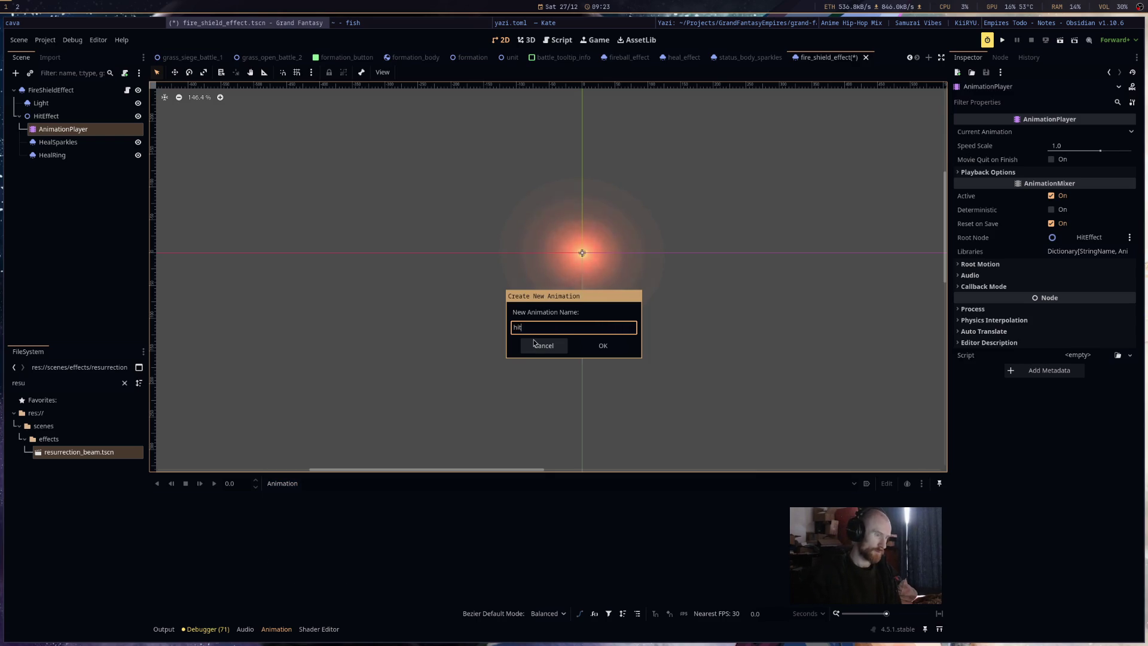
text(_effect)
key(Return)
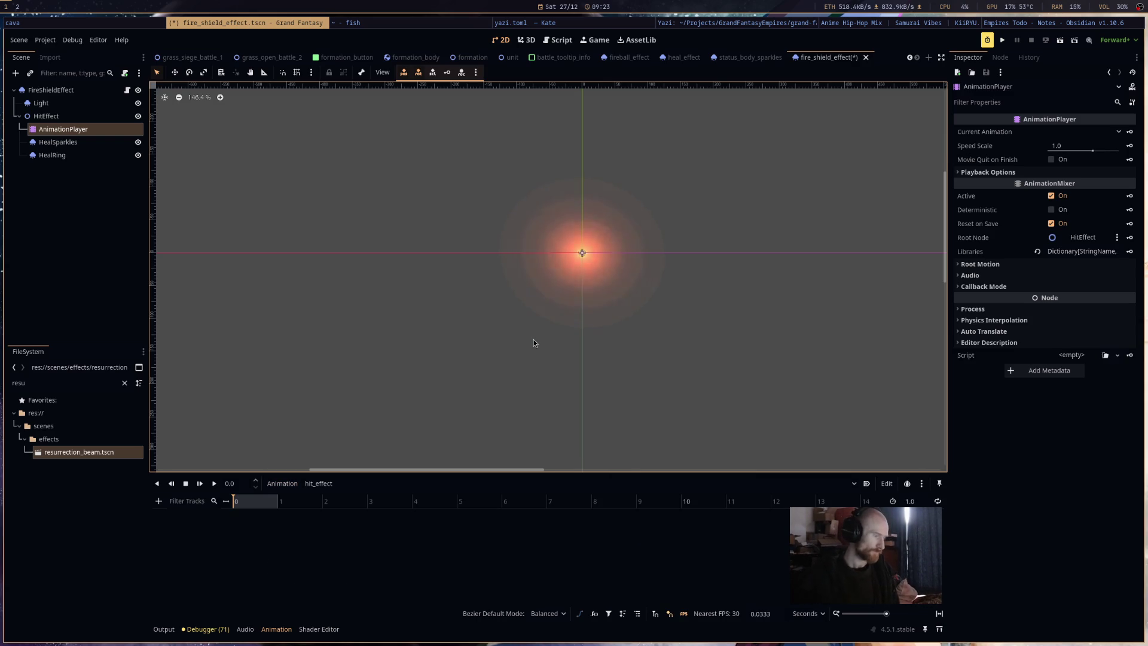
key(ctrl+s)
Key the Emitting property of HealSparkles and HealRing into hit_effect, then save.
click(77, 145)
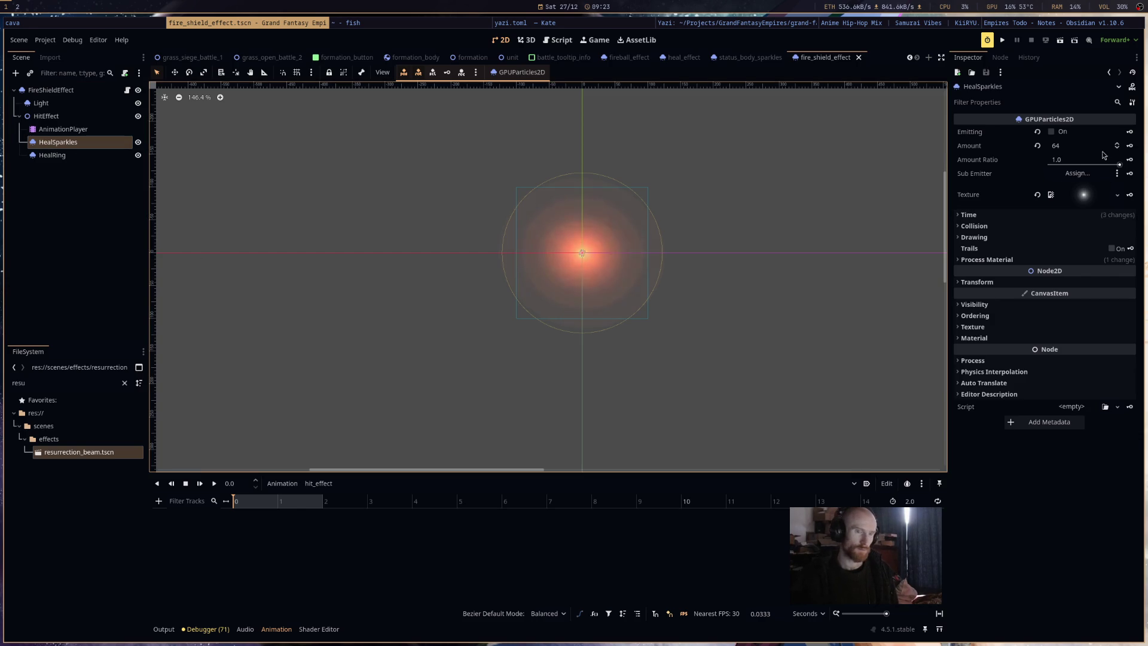
click(1130, 132)
click(609, 356)
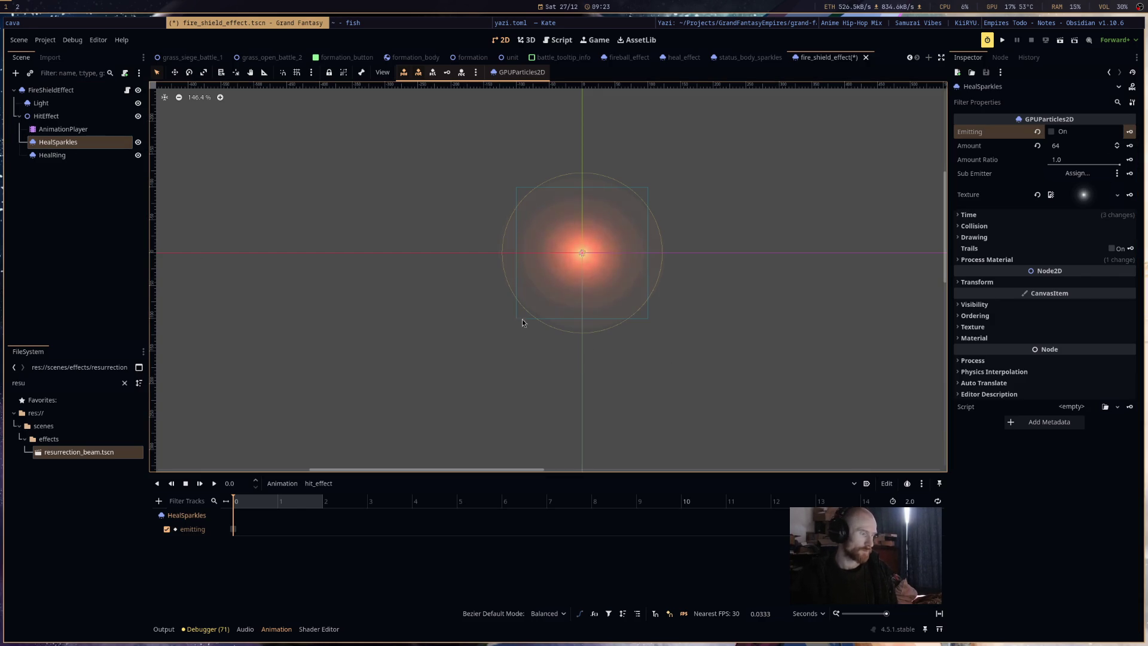
click(72, 155)
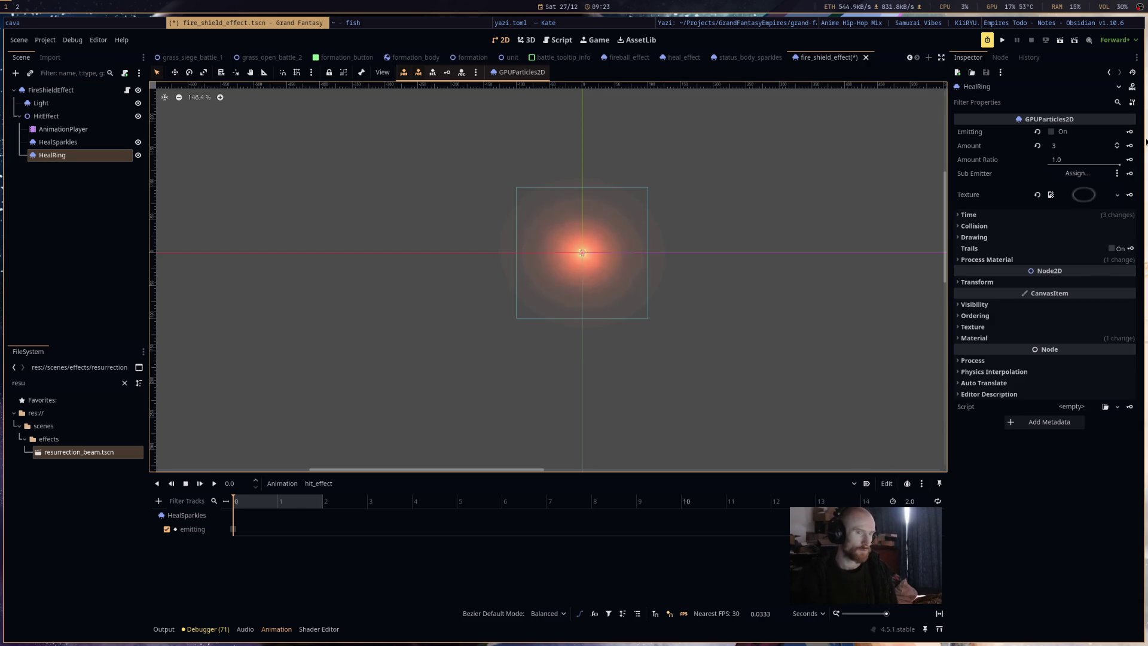
click(1130, 132)
click(609, 356)
key(ctrl+s)
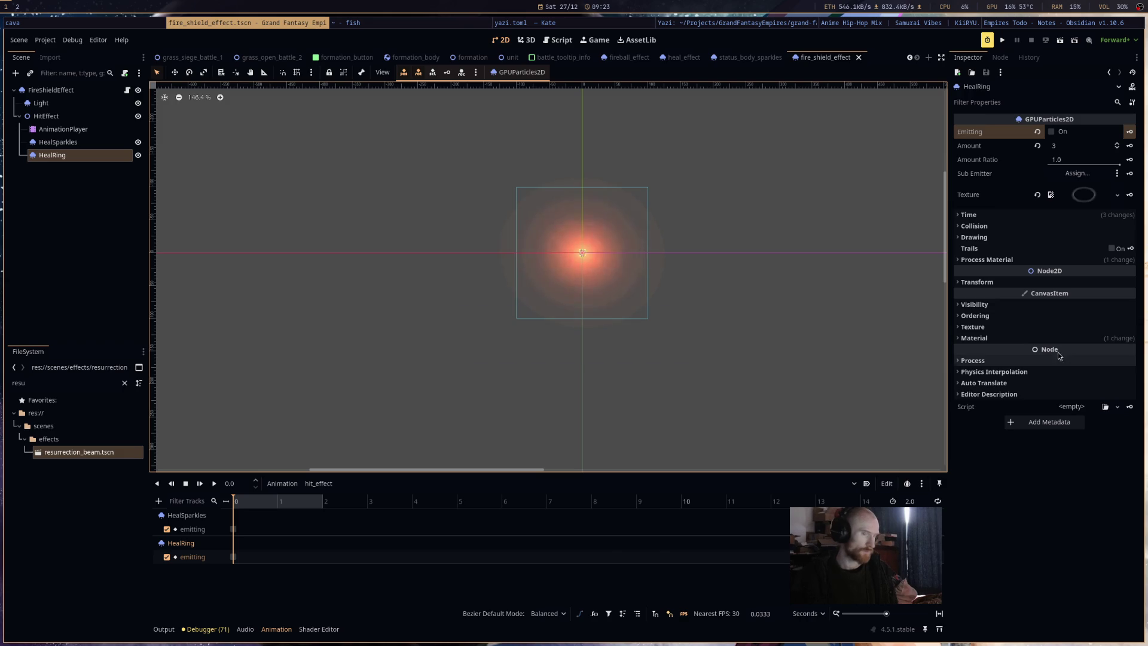
Inspect HealRing's process material resource options without changing them.
click(1069, 258)
click(1117, 272)
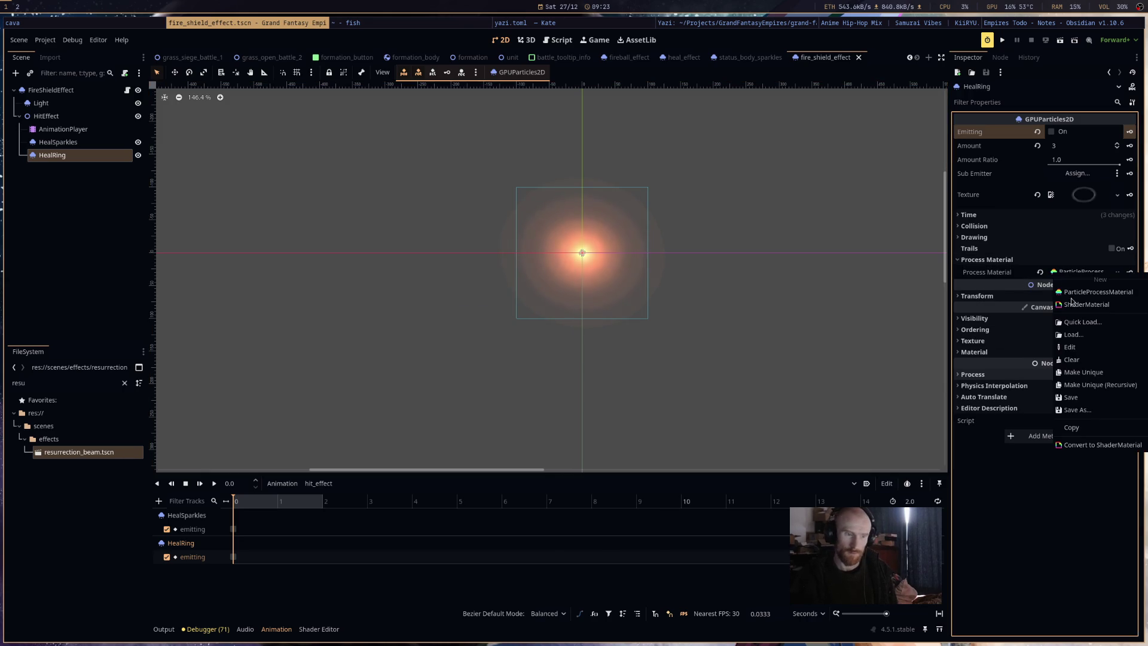
click(1099, 385)
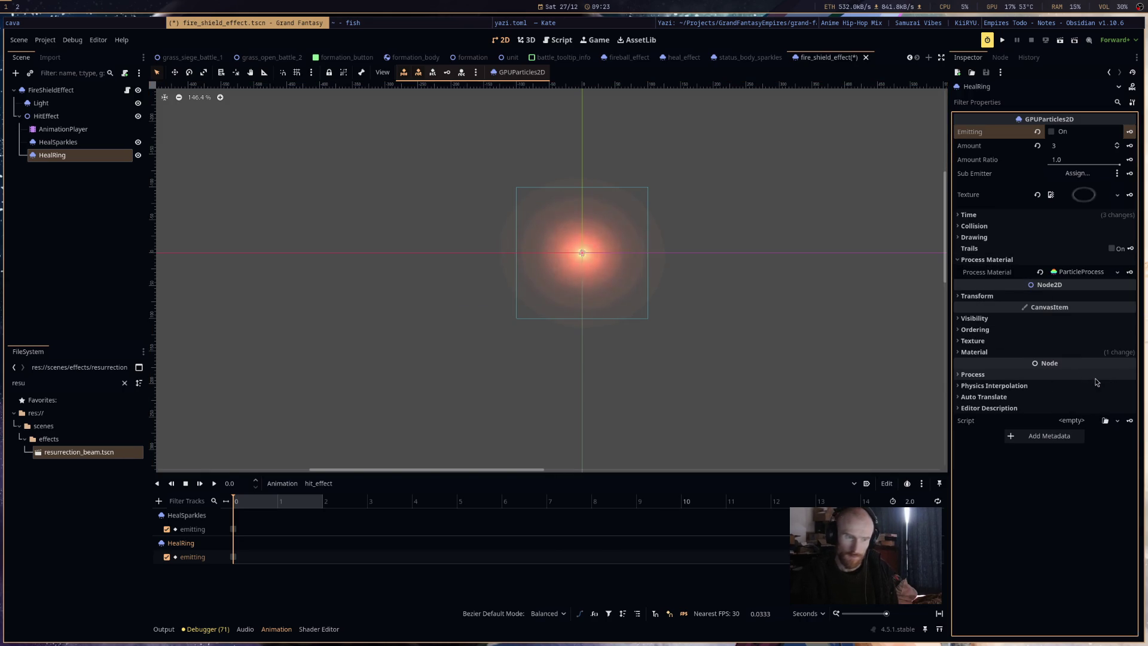
right_click(1080, 277)
click(1110, 391)
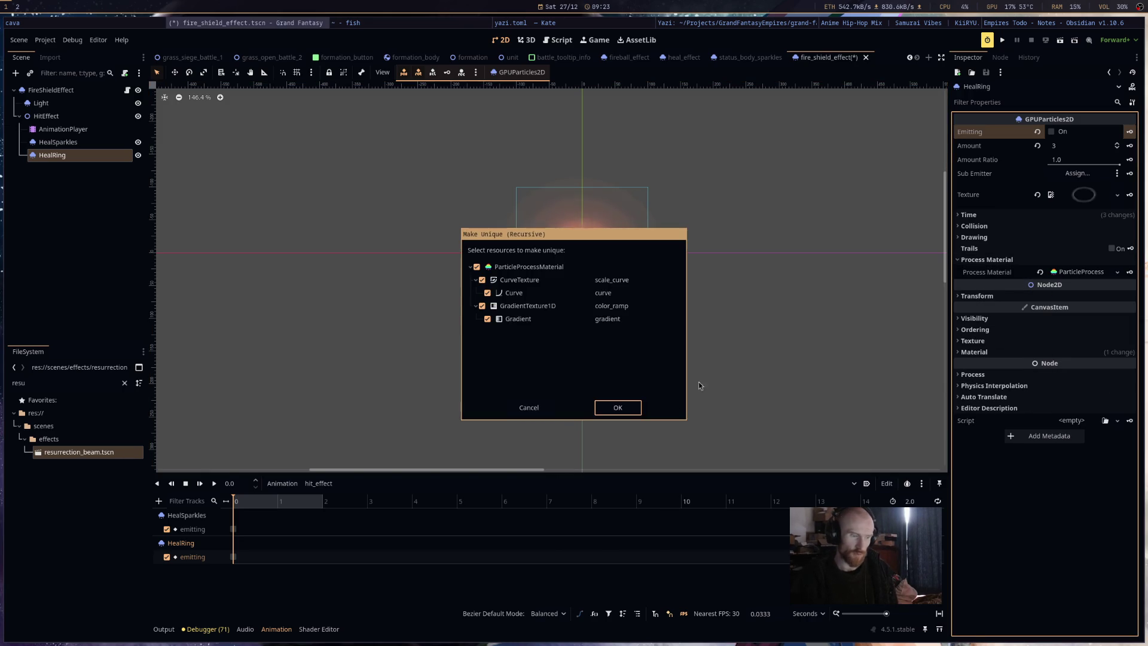
click(630, 408)
key(ctrl+s)
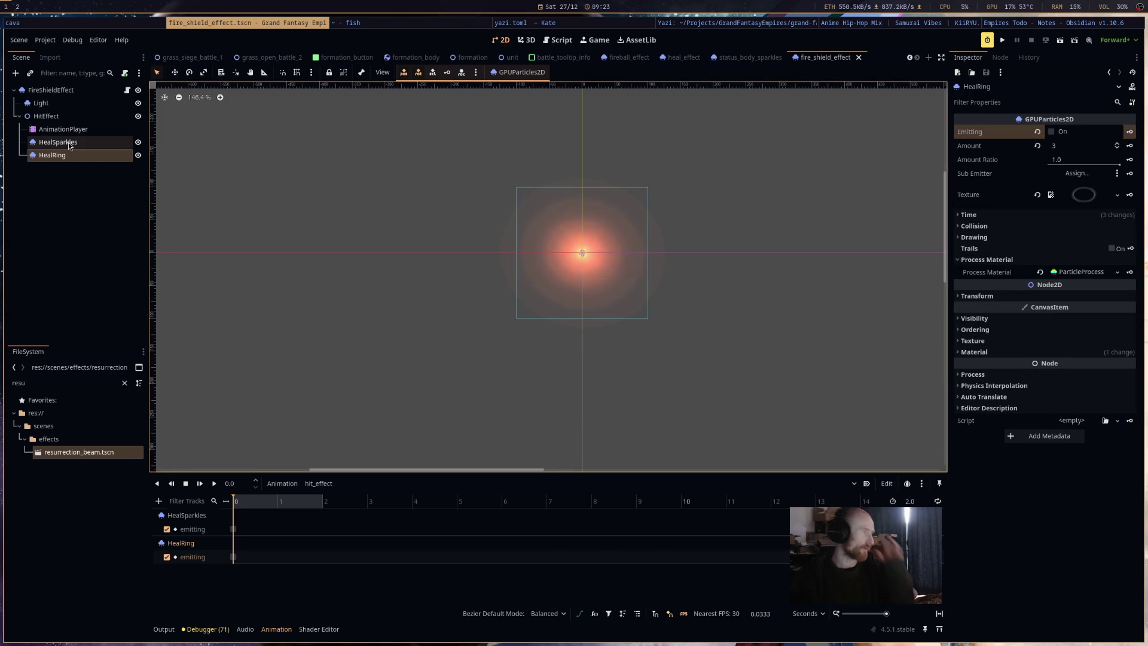
click(69, 145)
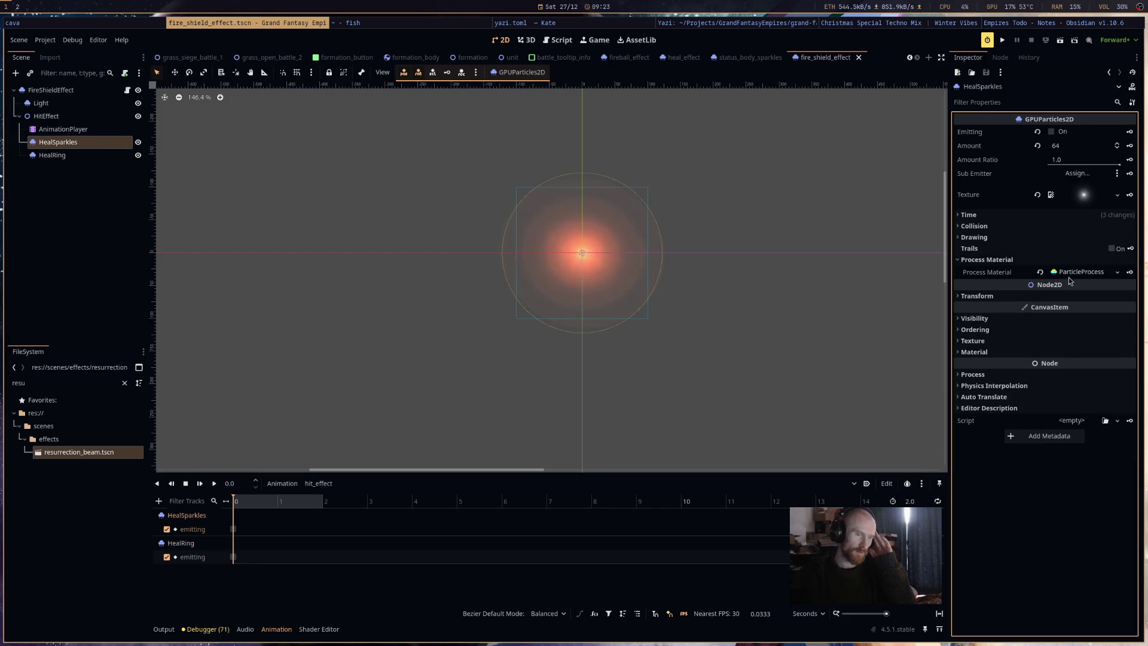
right_click(1070, 280)
click(1076, 389)
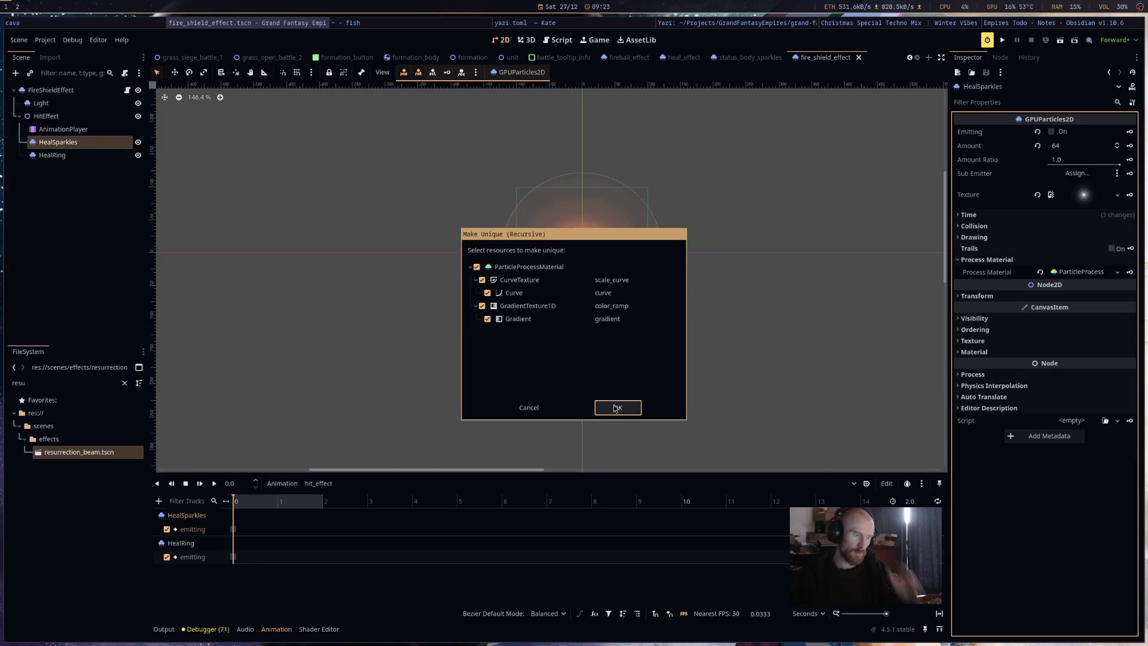
click(616, 408)
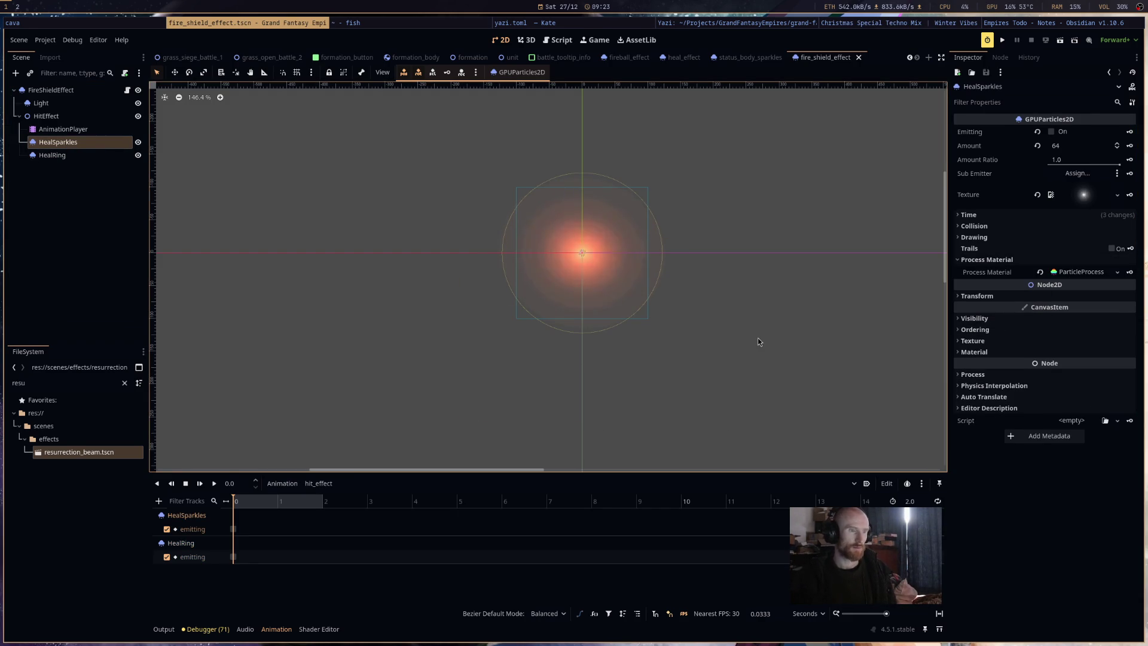
scroll(758, 338, down, 2)
scroll(758, 338, up, 1)
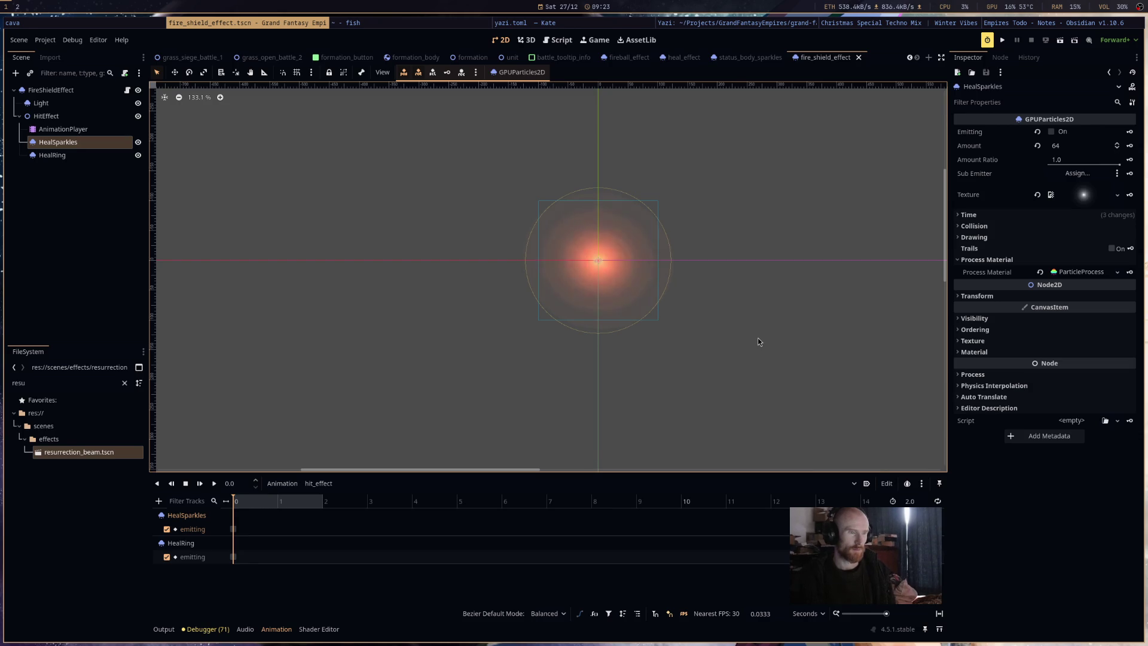
scroll(758, 338, up, 3)
scroll(759, 338, down, 2)
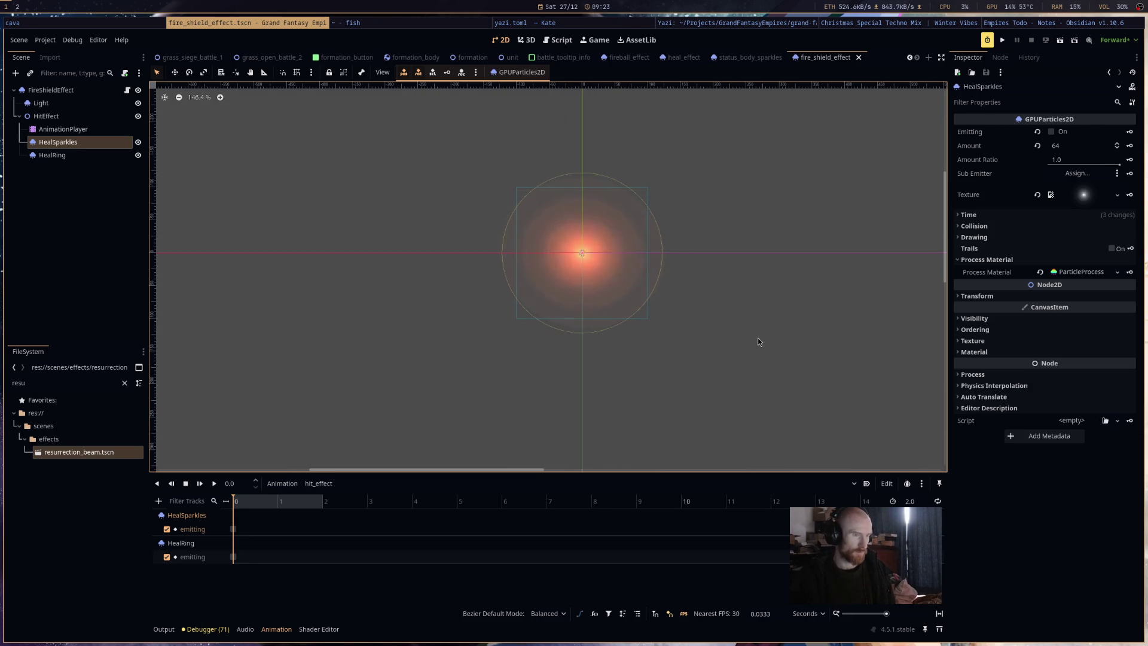
key(alt+Tab)
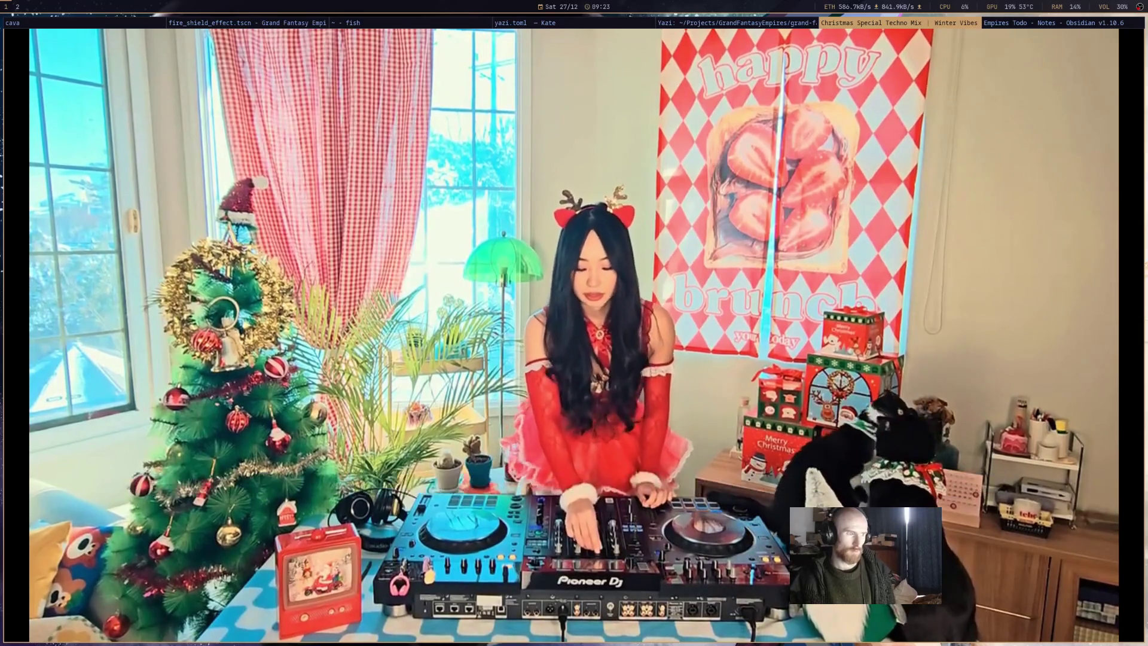
key(alt+Tab)
key(alt+Tab)
scroll(634, 315, down, 2)
click(95, 142)
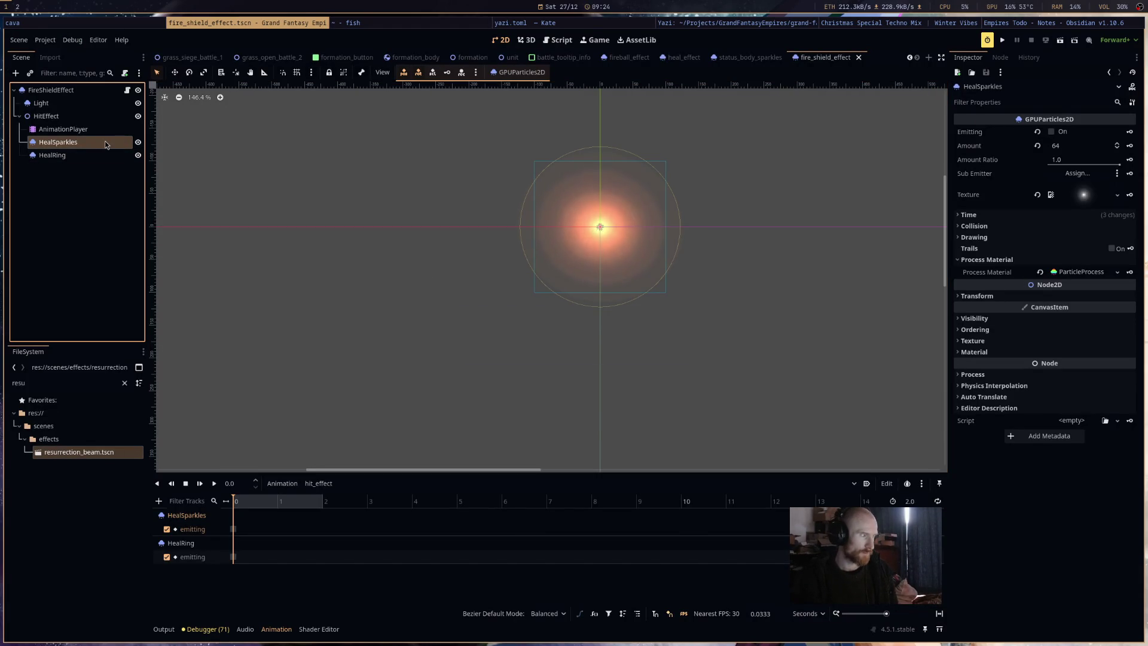
Rename HealSparkles to ShieldSparkles and HealRing to Ring.
double_click(48, 146)
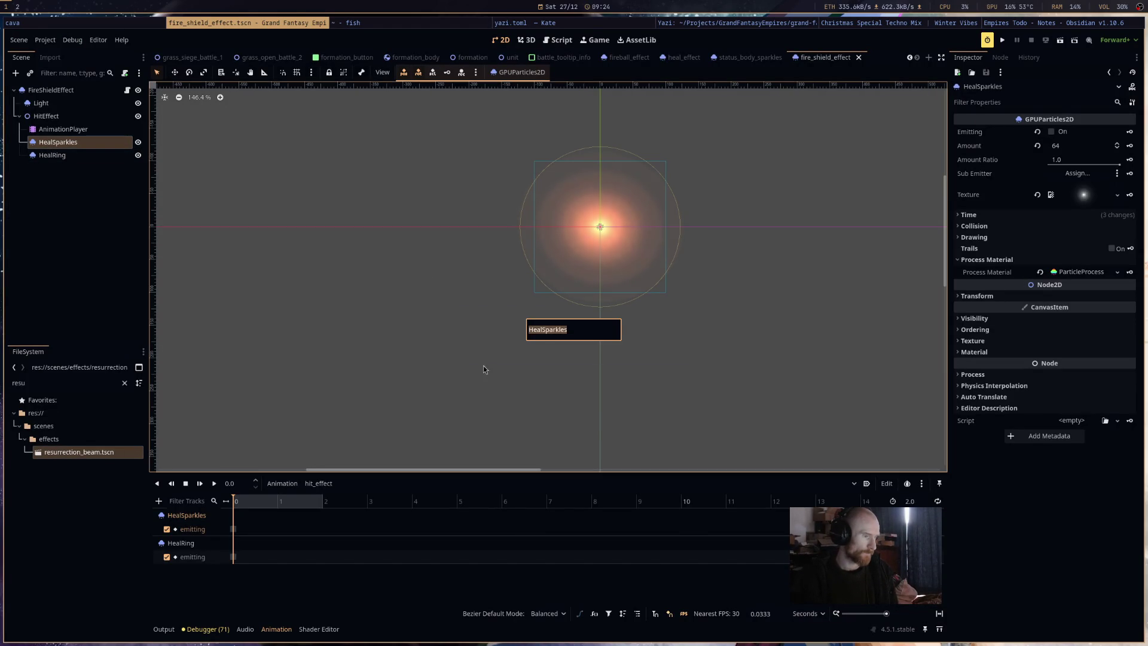
drag(544, 330, 449, 317)
text(Shield)
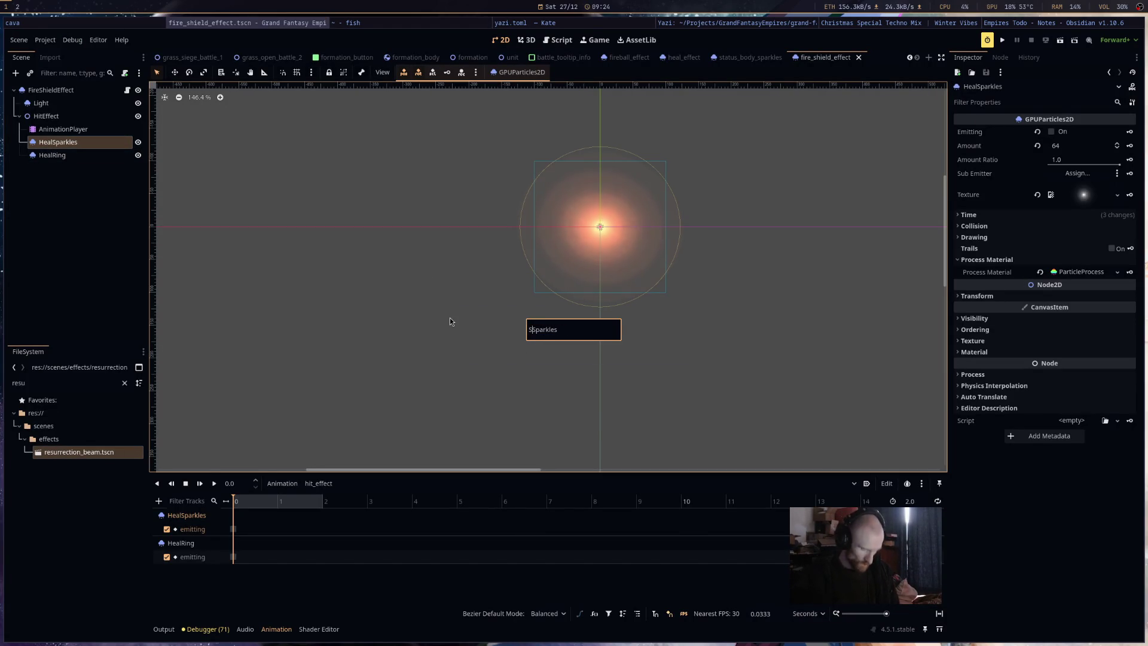
key(Return)
click(52, 156)
double_click(52, 158)
text(Ring)
key(Return)
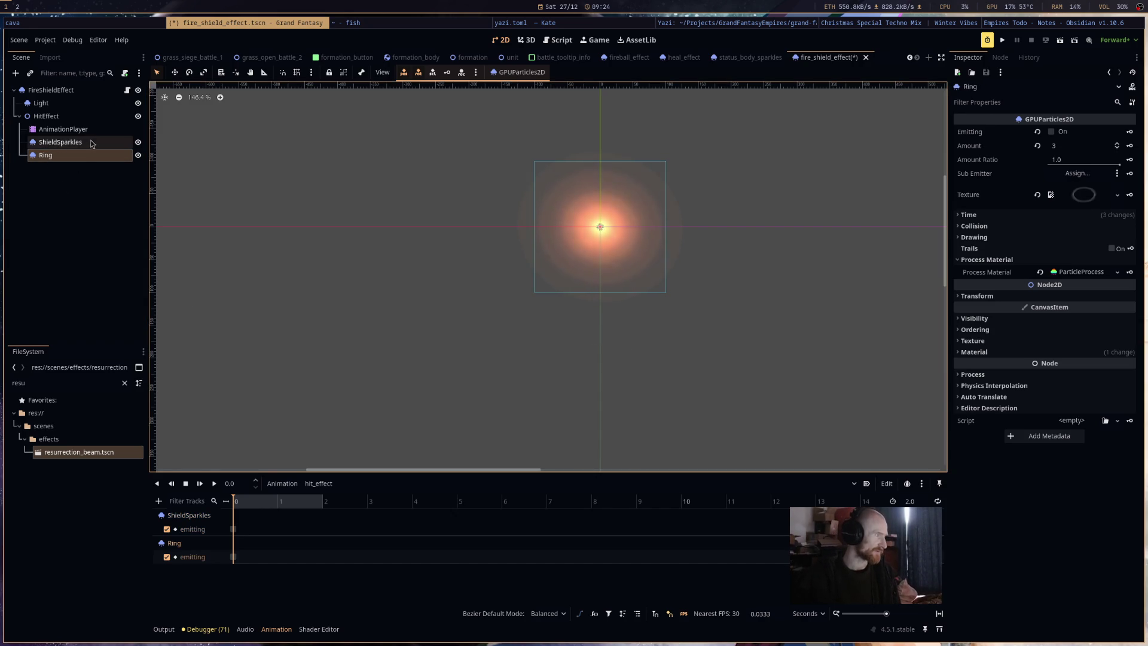
Shorten ShieldSparkles to Sparkles and preview its emission.
double_click(92, 144)
text(arkles)
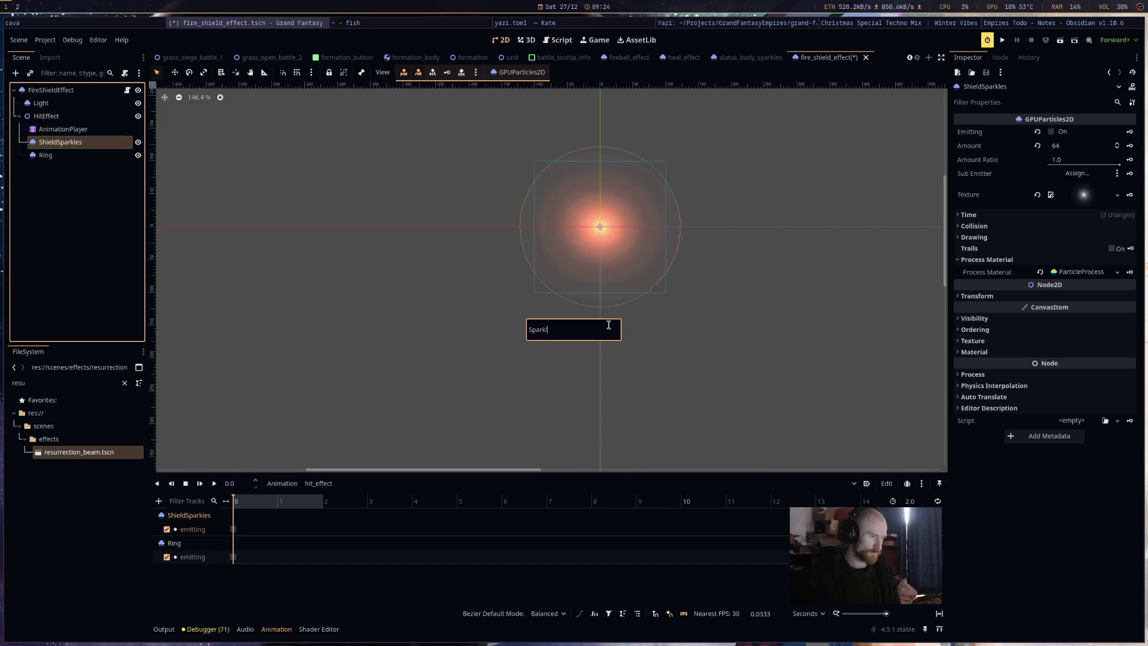
key(Return)
key(ctrl+r)
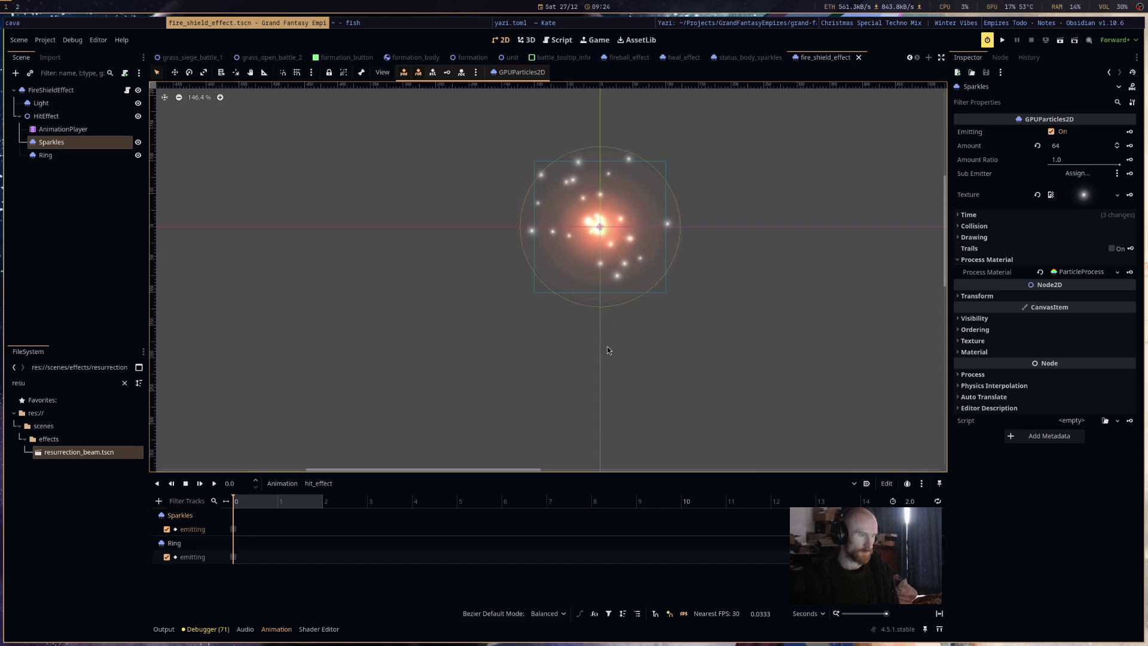
click(1085, 276)
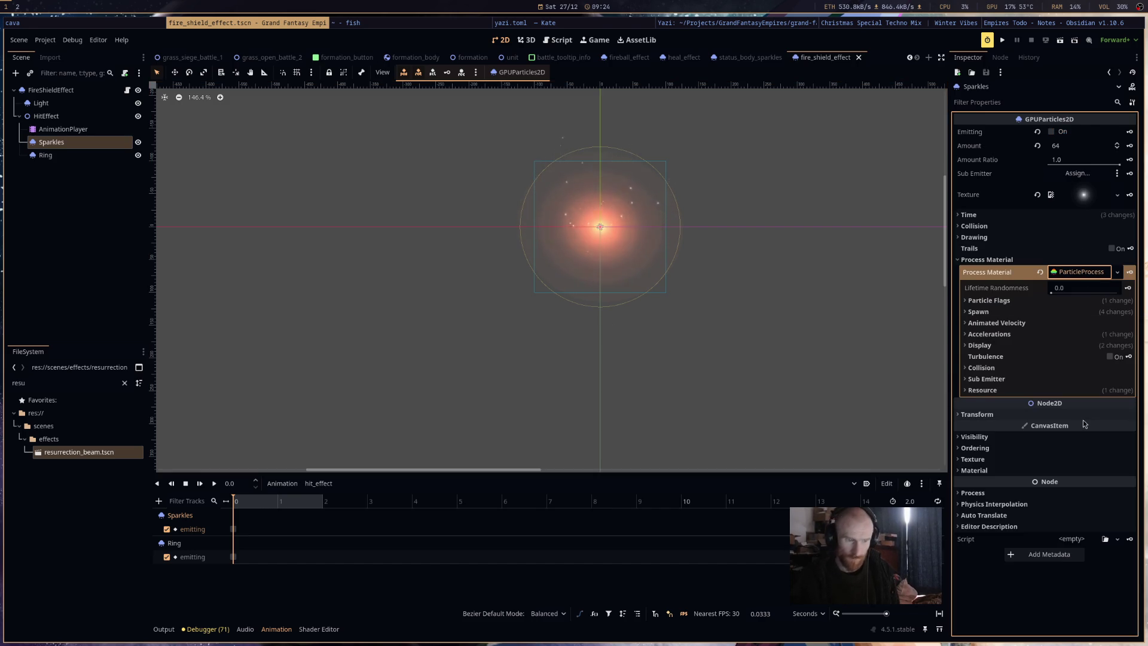
Open Sparkles' Color Ramp gradient, add stops, and set the left stop to blue.
click(1068, 346)
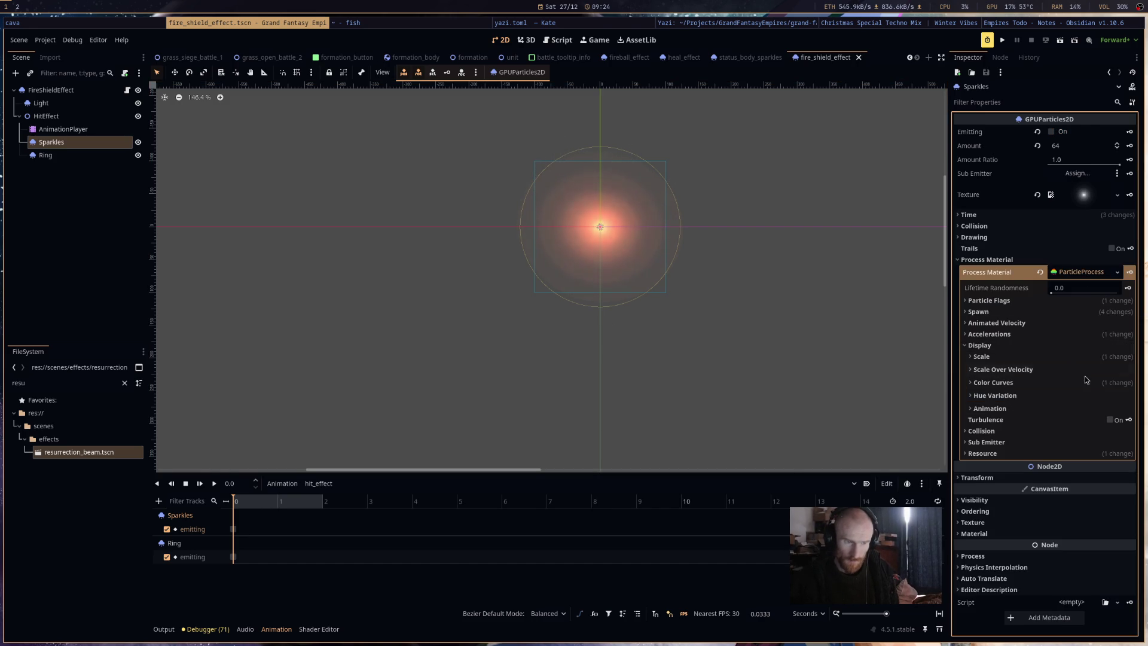
click(1077, 383)
click(1084, 407)
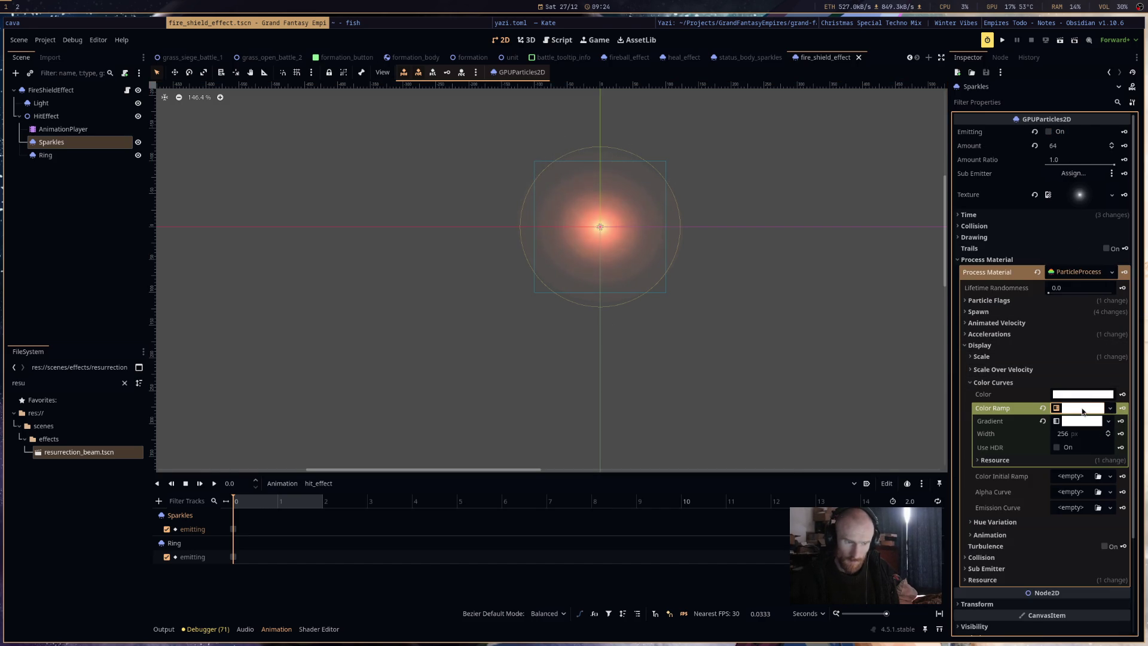
click(1082, 421)
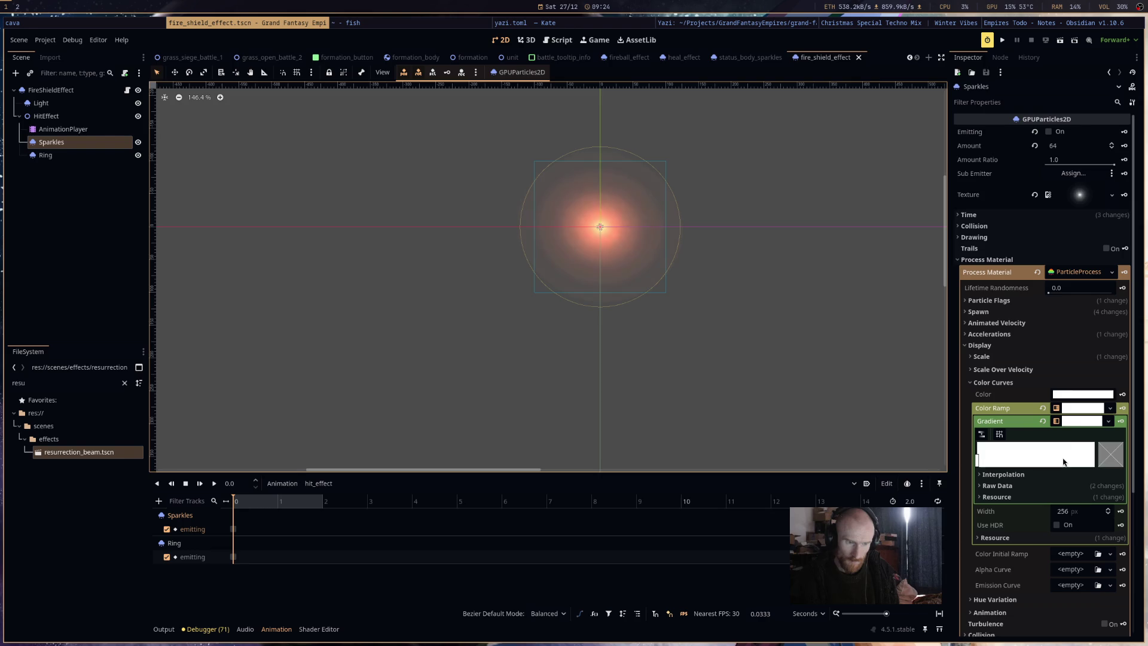
double_click(1095, 461)
click(982, 463)
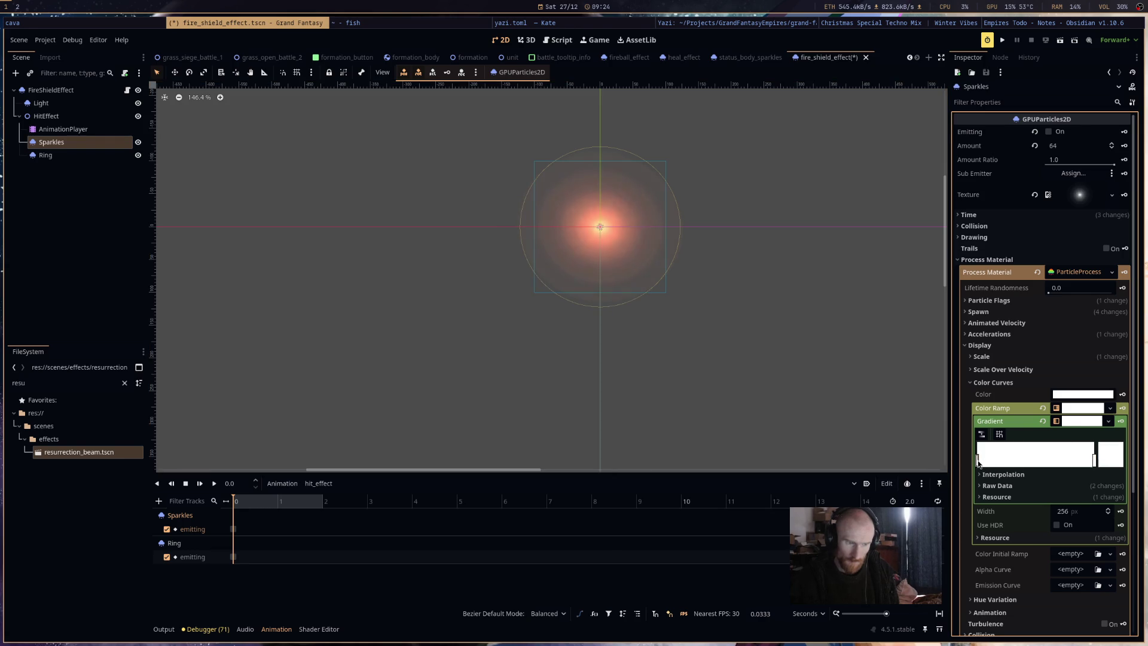
click(1028, 460)
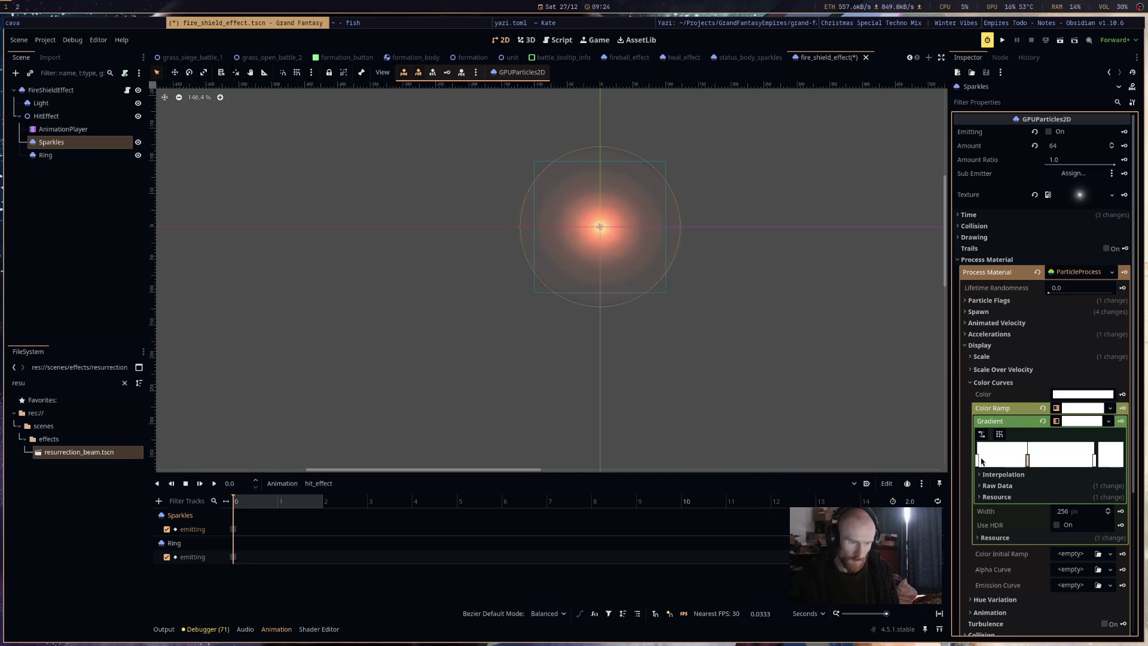
double_click(1094, 461)
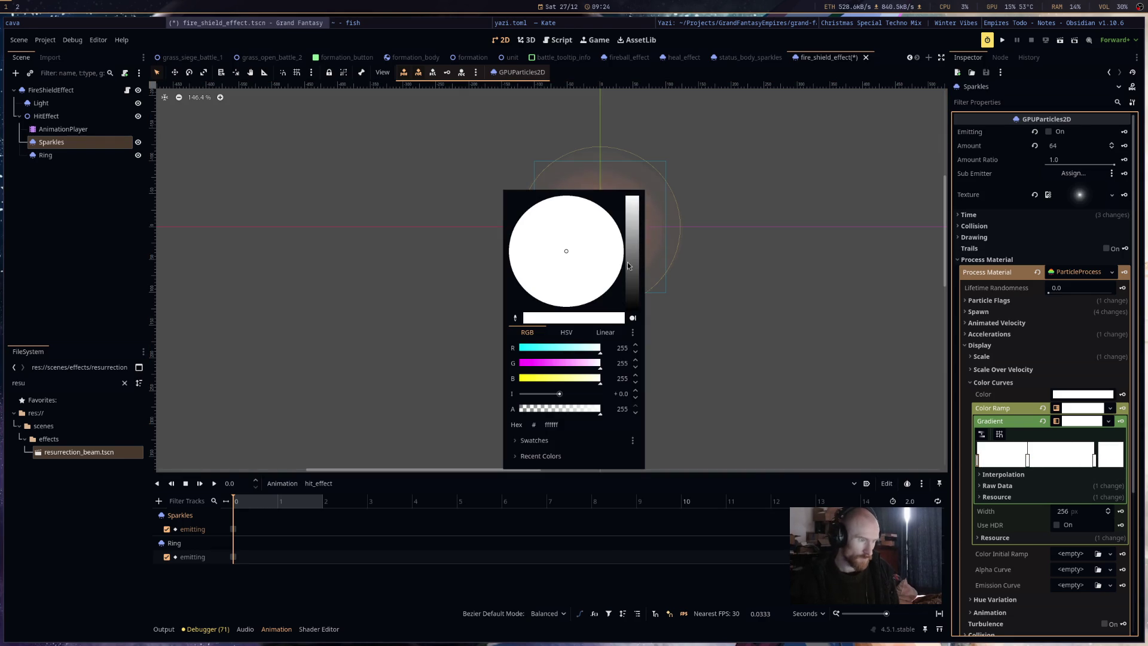
drag(632, 201, 630, 261)
mouse_move(600, 296)
mouse_down()
mouse_move(573, 307)
mouse_move(494, 278)
mouse_move(521, 206)
mouse_move(569, 196)
mouse_up()
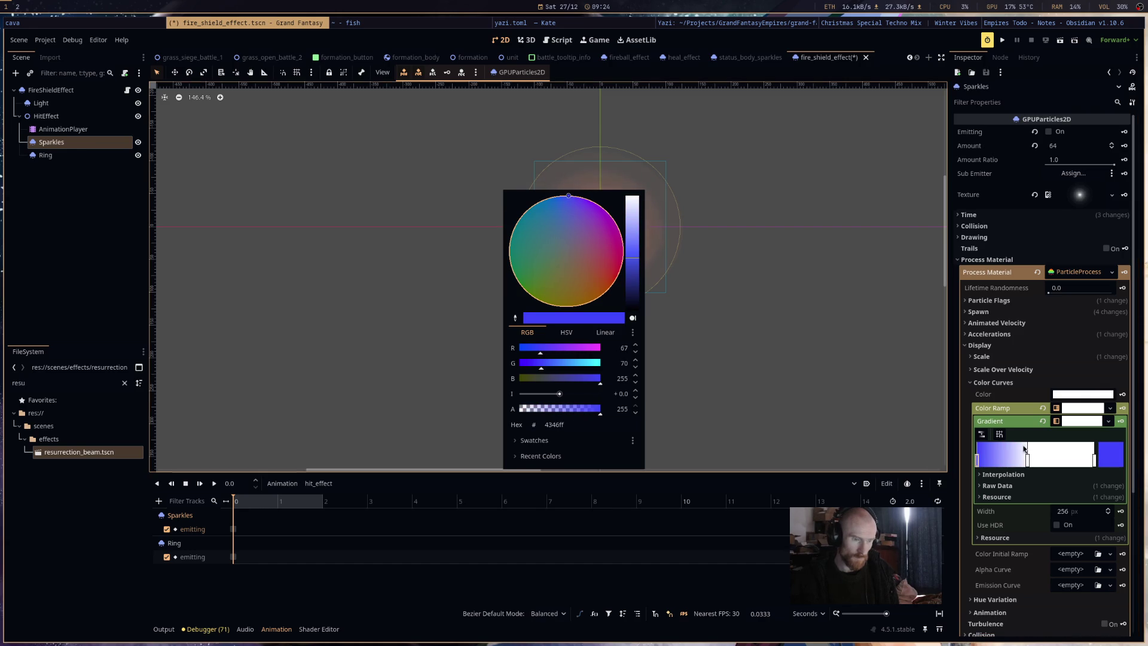
click(1027, 460)
Slide the middle stop left and colour it a bright glowing orange.
drag(1027, 459, 1005, 460)
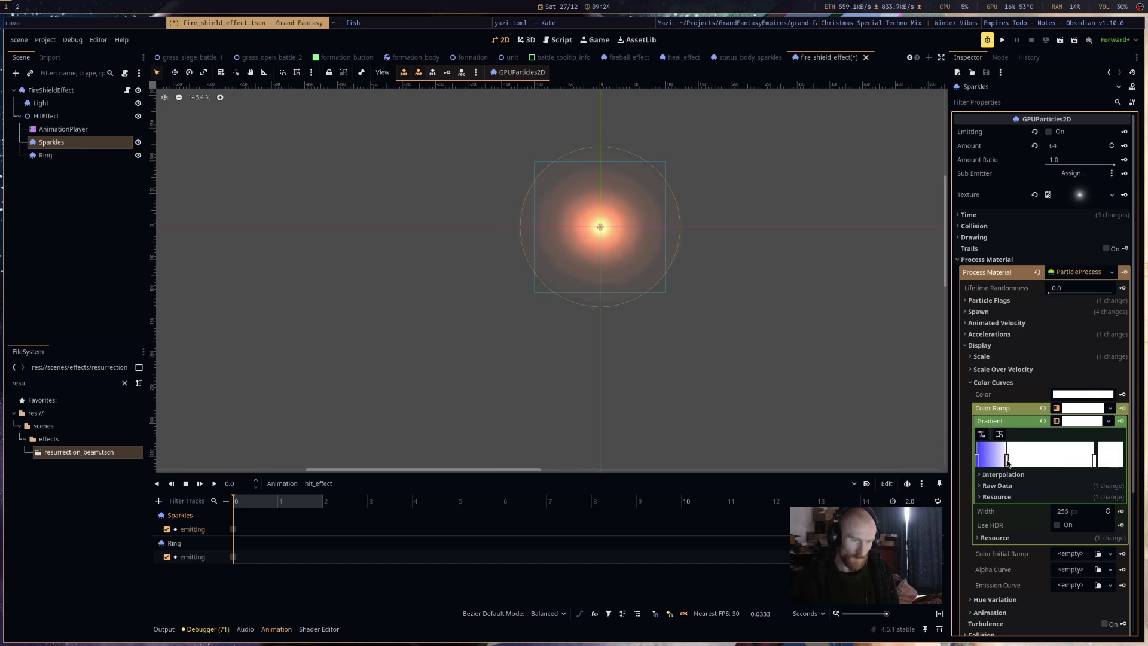
click(1100, 460)
click(611, 277)
mouse_move(632, 242)
mouse_down()
mouse_move(636, 260)
mouse_move(634, 250)
mouse_up()
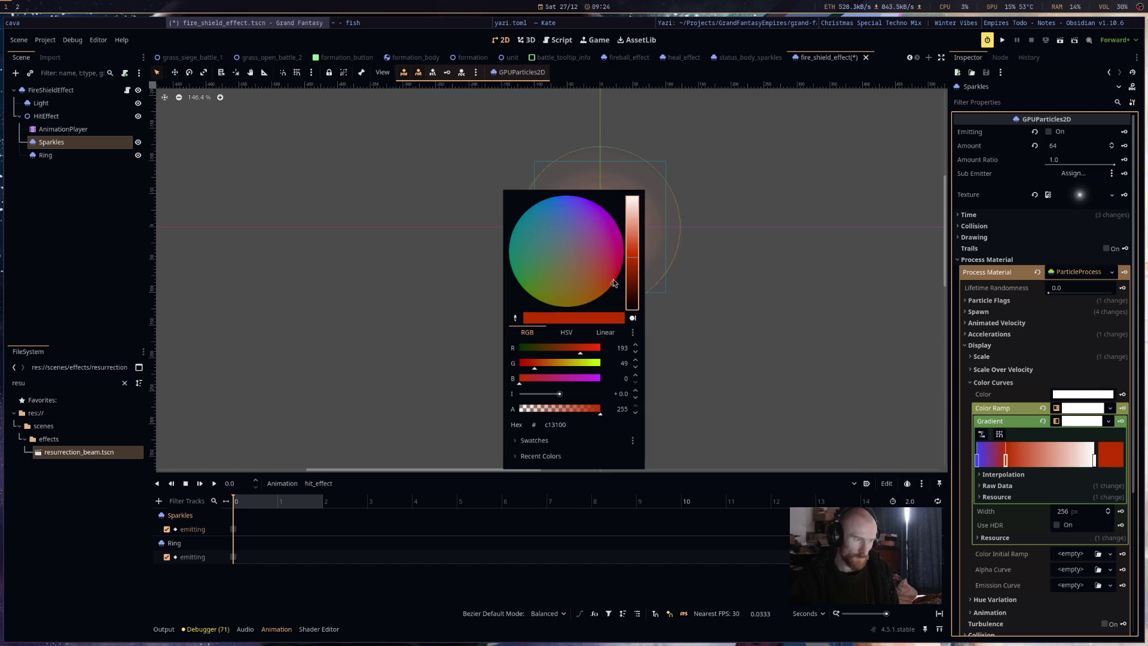
drag(561, 395, 583, 395)
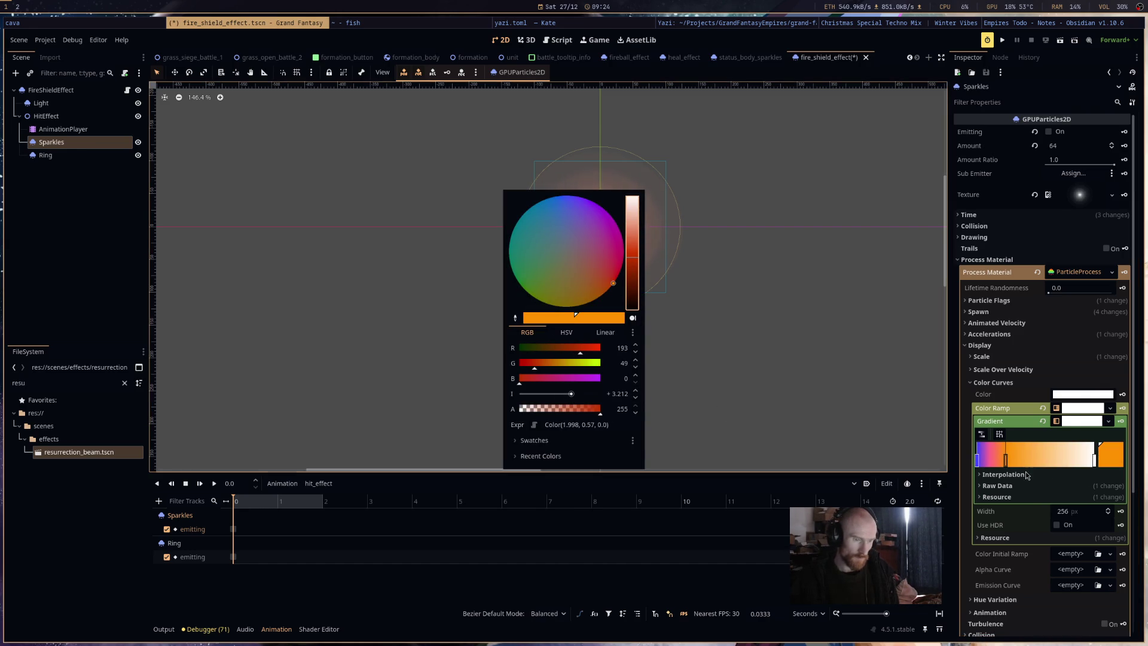
click(1027, 459)
Add a deep red stop, remove the white stop, and move red to the end.
click(1028, 460)
double_click(1028, 462)
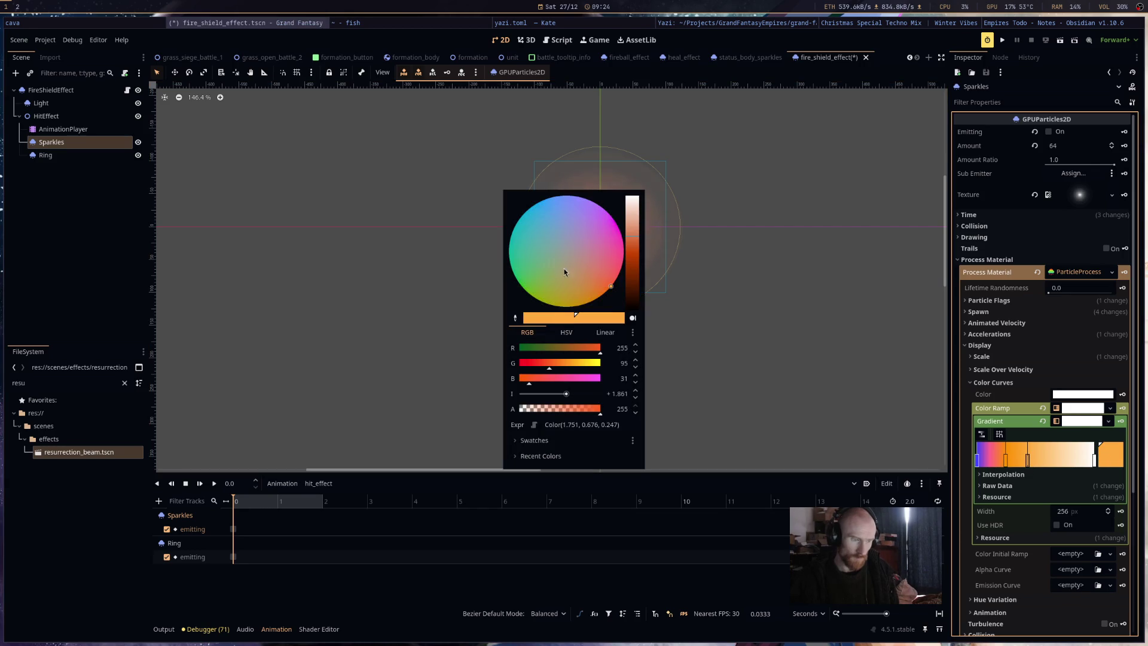
mouse_move(583, 290)
mouse_down()
mouse_move(575, 309)
mouse_move(605, 263)
mouse_move(634, 282)
mouse_up()
click(628, 270)
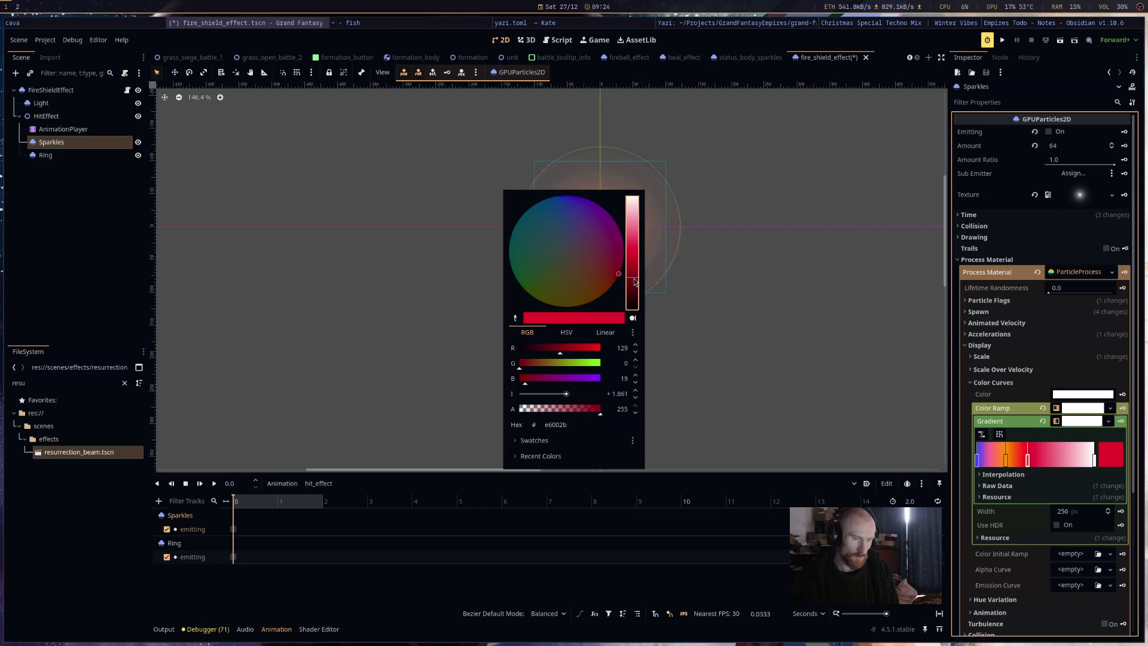
click(1095, 462)
right_click(1094, 461)
drag(1028, 462, 1095, 462)
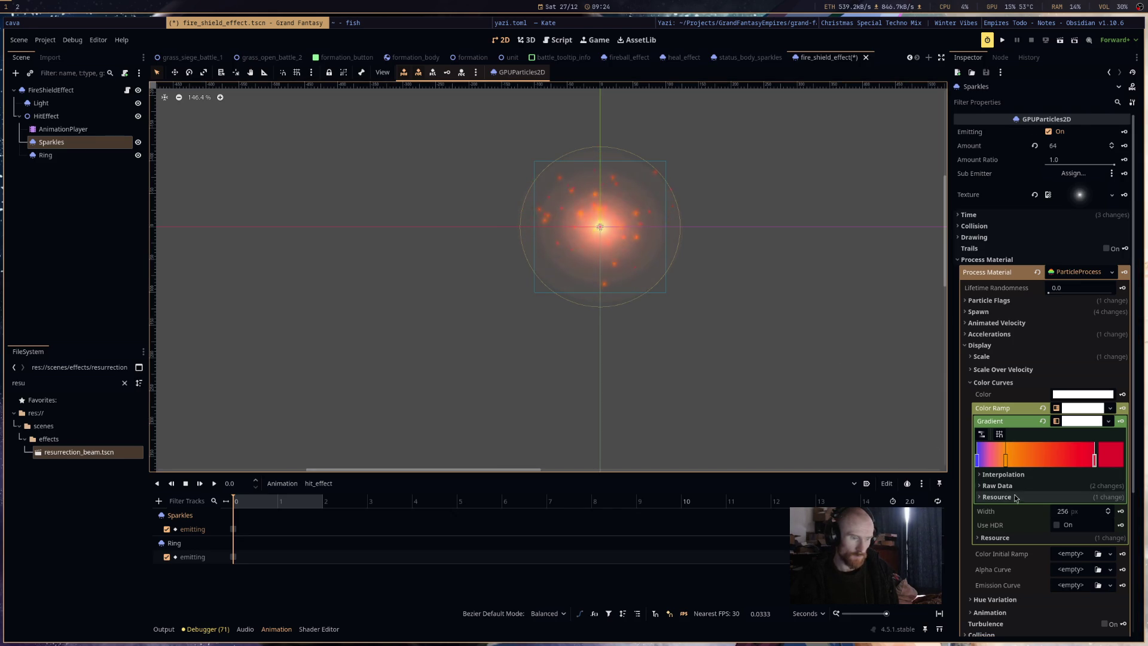
Change the Sparkles gradient's left stop from blue to dark red.
click(977, 460)
click(1115, 462)
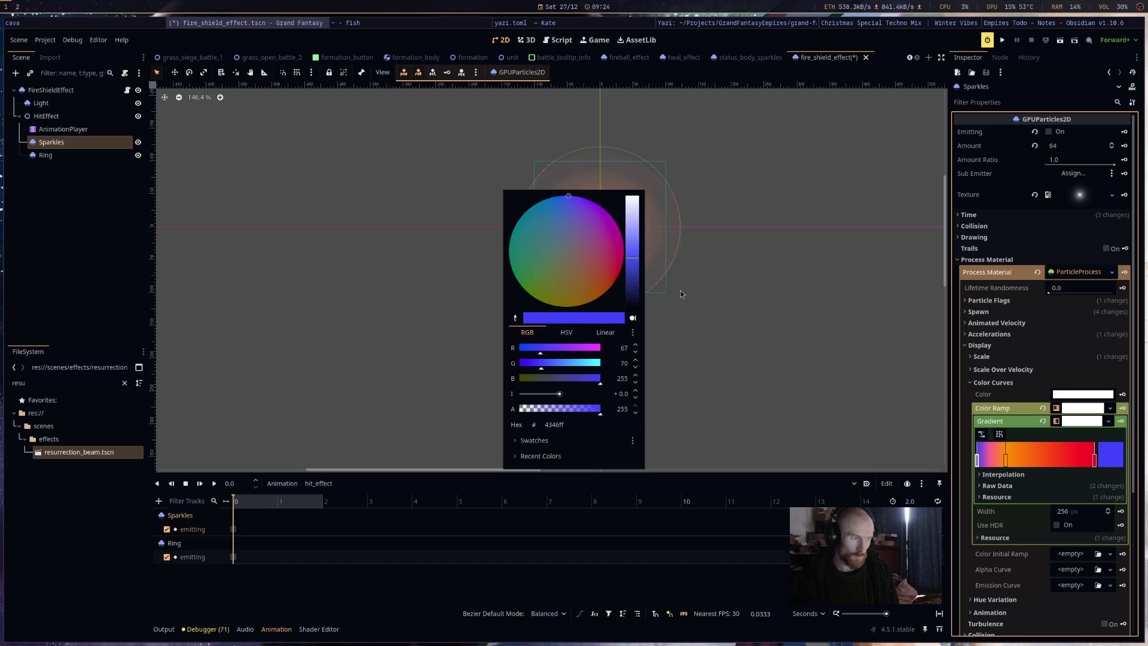
click(625, 250)
click(796, 338)
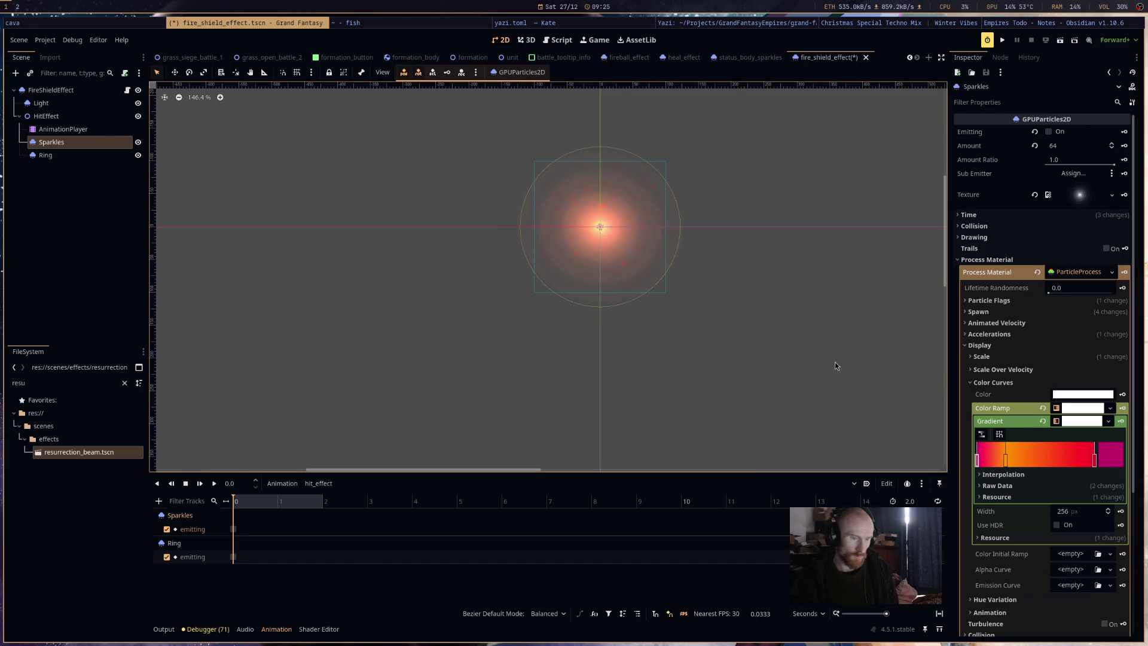
click(1023, 456)
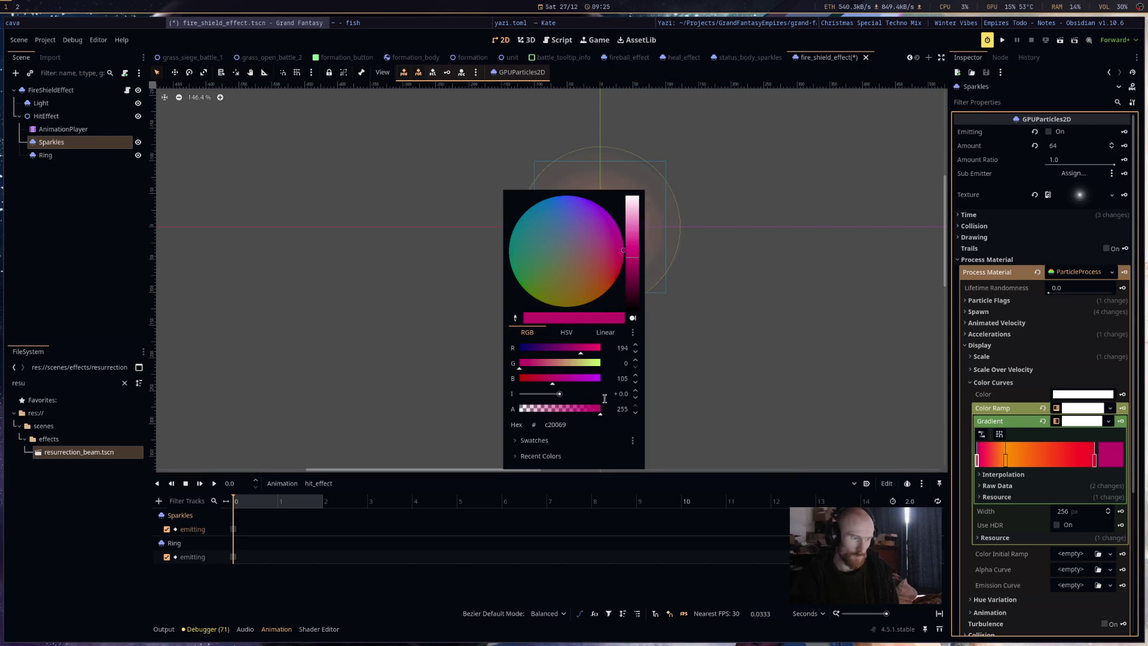
click(634, 299)
click(809, 333)
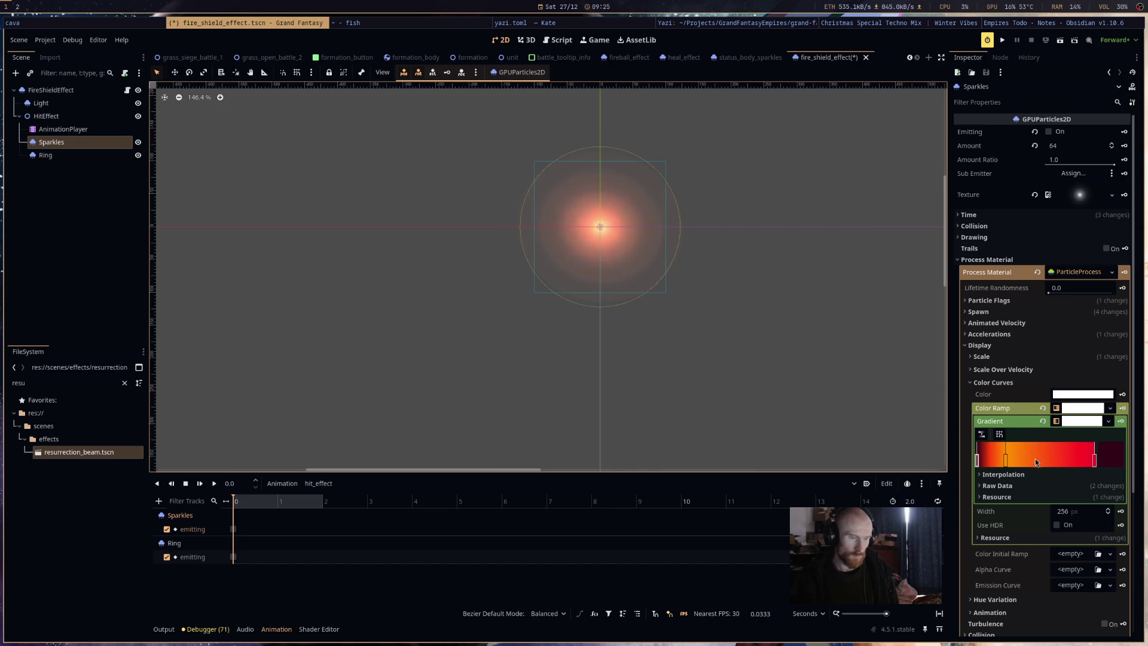
Lighten the gradient's right end stop to near-white, then select the Ring node.
double_click(1094, 459)
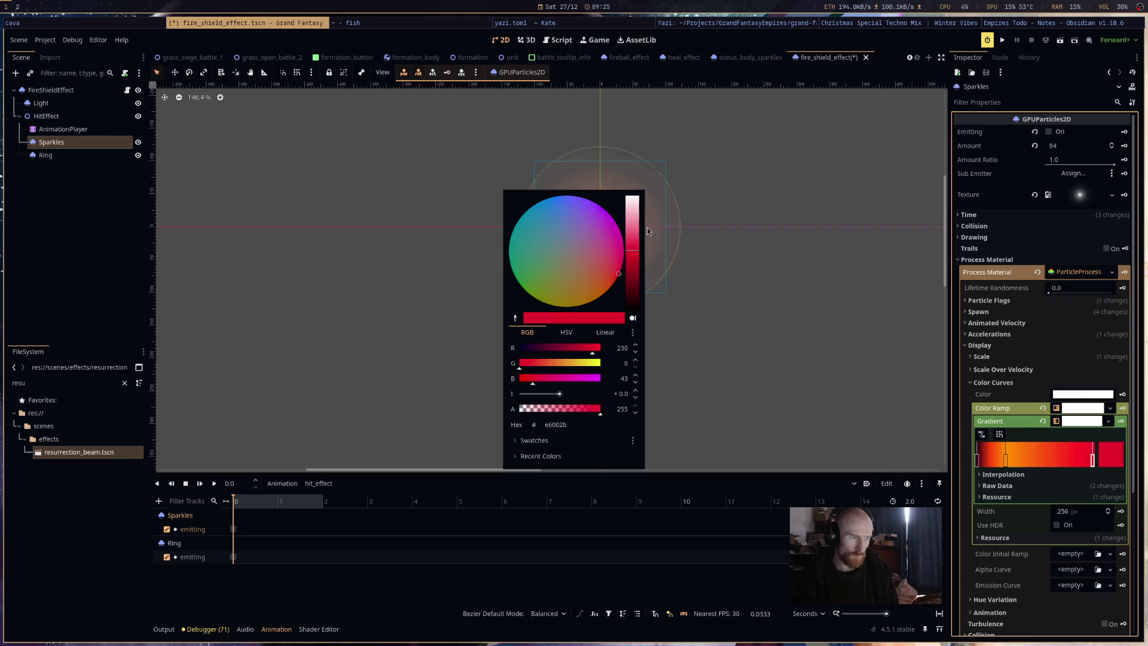
click(632, 200)
click(745, 248)
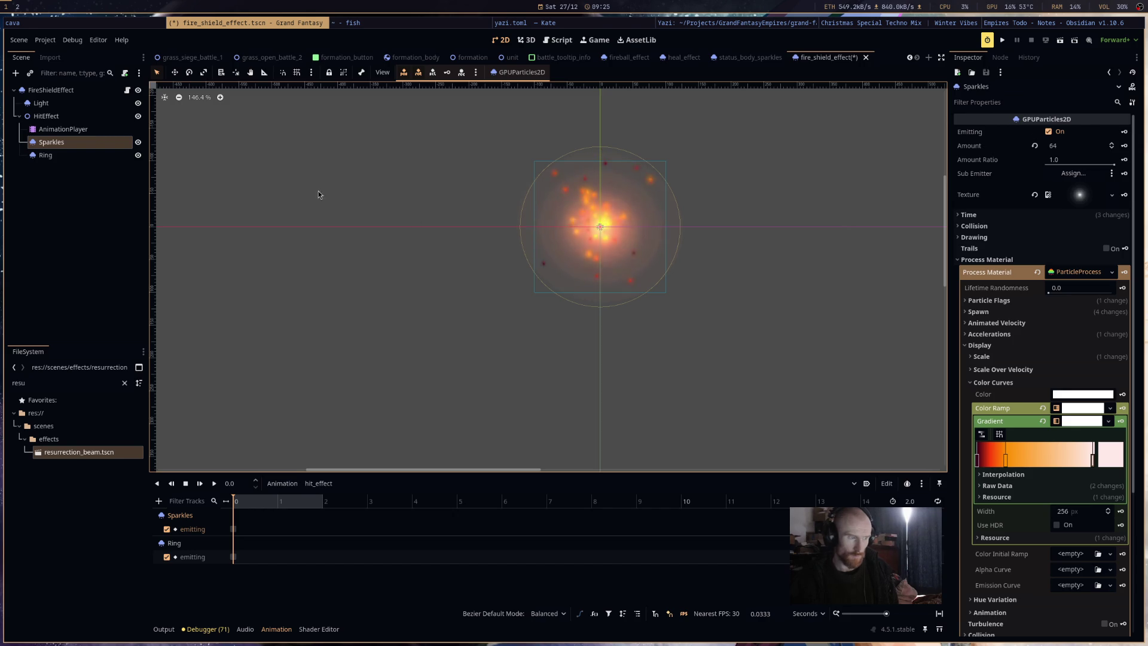
click(83, 155)
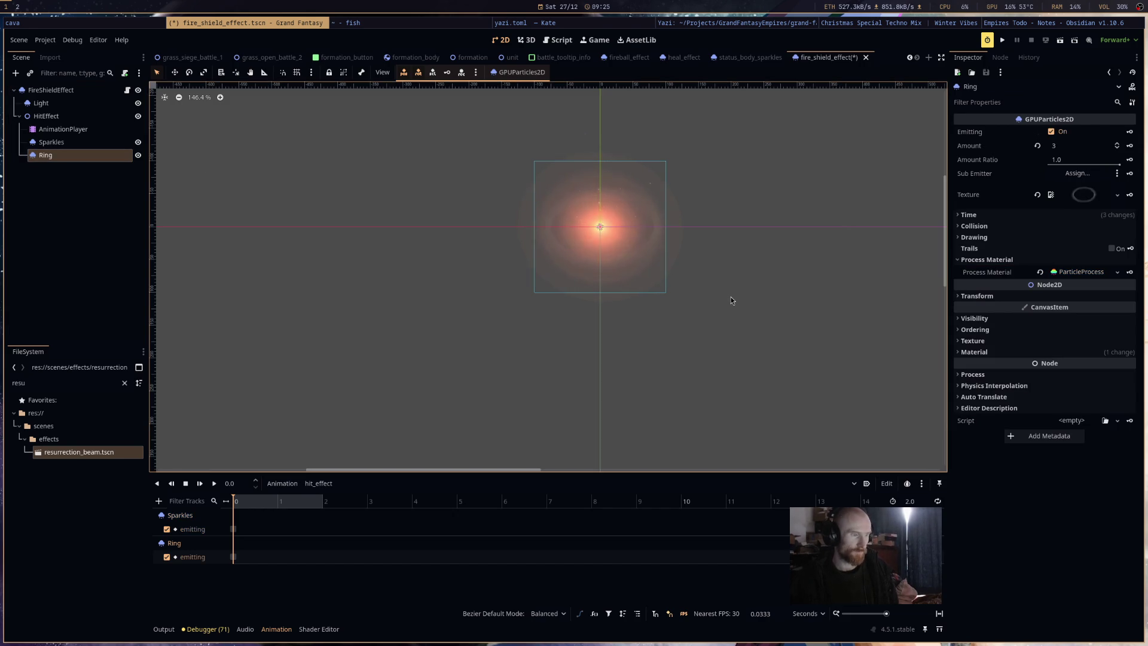
click(1051, 132)
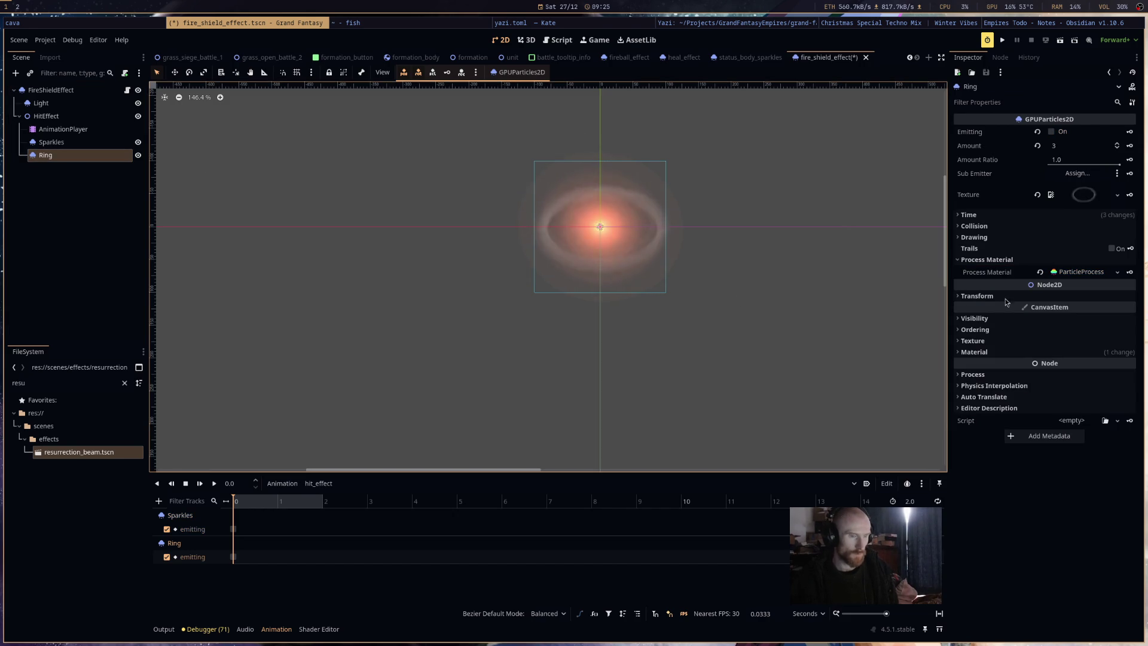
Open Ring's Display > Color Curves colour ramp and set a stop to orange-red.
click(1071, 274)
right_click(1071, 273)
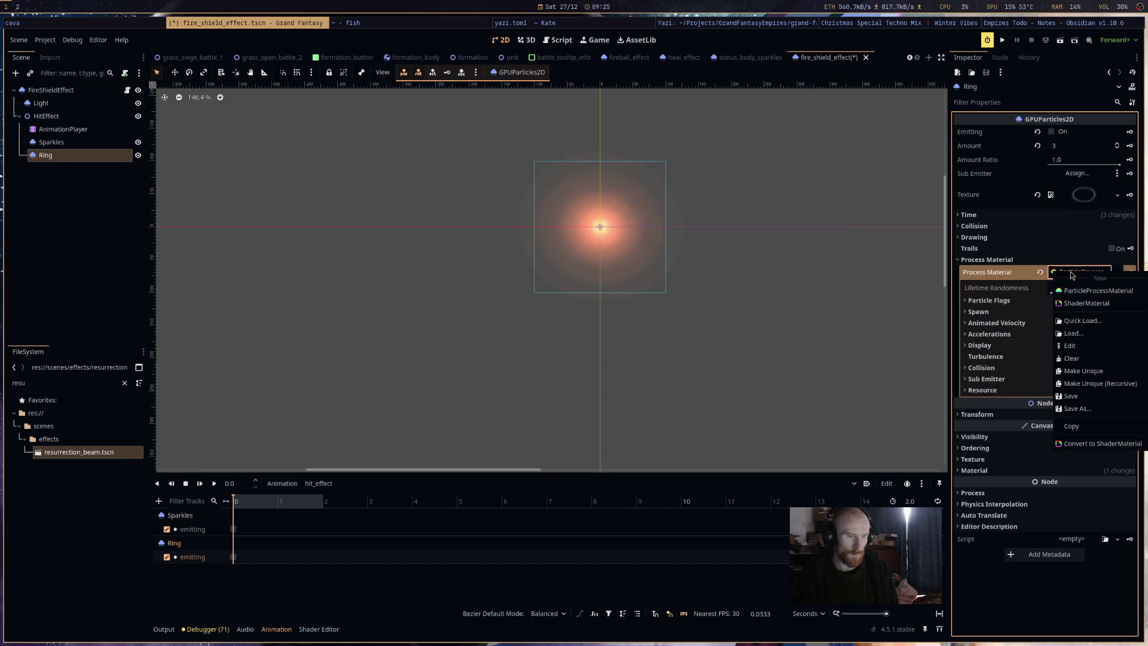
click(1010, 353)
click(979, 345)
click(1050, 387)
click(1084, 409)
click(1088, 422)
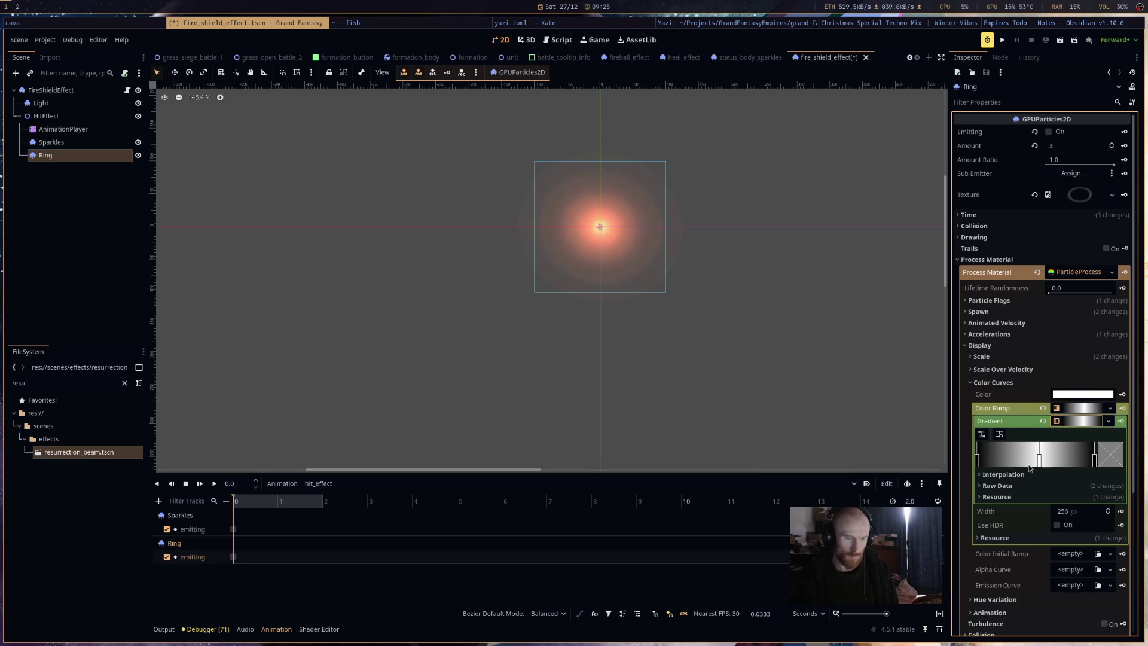
click(1105, 453)
mouse_move(637, 274)
mouse_down()
mouse_move(635, 250)
mouse_move(646, 315)
mouse_up()
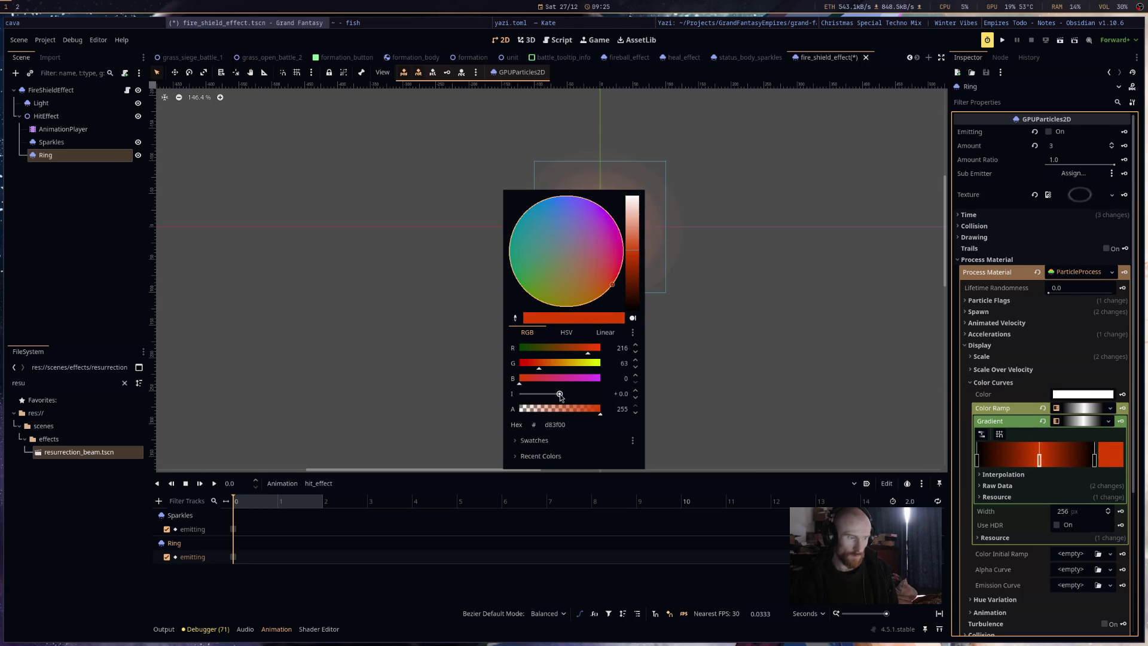
click(774, 354)
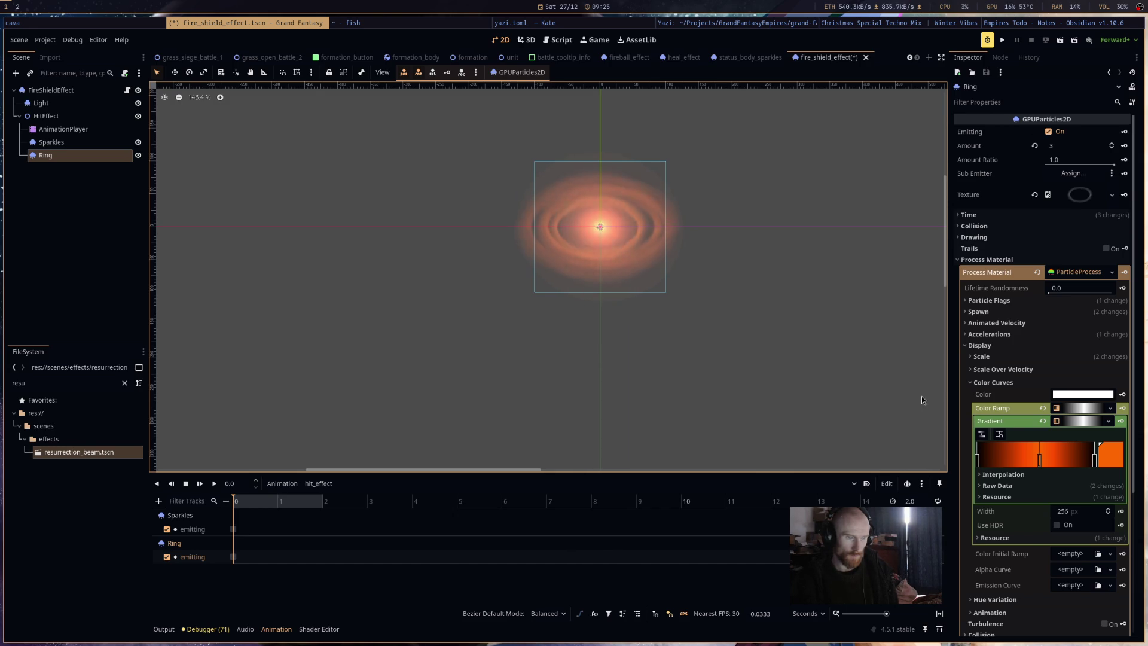
Recolour the Ring's other gradient stop in pale peach and orange tones.
click(1110, 461)
click(629, 232)
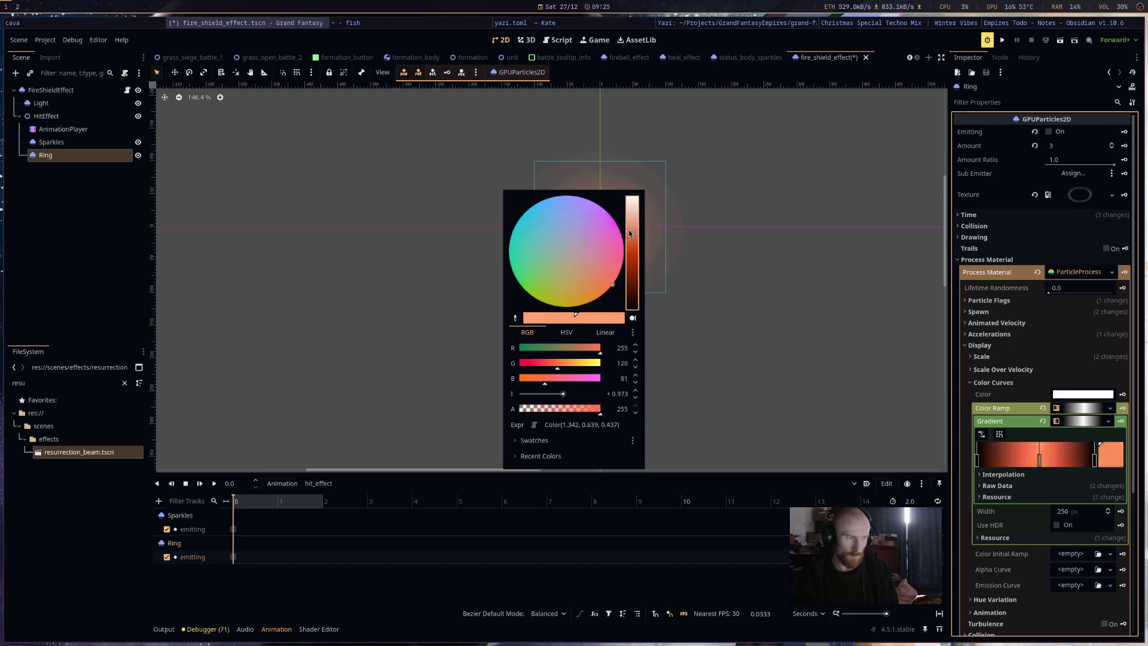
click(819, 298)
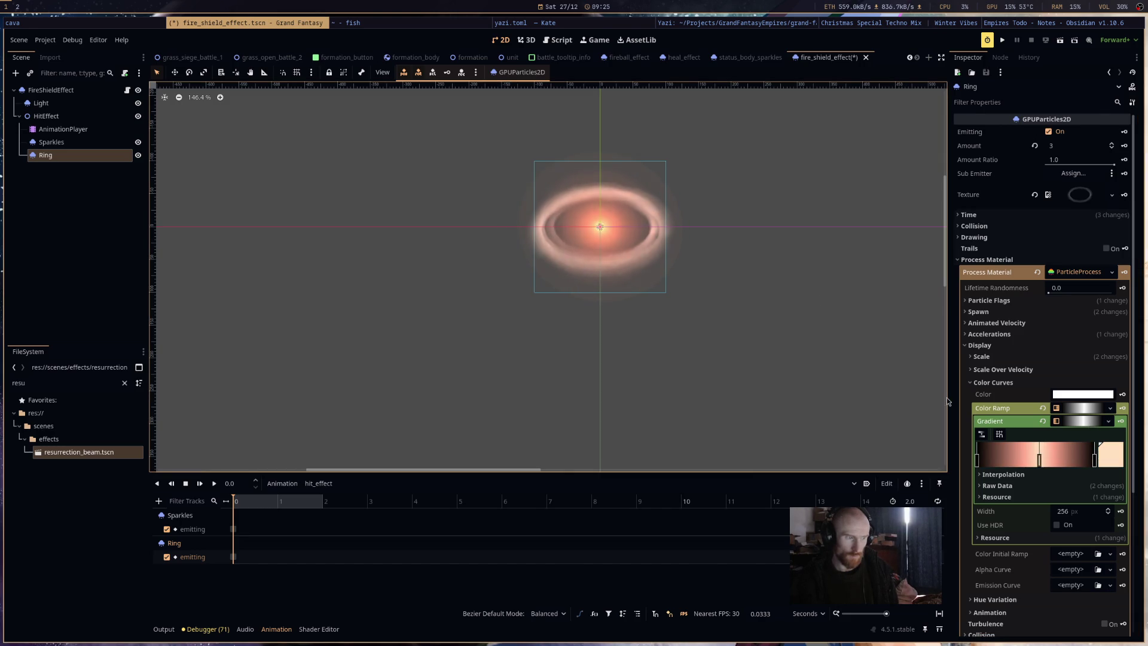
click(1114, 464)
click(632, 253)
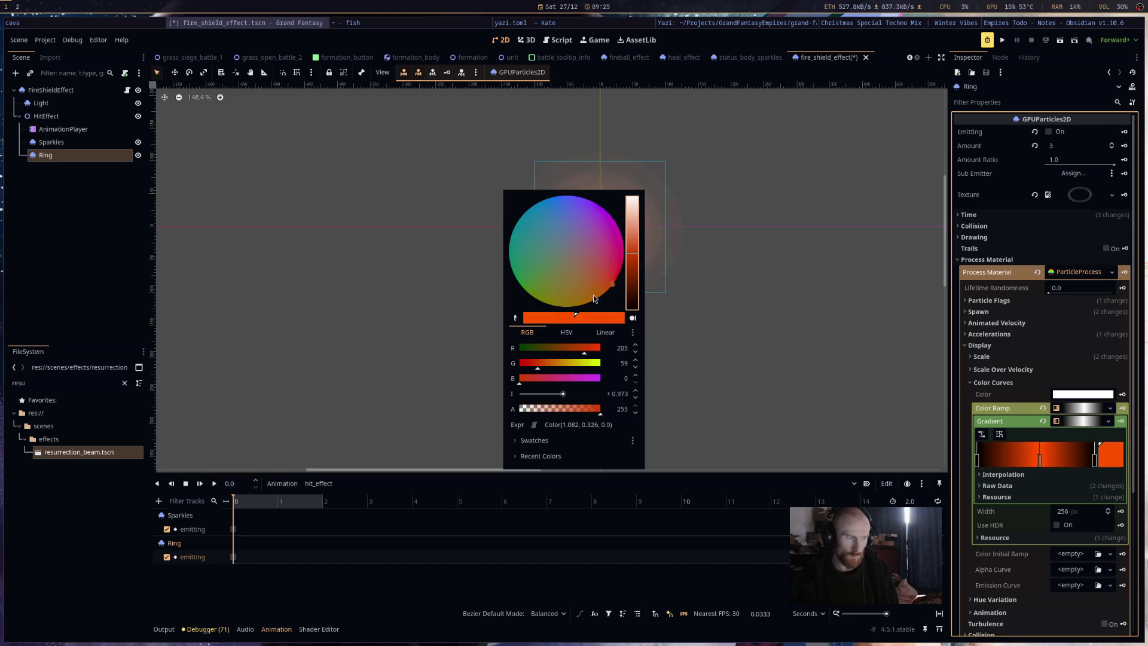
click(764, 326)
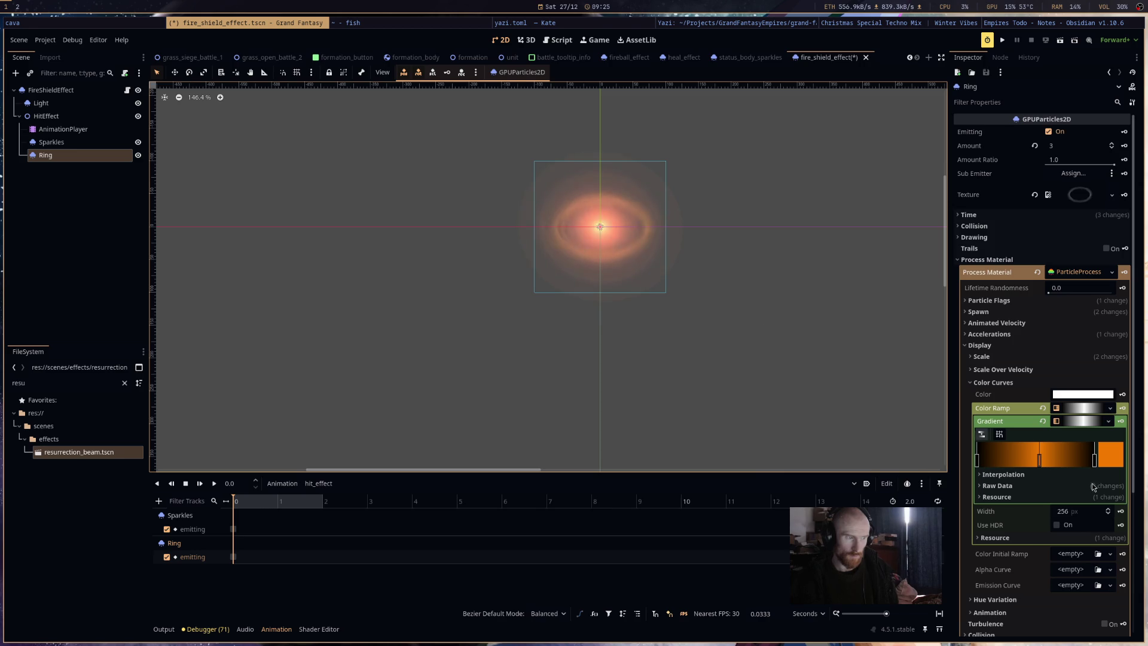
Set Ring's Hue Variation to min -0.07 and max 0.04, then save the scene.
scroll(1043, 457, down, 2)
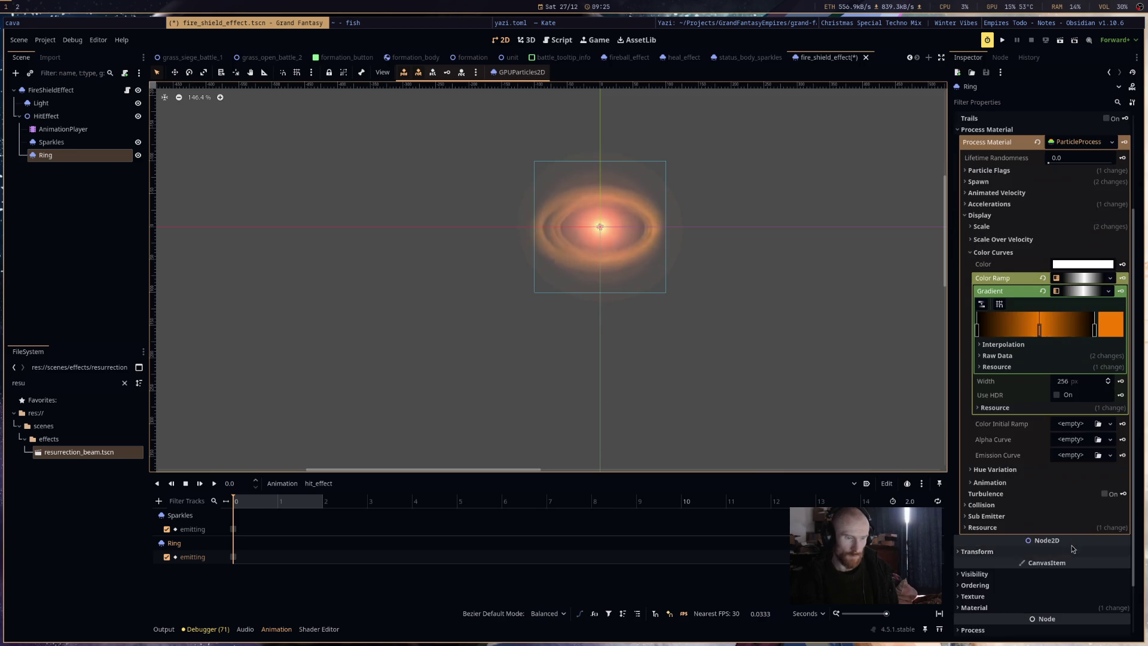
click(1028, 470)
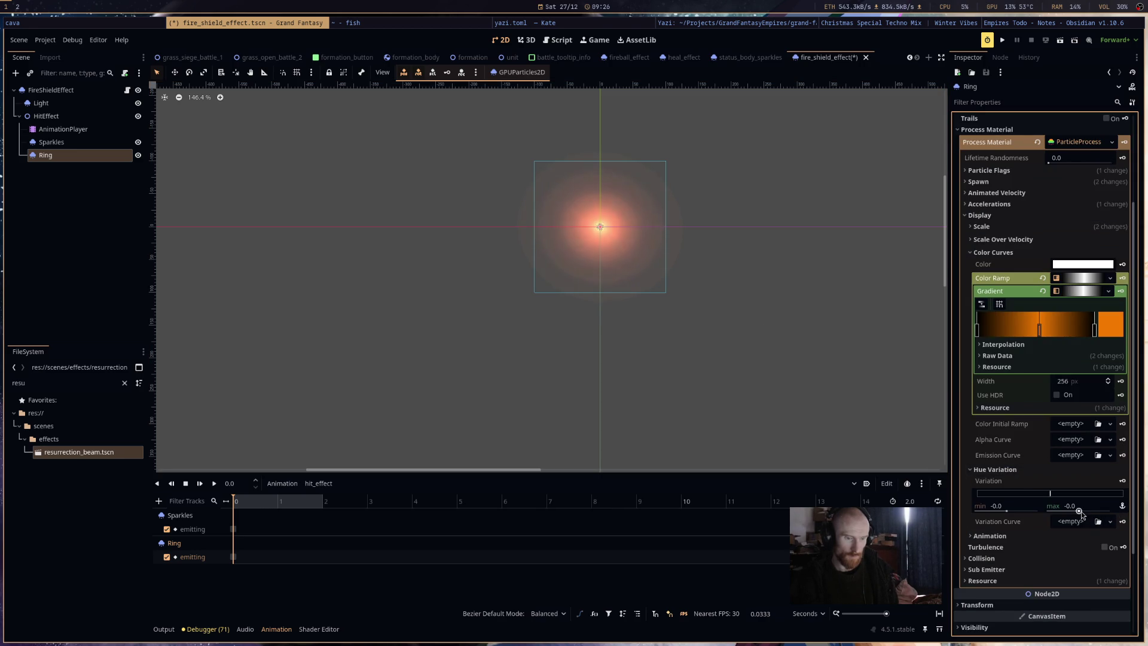
drag(1079, 511, 1080, 513)
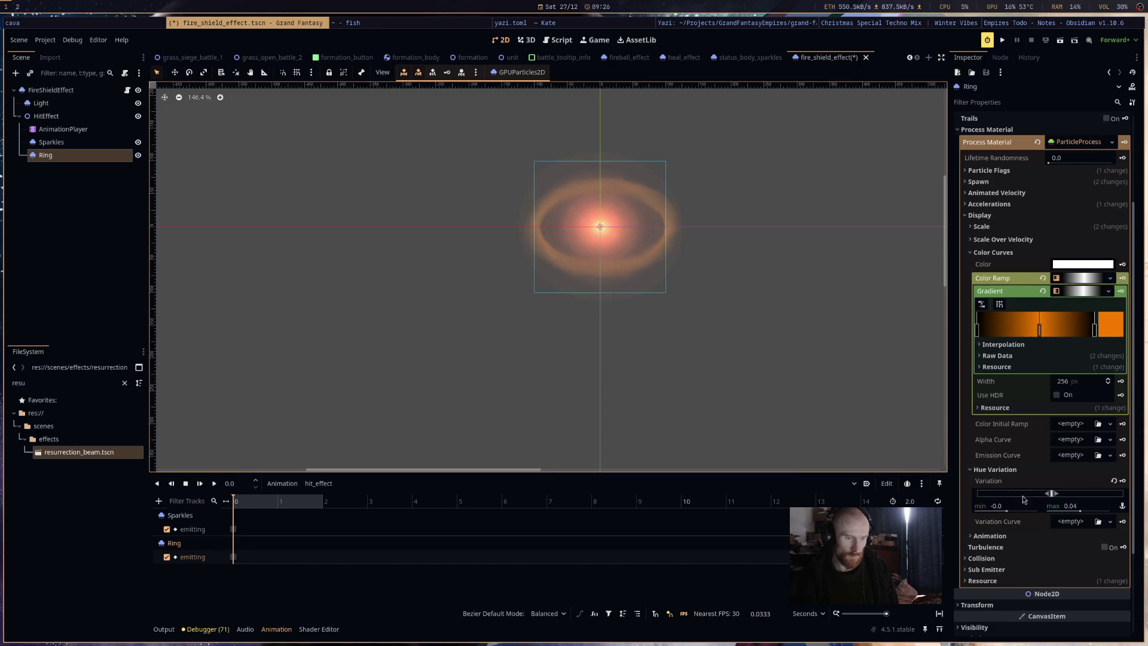
drag(1007, 510, 1005, 511)
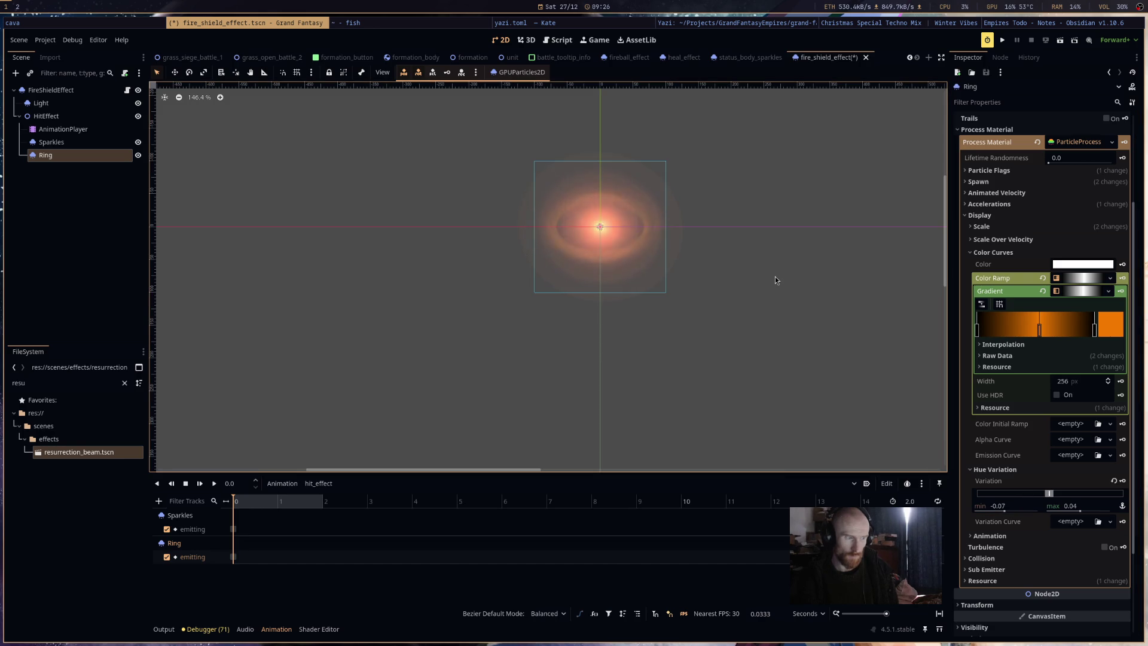
click(813, 336)
key(ctrl+s)
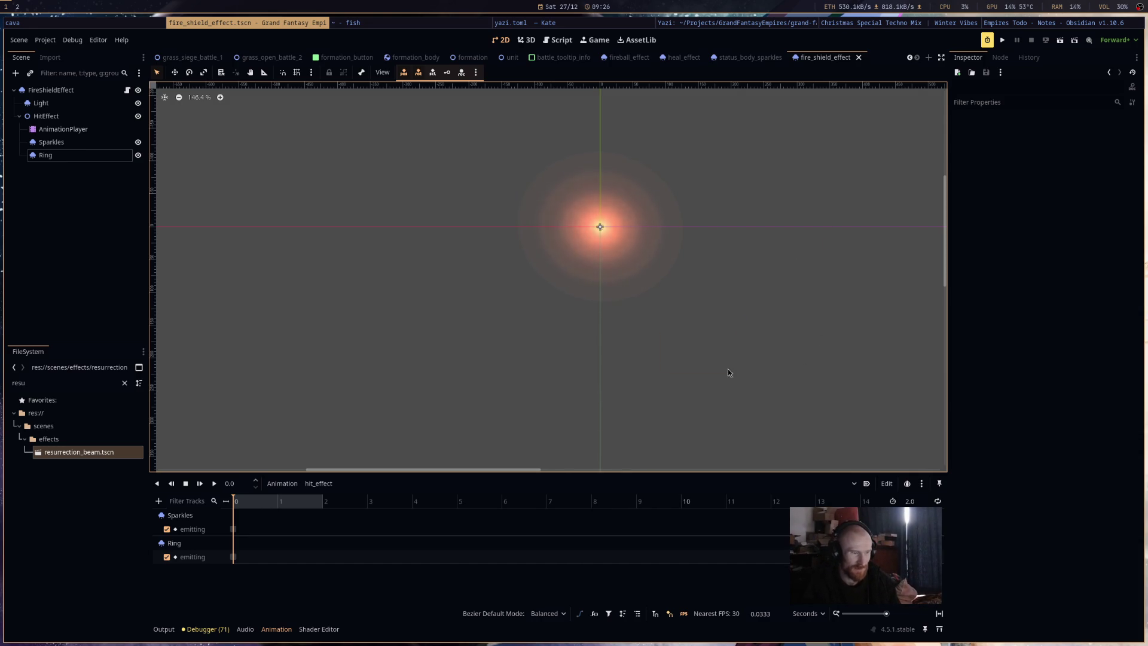
Preview the fire shield's hit_effect animation at 1.26 seconds.
click(289, 501)
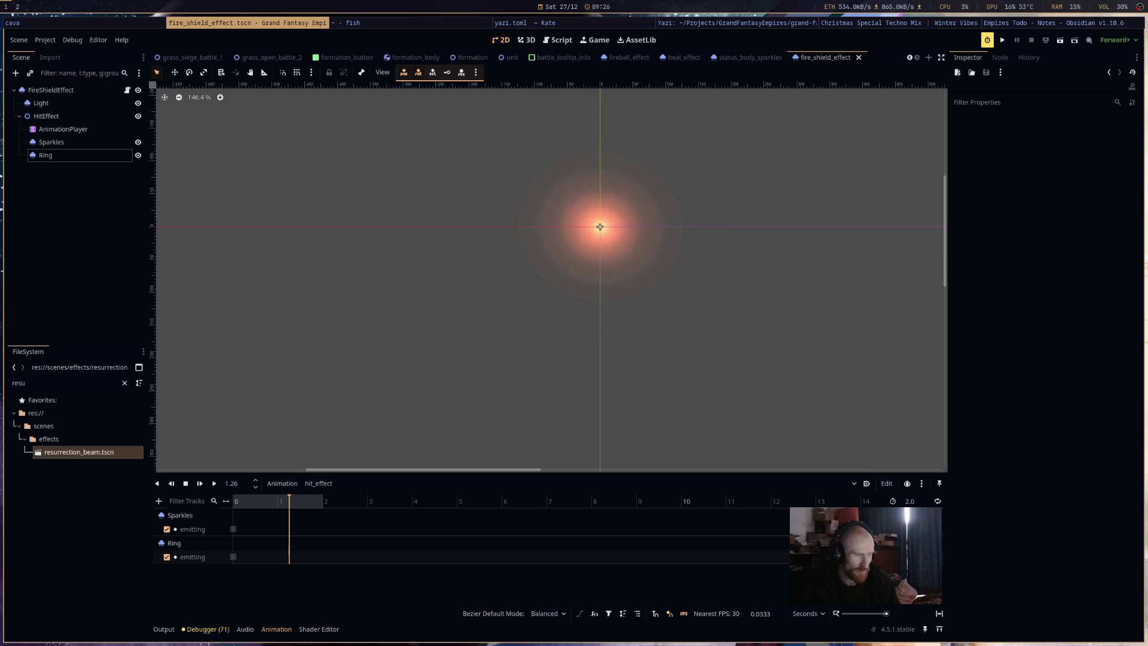
drag(557, 335, 555, 337)
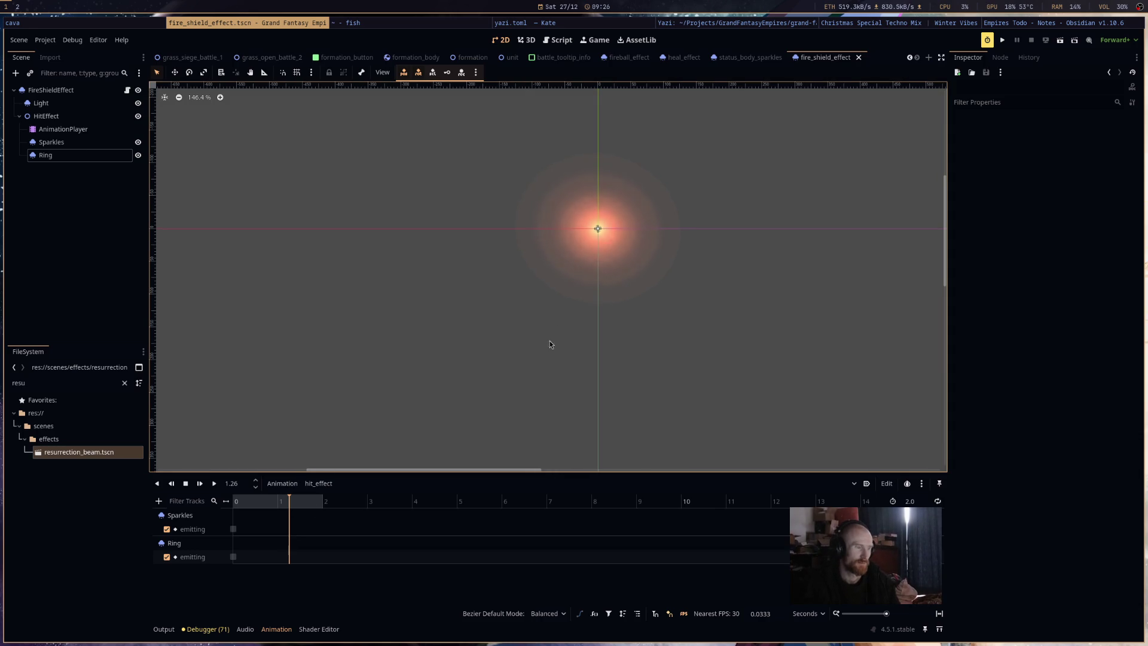
right_click(548, 339)
click(633, 317)
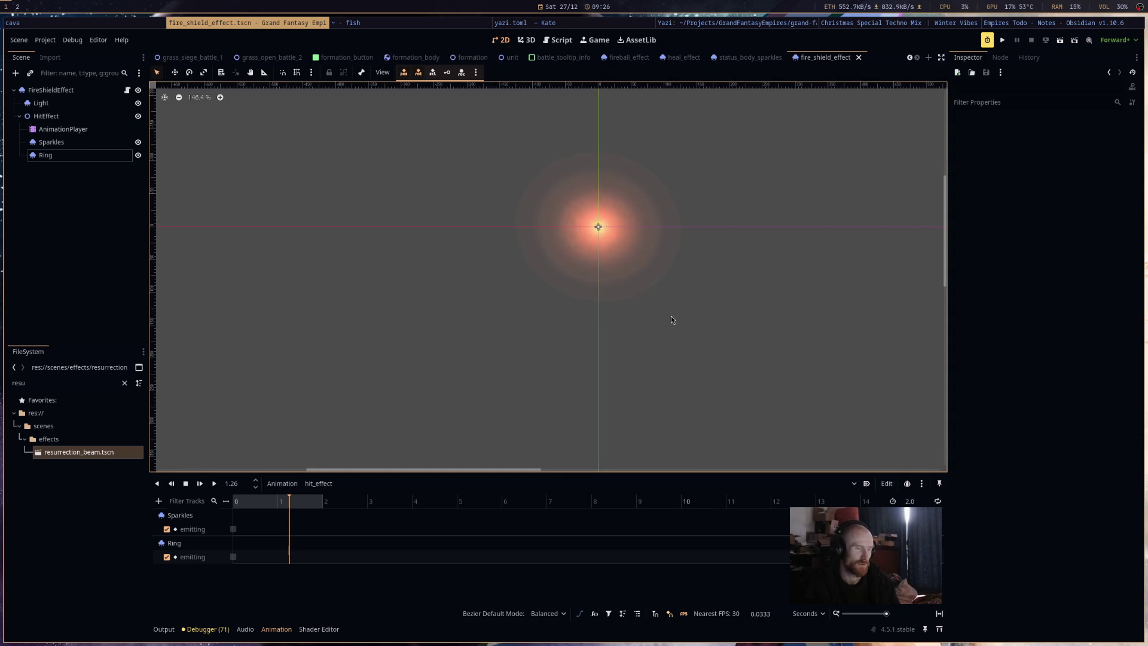
right_click(709, 310)
click(698, 310)
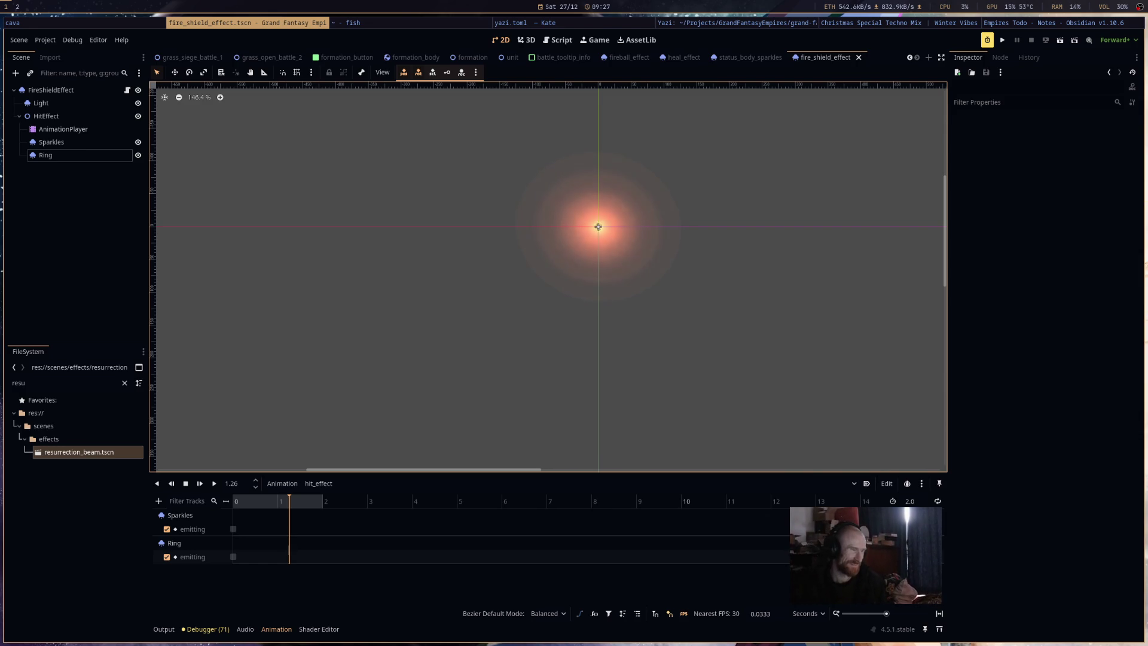
Pan the canvas around, reselect the Ring node, and switch to the heal_effect scene.
mouse_move(786, 235)
mouse_down()
mouse_move(774, 334)
mouse_move(748, 317)
mouse_move(745, 264)
mouse_up()
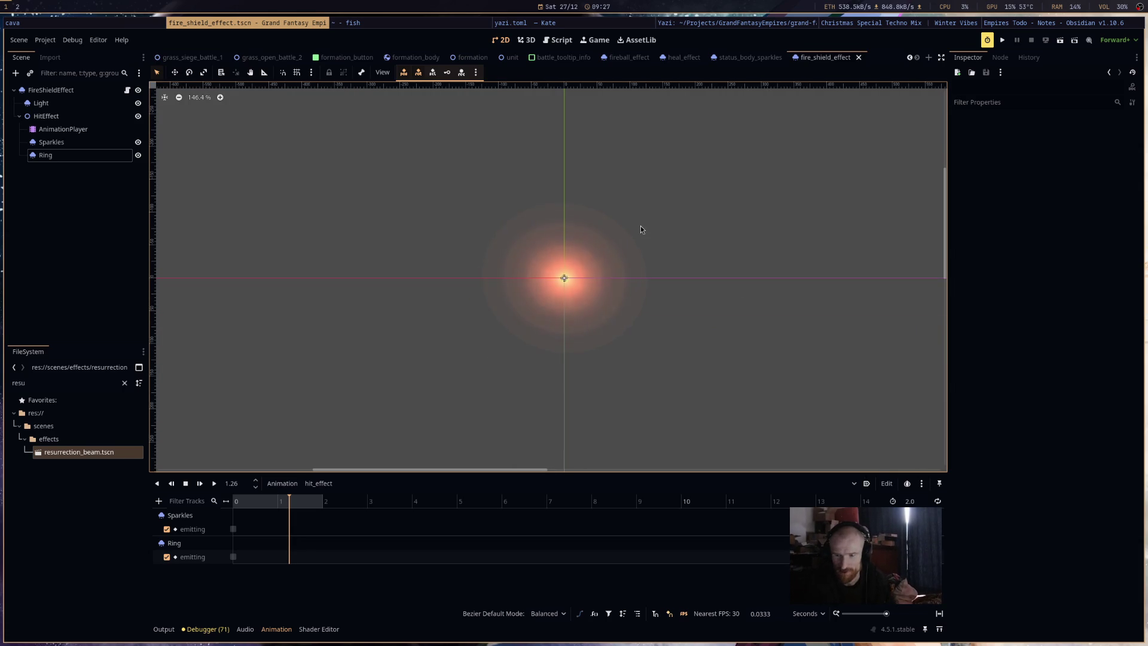
drag(638, 225, 742, 217)
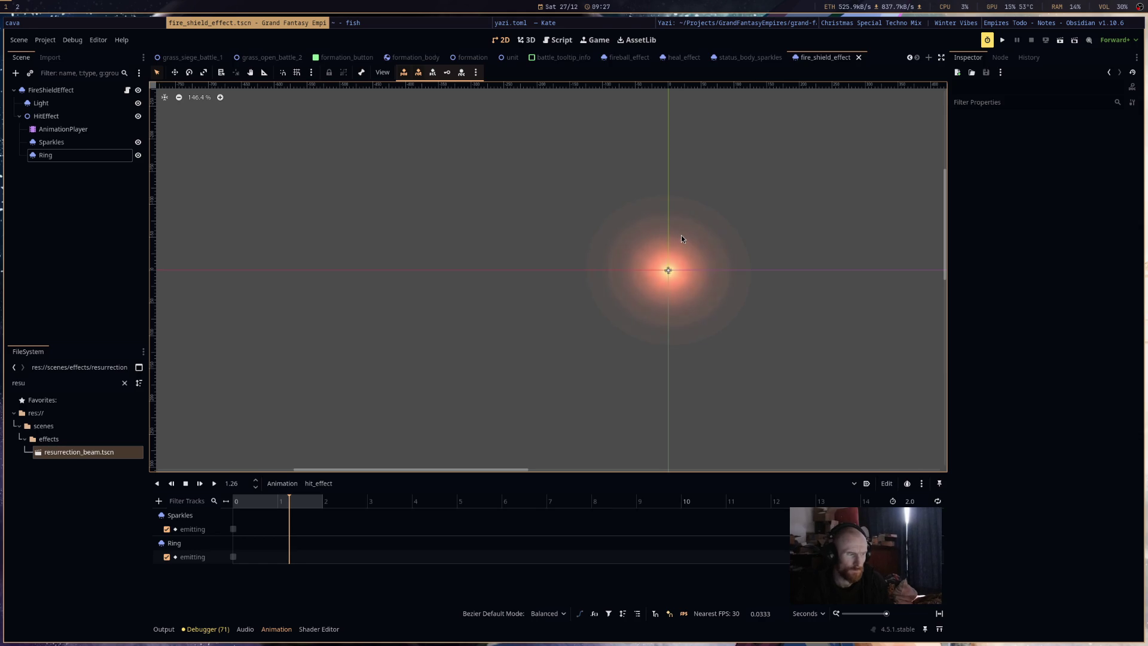
drag(681, 238, 614, 230)
click(45, 155)
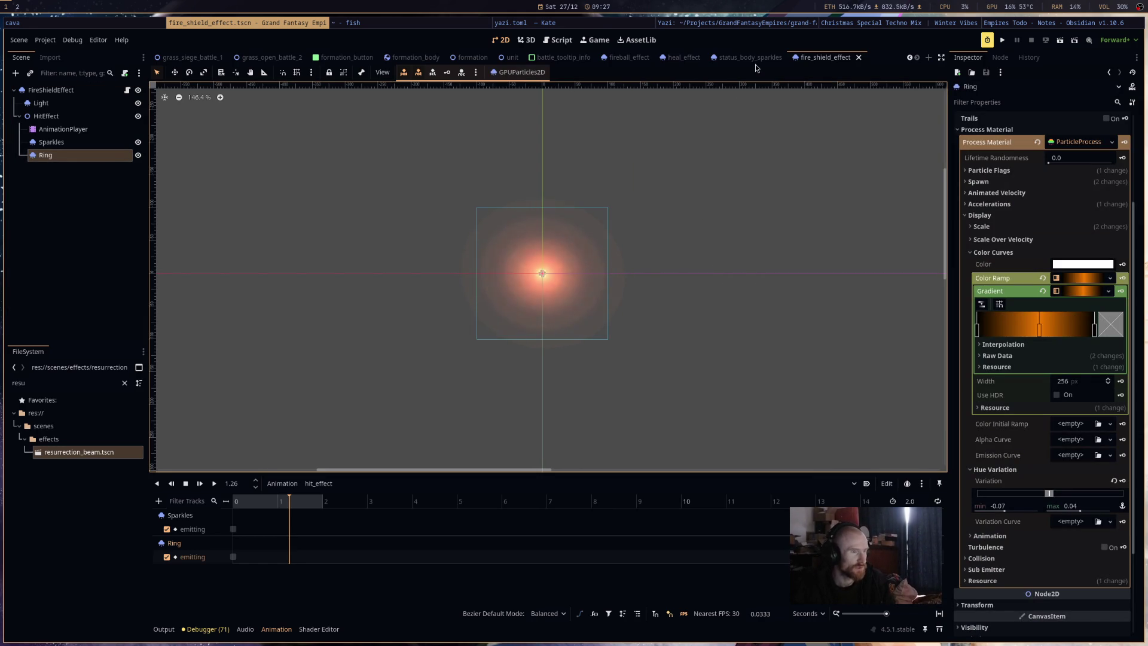
click(683, 63)
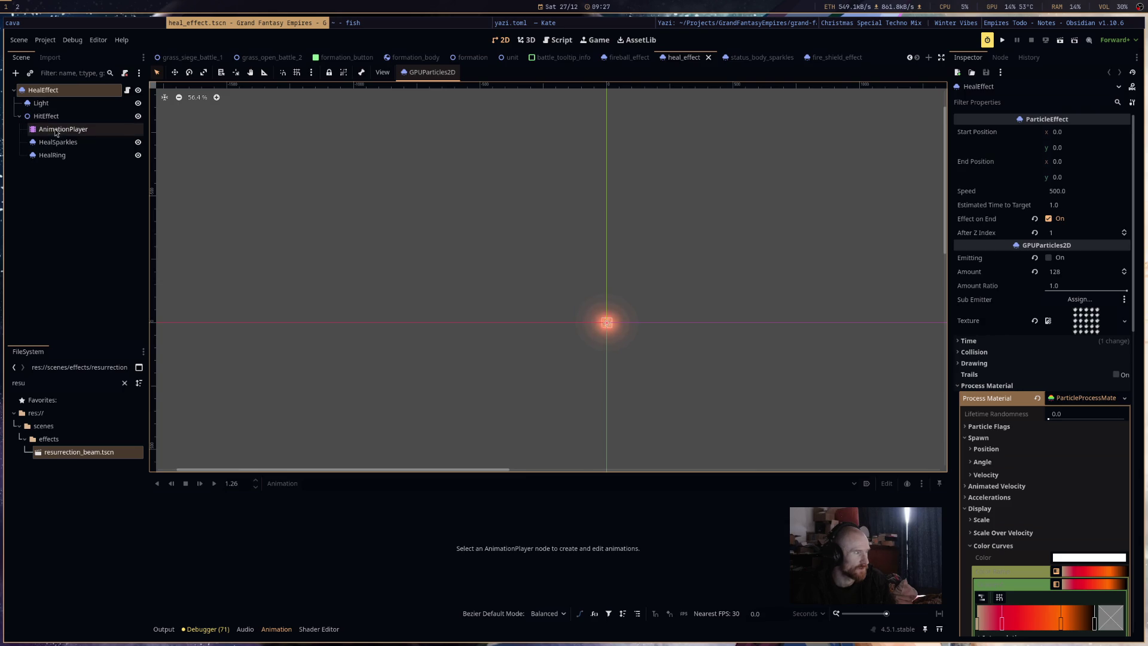
Make the particle process materials unique (recursive), including the Light node's.
scroll(628, 261, up, 5)
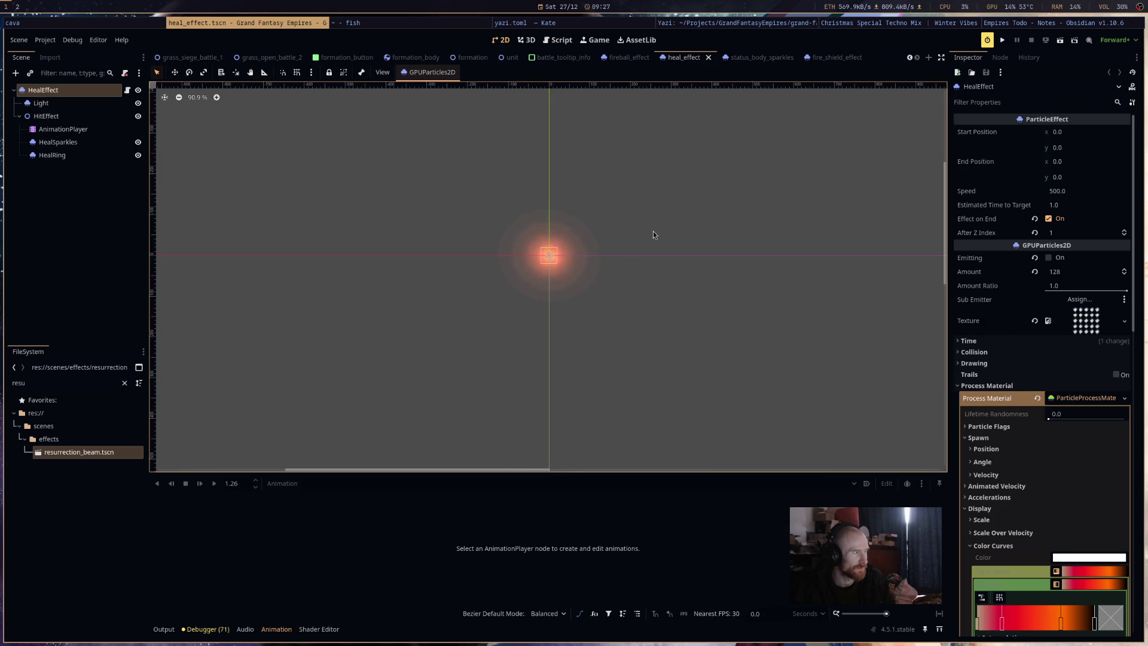
scroll(554, 233, up, 5)
scroll(556, 237, up, 1)
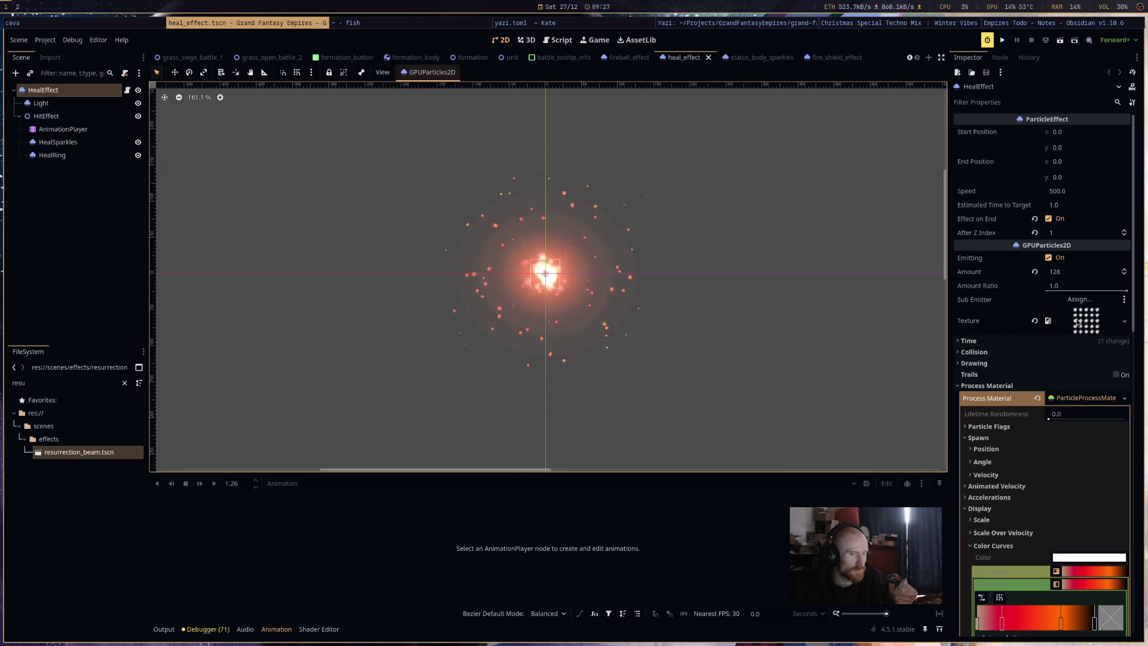
right_click(1085, 401)
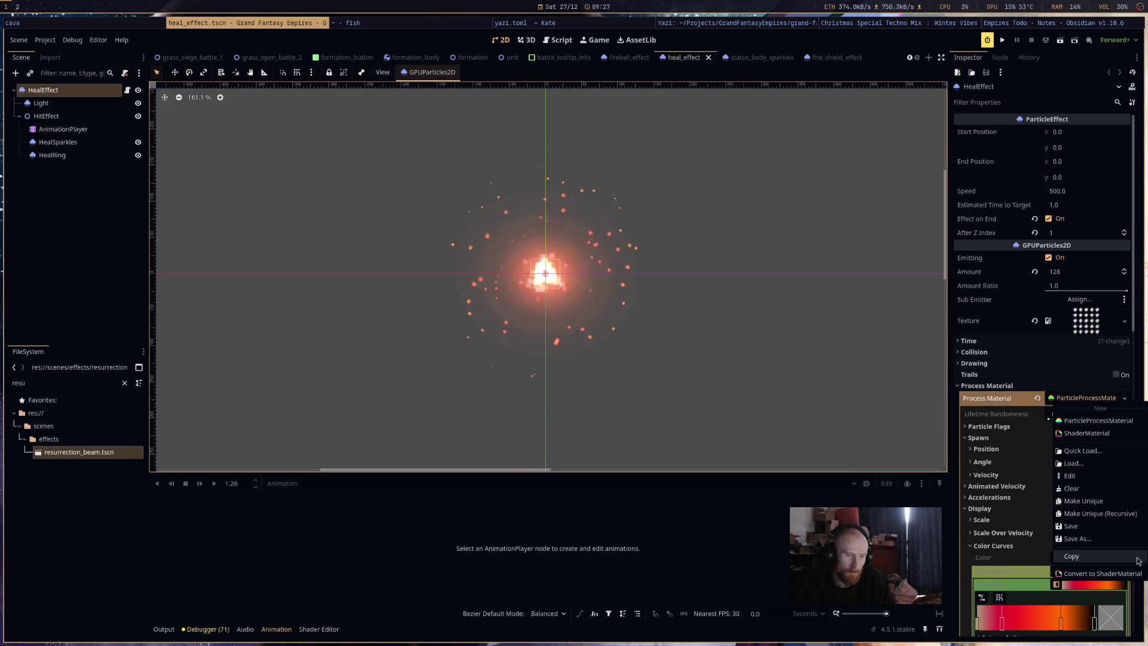
click(1094, 512)
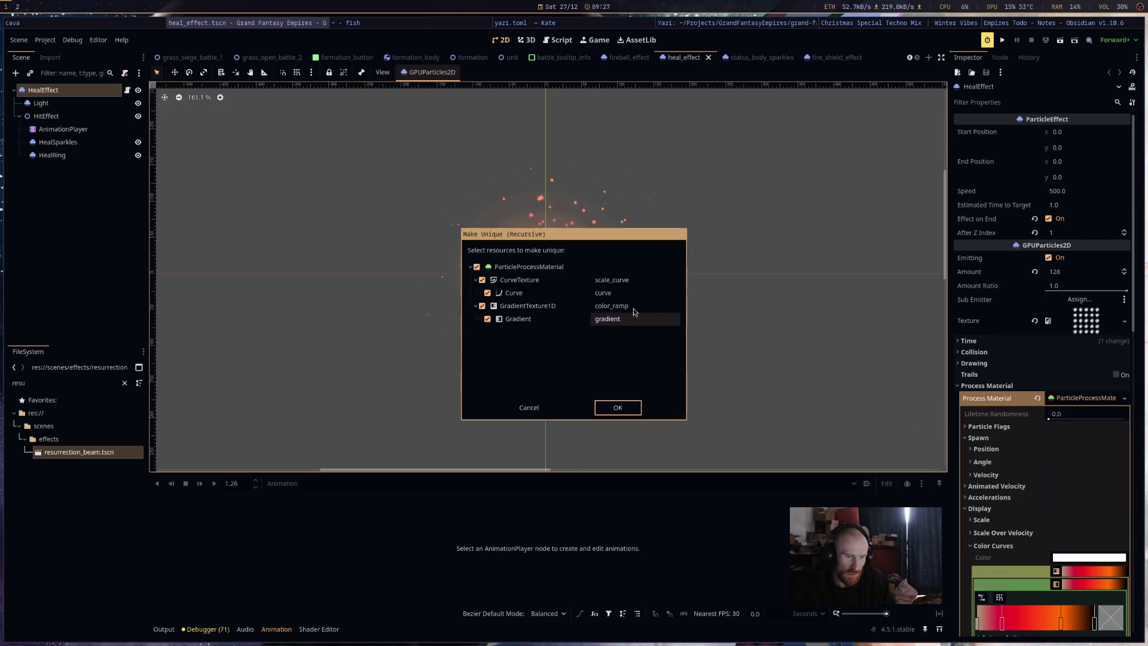
click(619, 407)
click(98, 106)
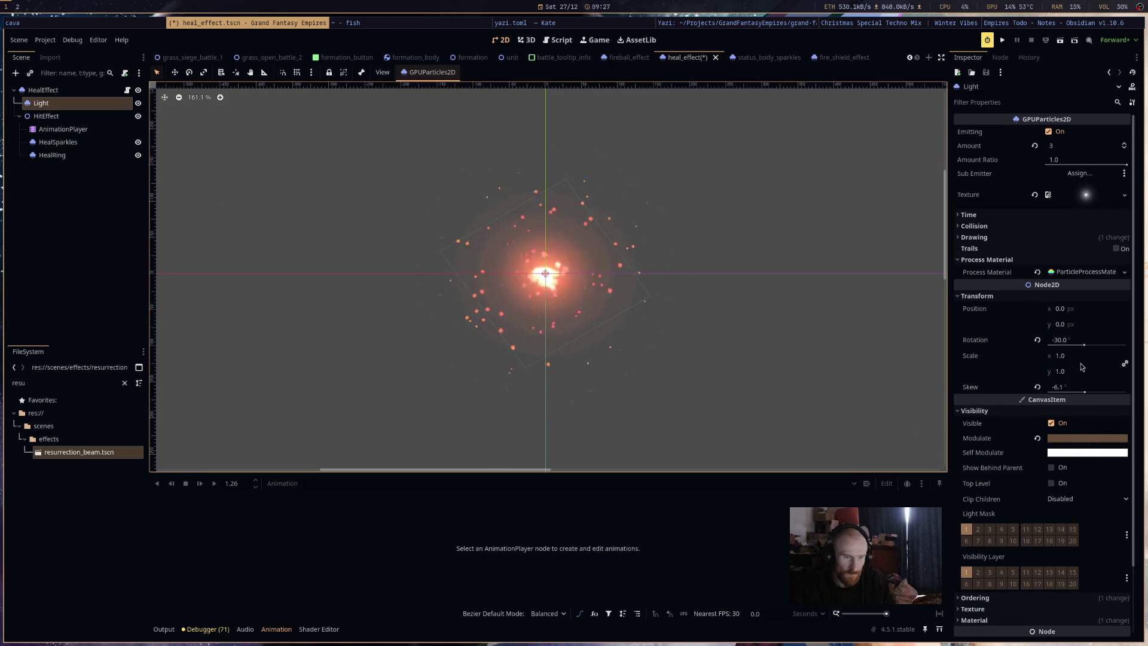
right_click(1054, 273)
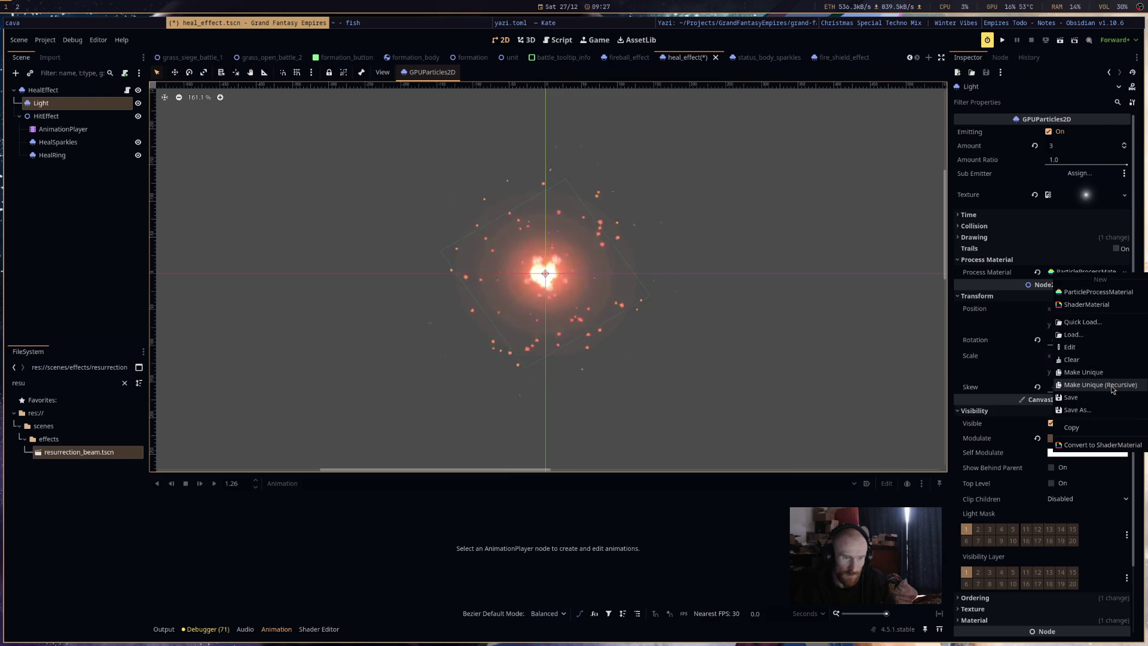
click(1100, 384)
click(619, 407)
Delete the red and yellow stops from Light's colour ramp, leaving plain white.
click(1099, 274)
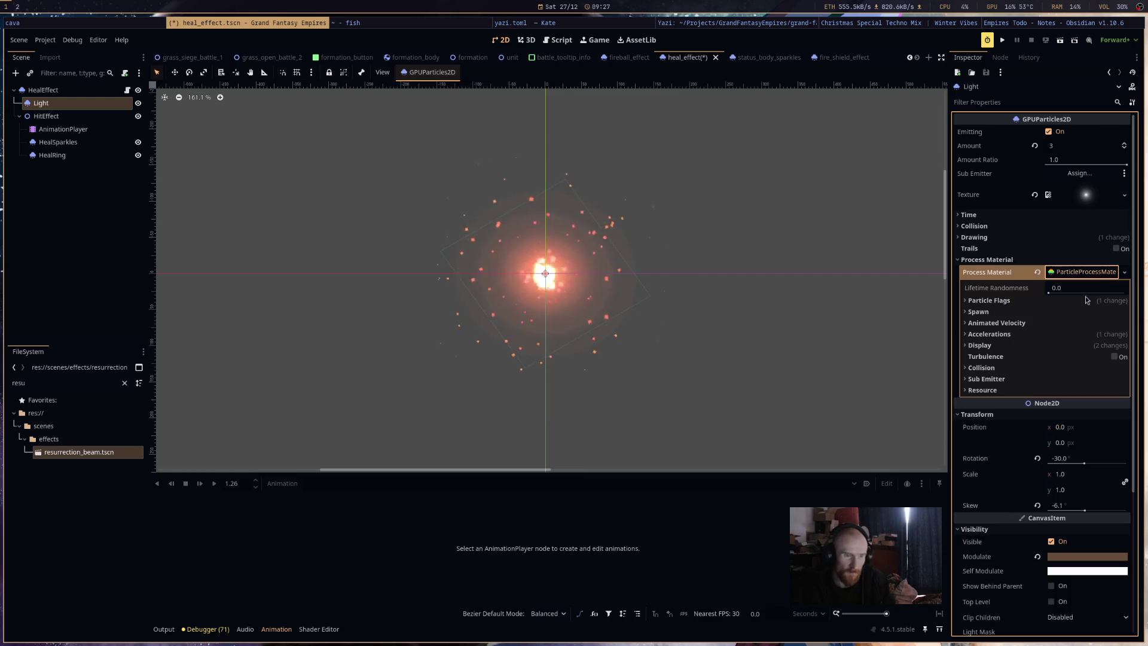
click(1062, 346)
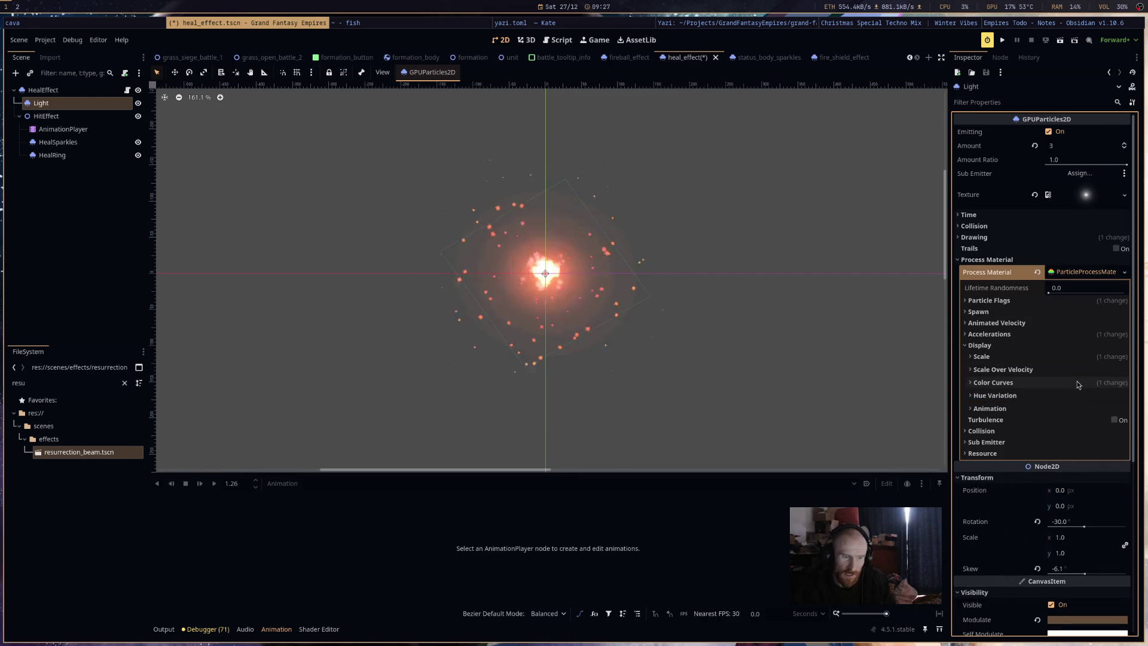
click(1078, 383)
click(1106, 413)
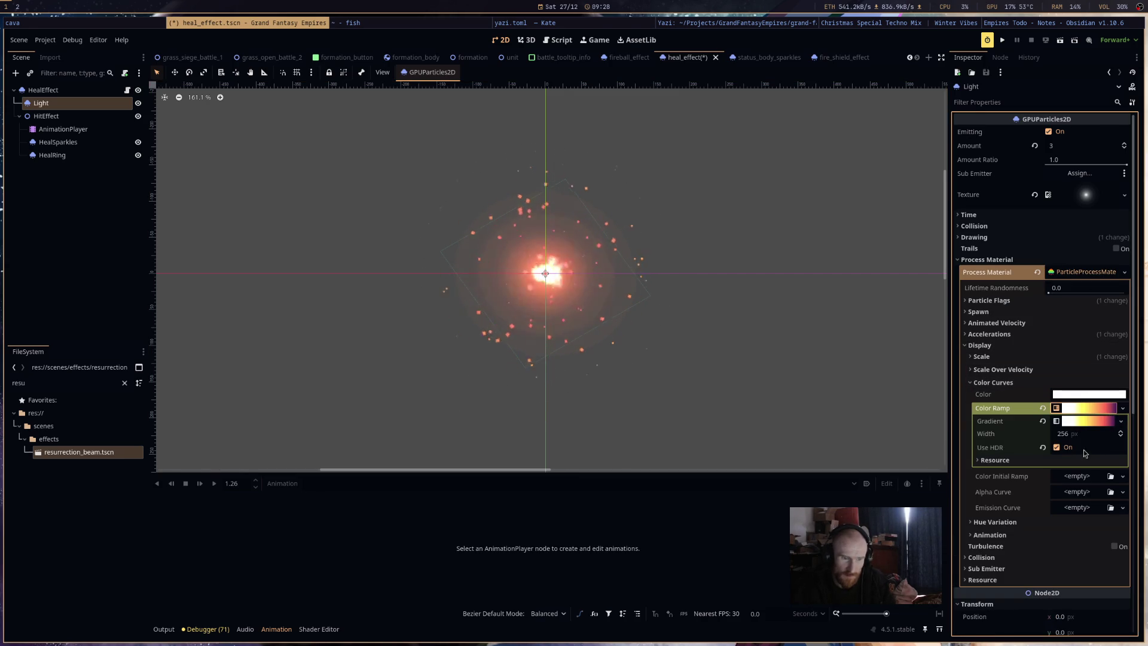
right_click(1094, 461)
right_click(1019, 461)
drag(1002, 457, 1014, 458)
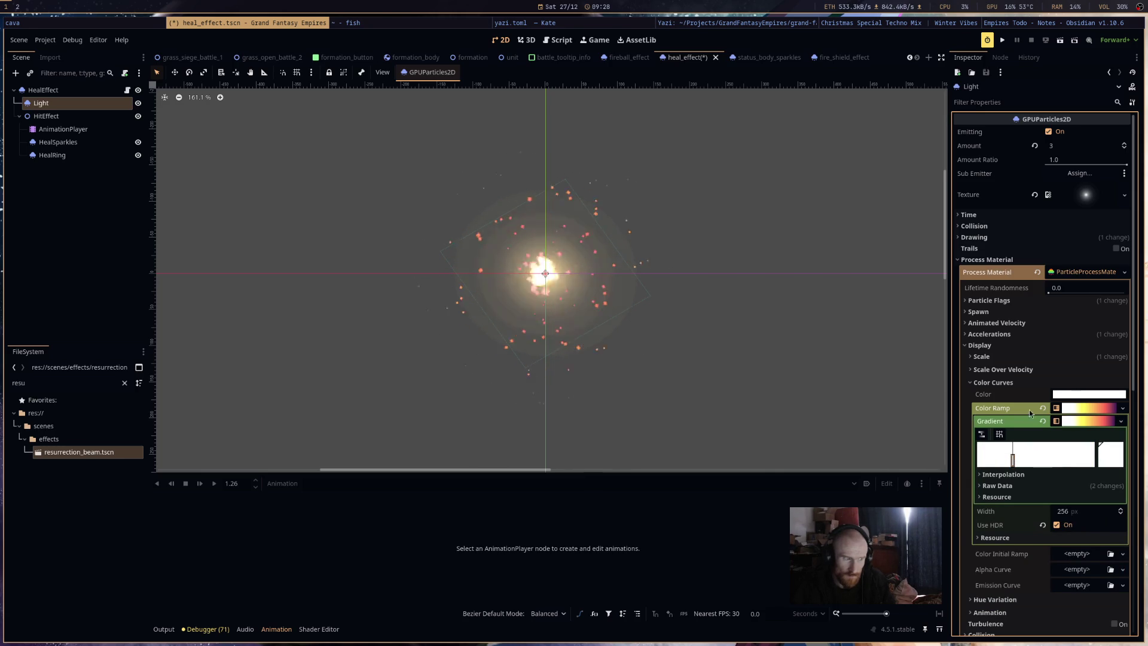
click(1095, 404)
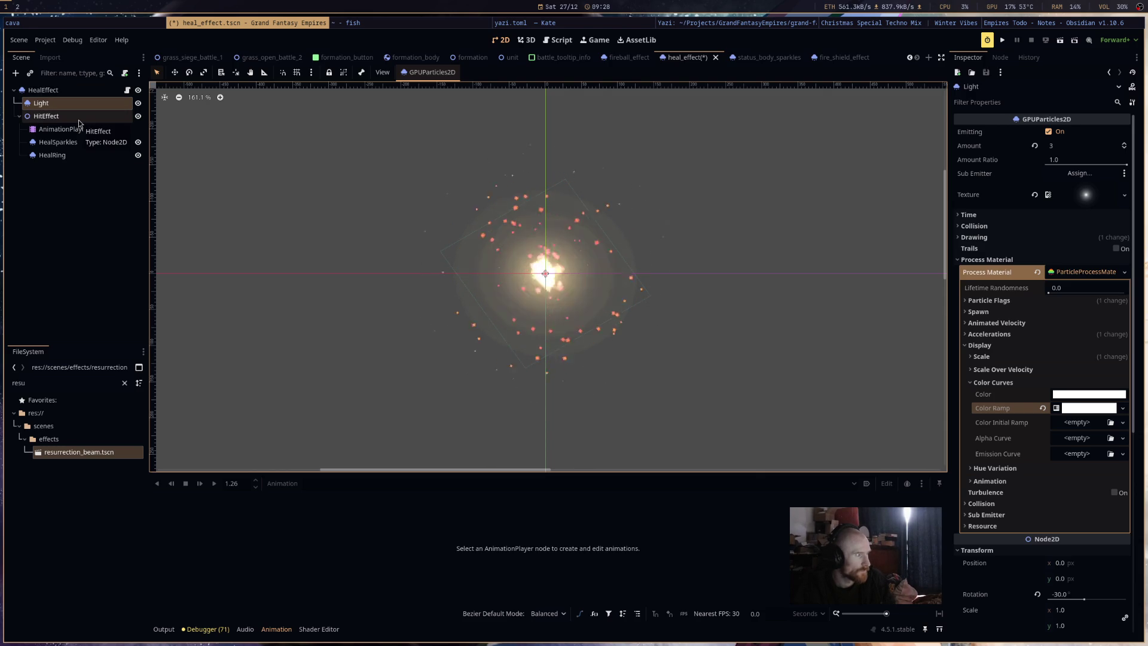
click(43, 90)
Remove the red and orange stops from HealEffect's Color Ramp gradient.
click(1057, 471)
click(1016, 508)
scroll(1070, 478, down, 2)
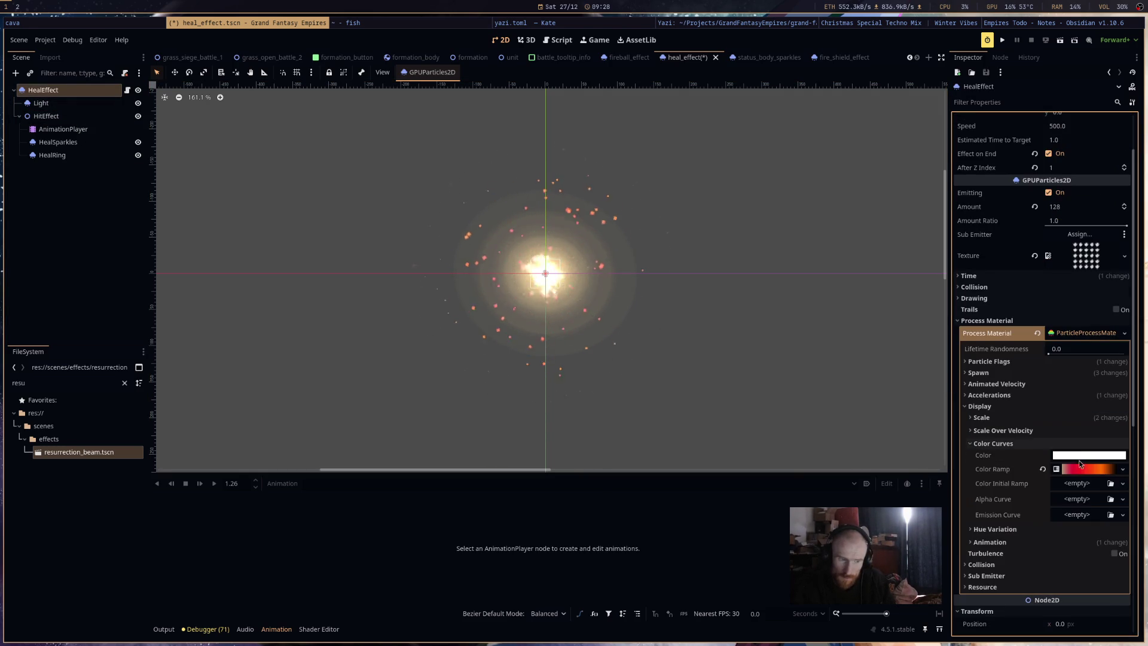
click(1080, 468)
click(1080, 483)
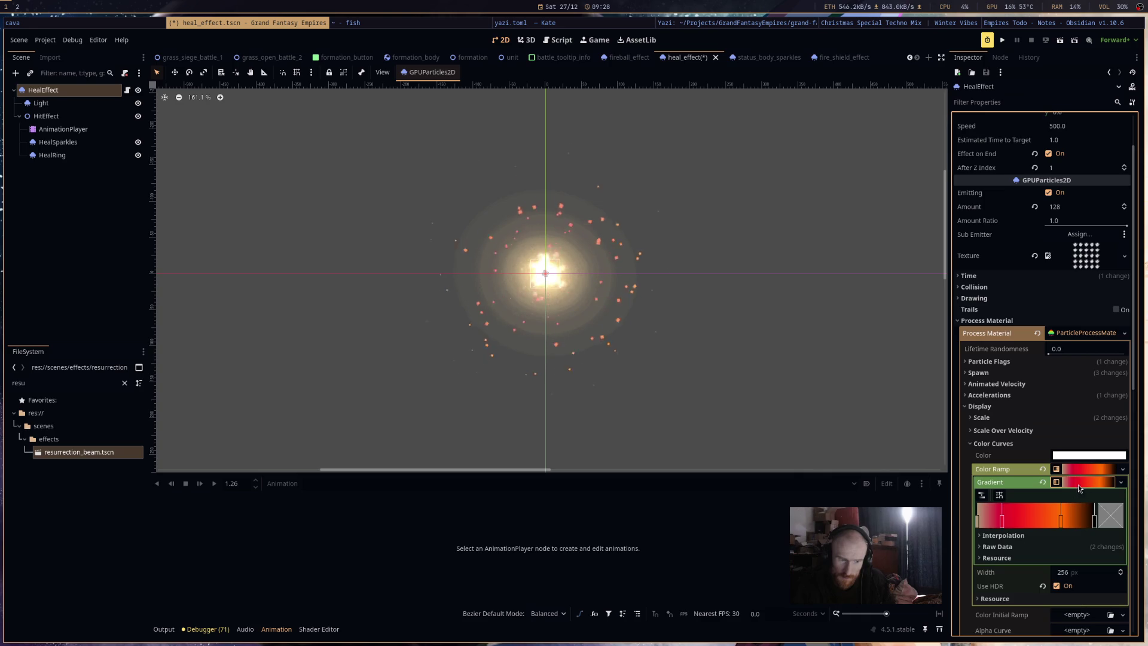
right_click(1003, 523)
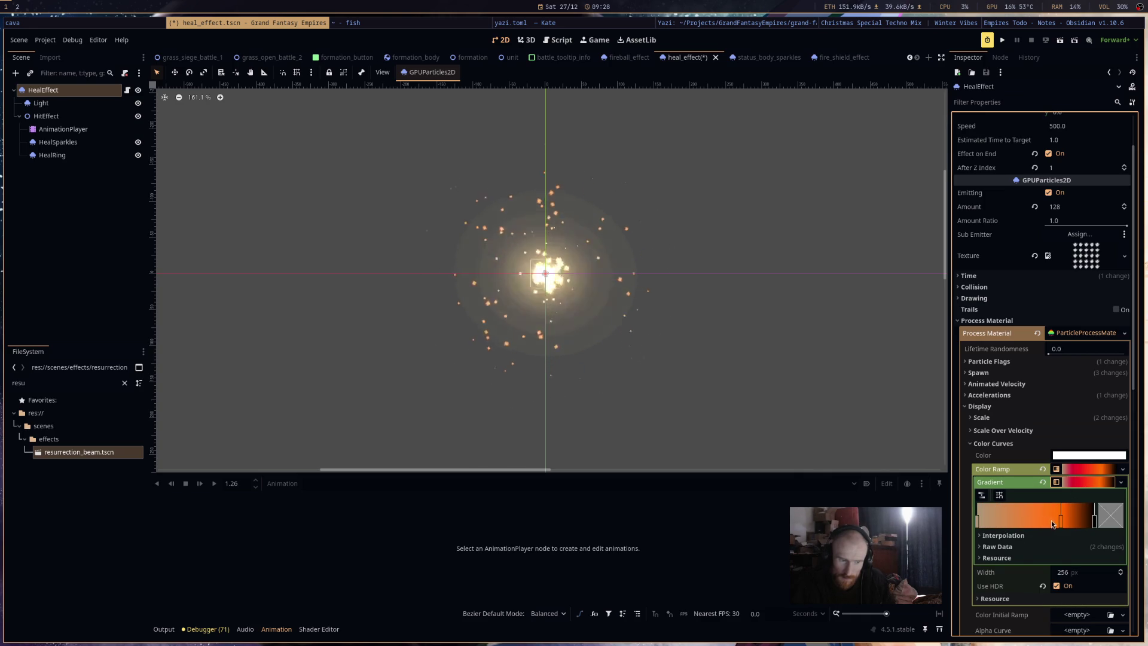
right_click(1060, 524)
Add a near-white gradient stop, make the other stop orange e27f00, and save.
click(1012, 524)
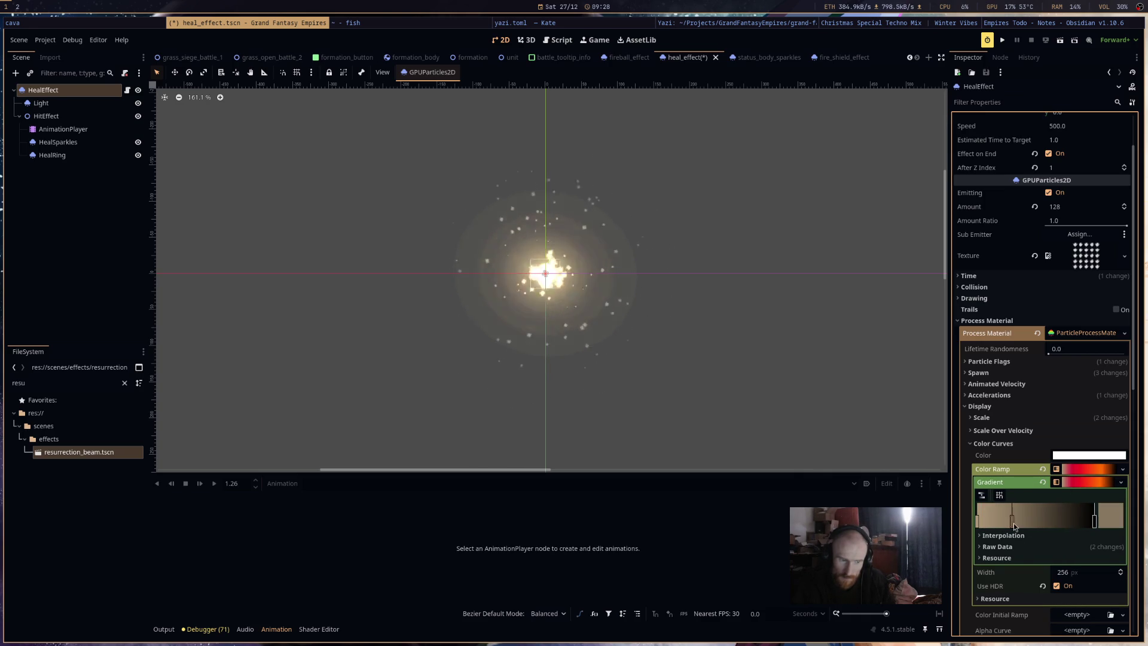
drag(1014, 527, 1030, 524)
double_click(1030, 524)
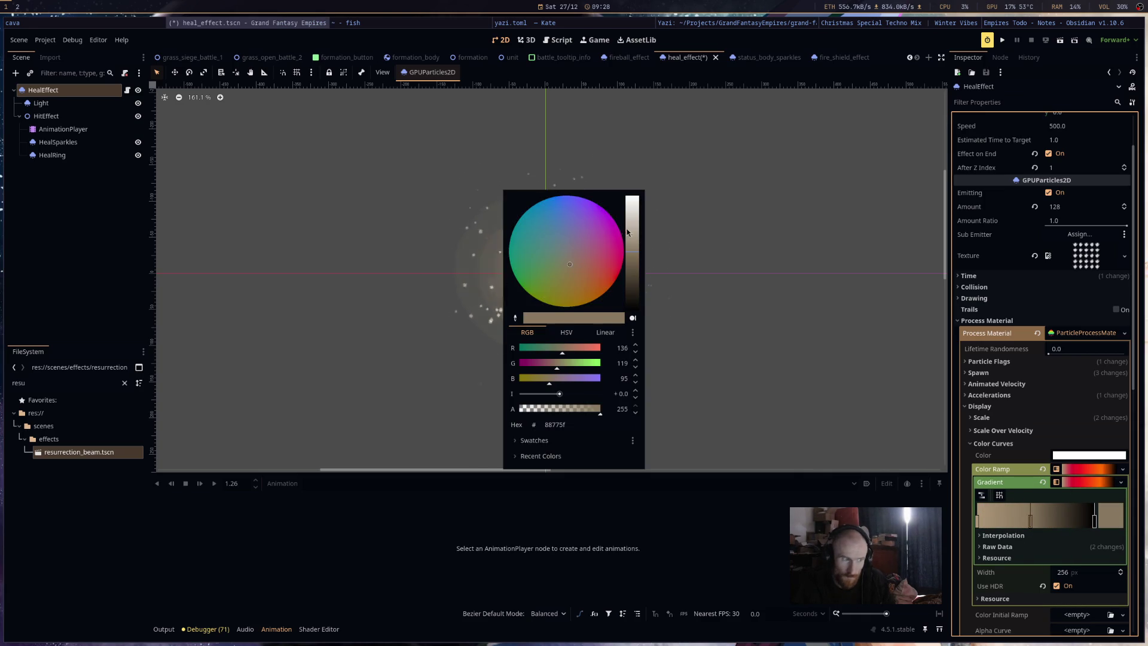
drag(627, 232, 626, 198)
click(1125, 524)
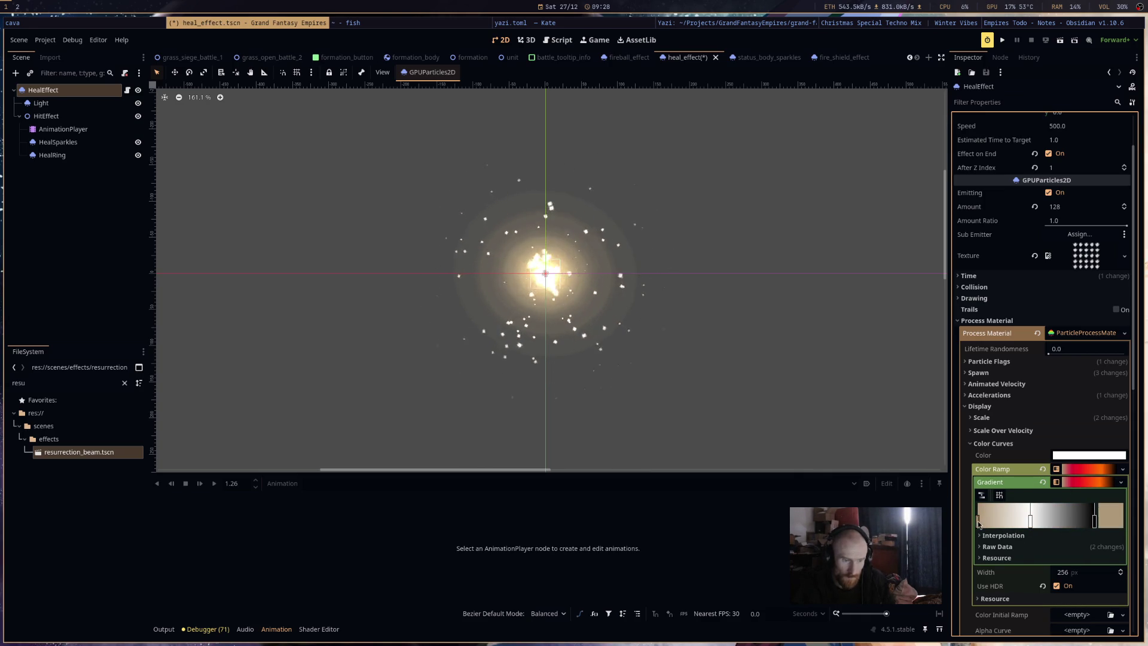
click(1116, 522)
drag(603, 277, 597, 304)
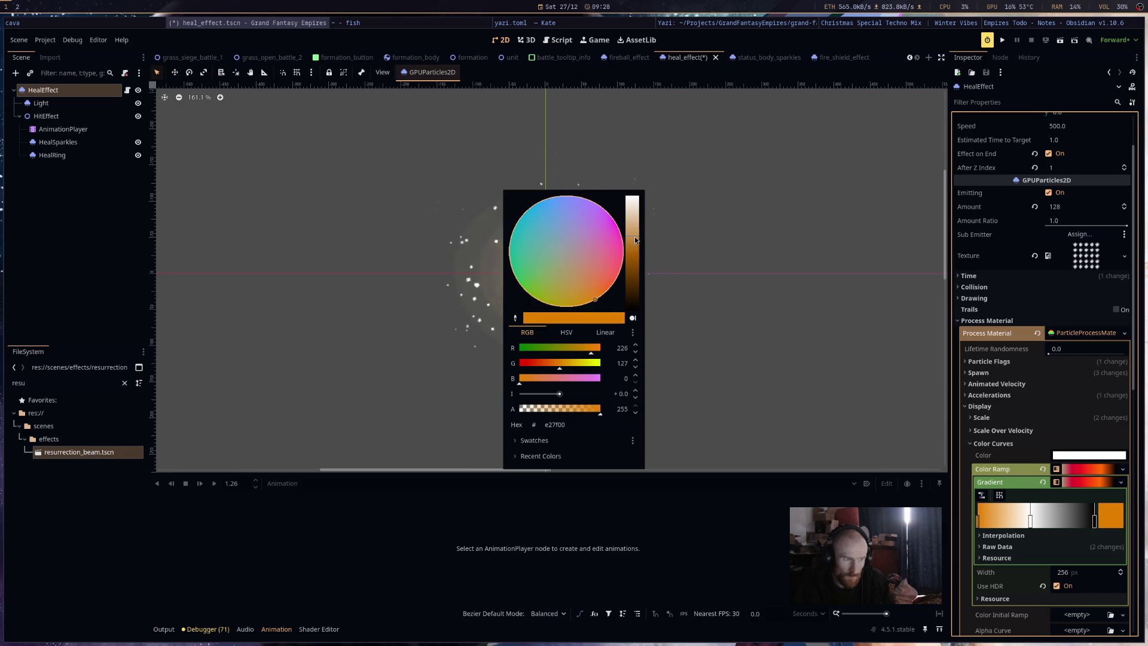
click(716, 261)
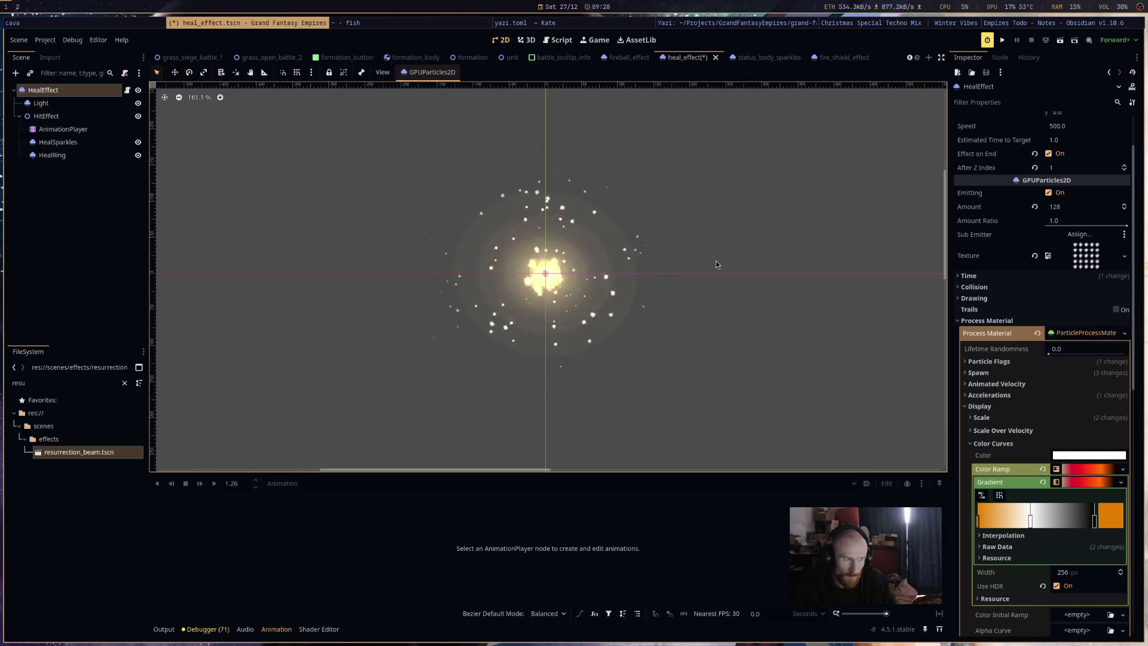
key(ctrl+s)
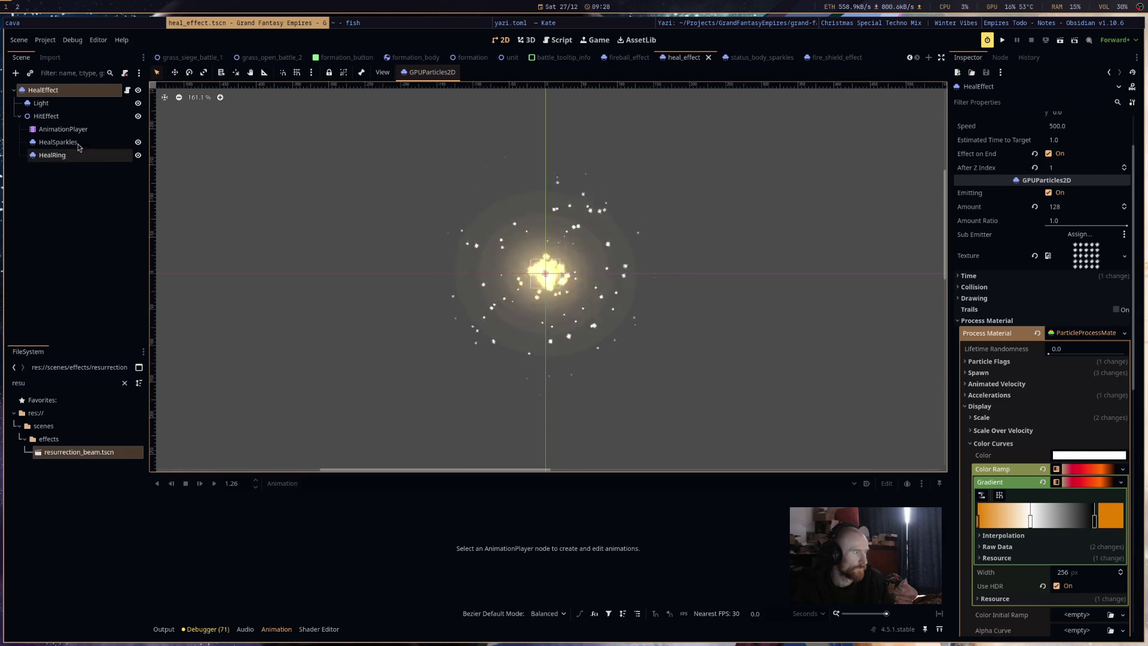
Turn off Emitting on the HealEffect root and save the heal_effect scene.
click(58, 142)
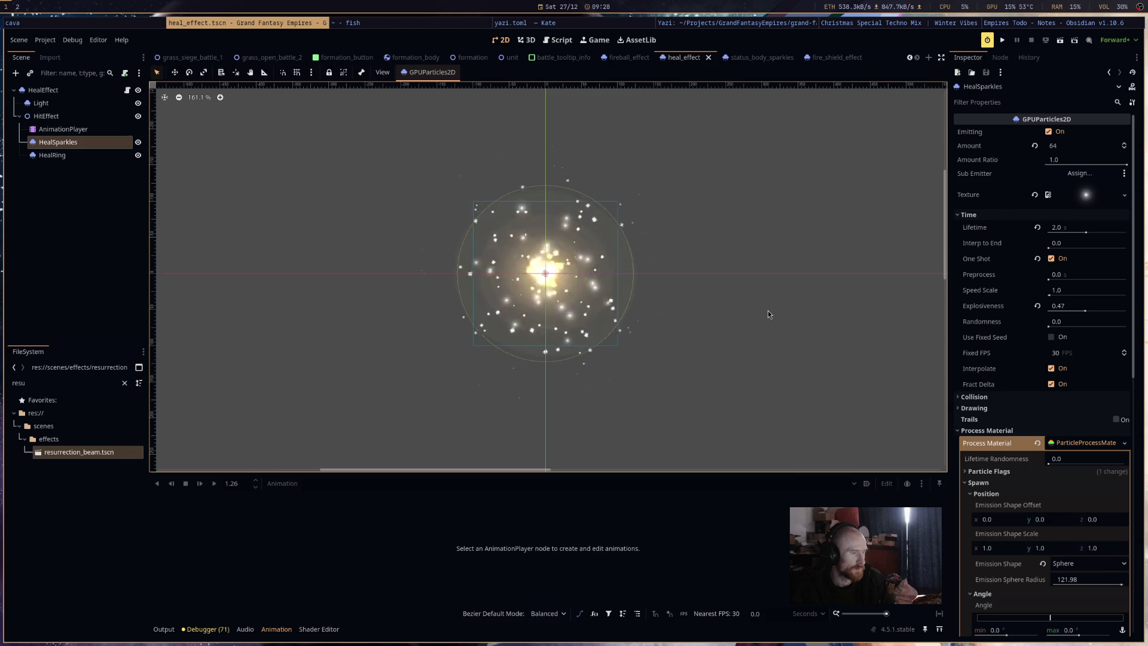
click(95, 156)
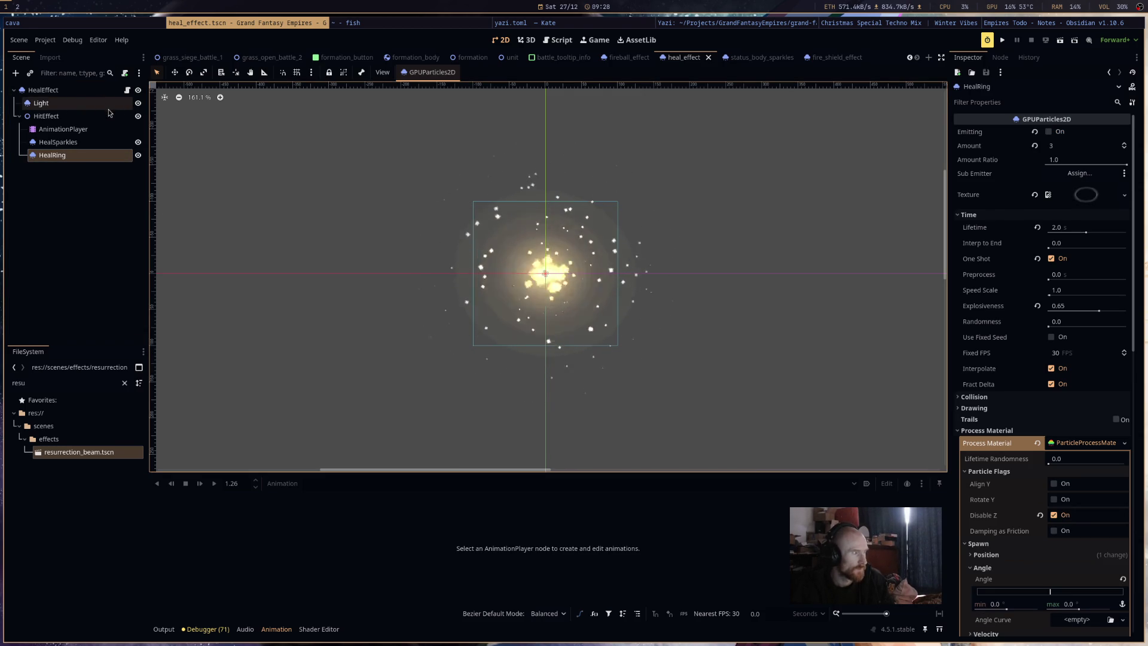
click(108, 90)
scroll(1049, 158, up, 2)
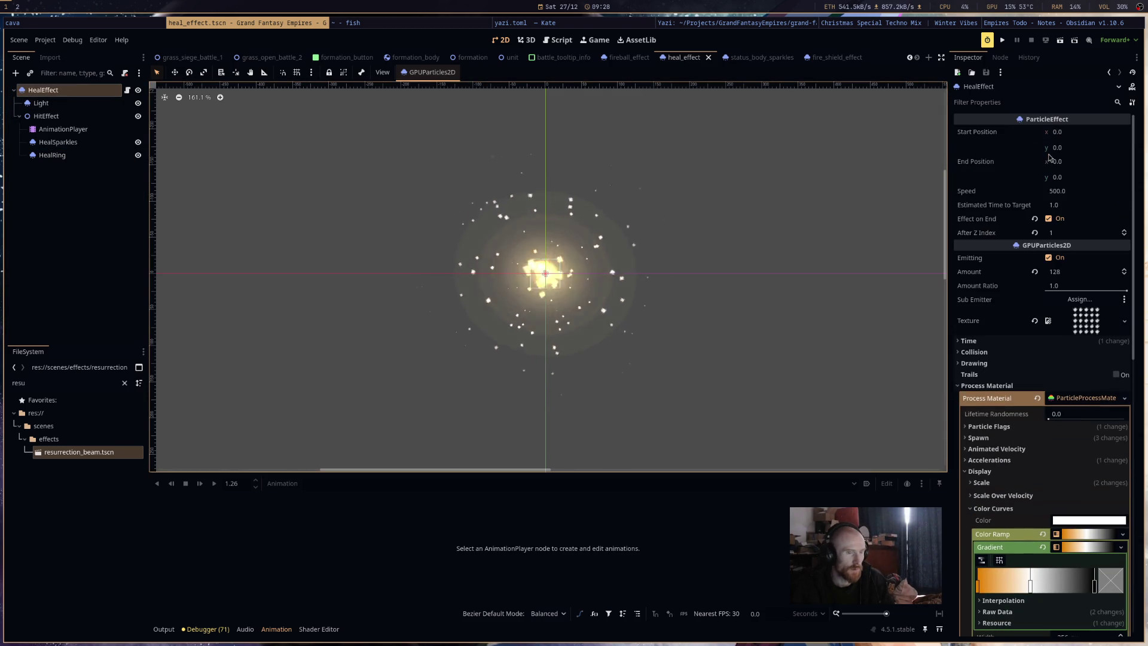
click(1049, 256)
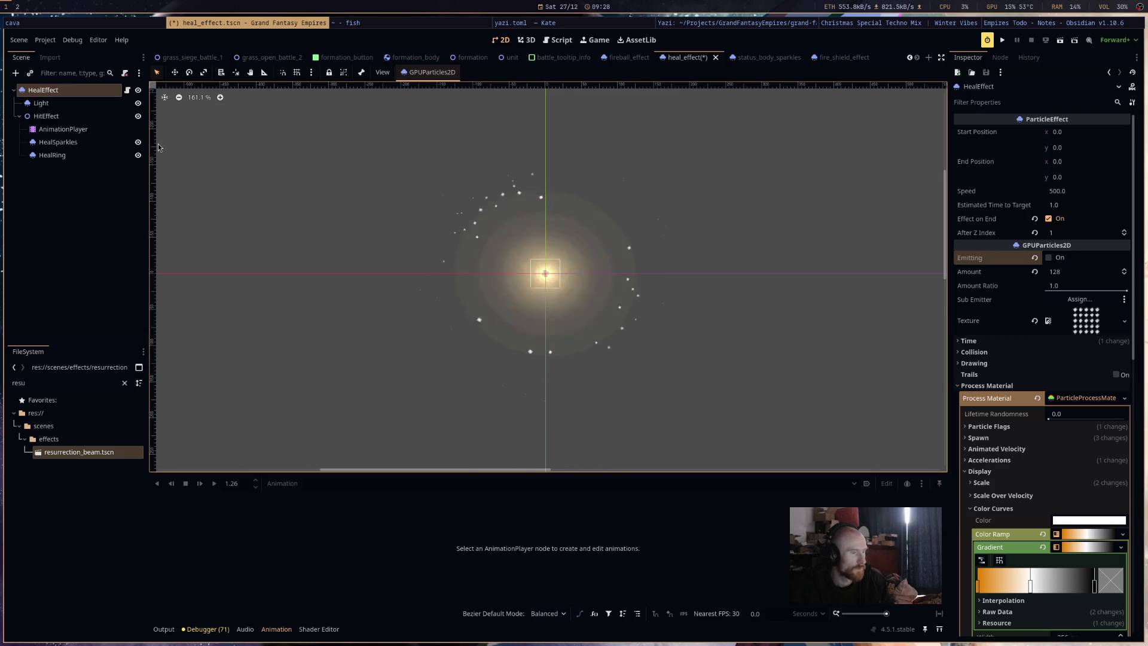
key(ctrl+s)
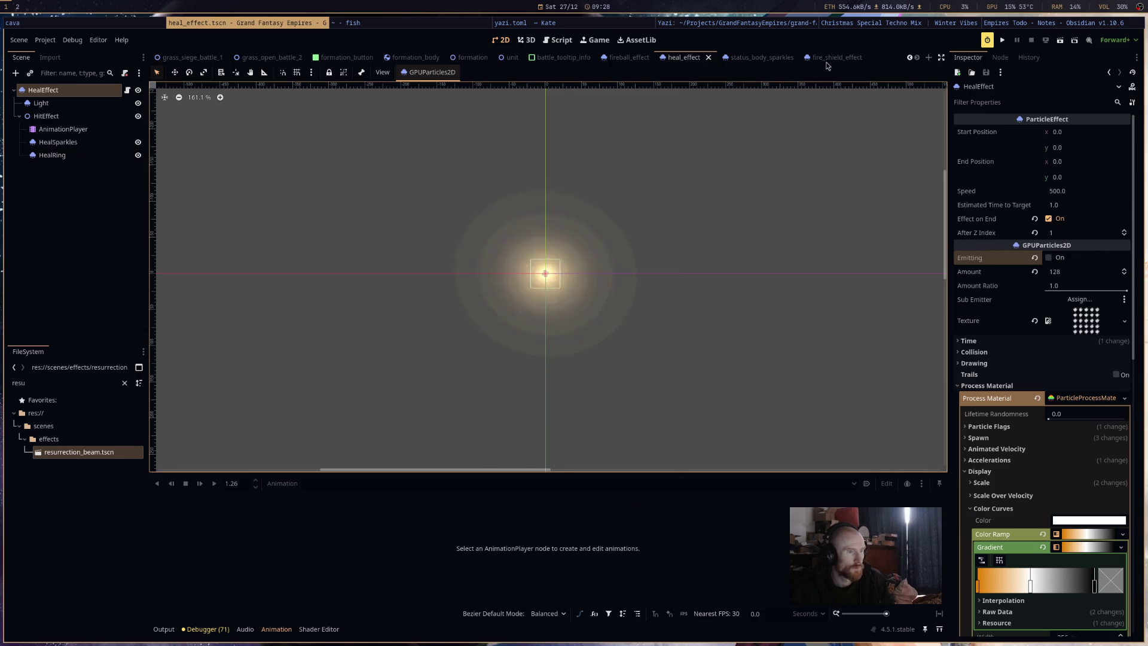
click(828, 57)
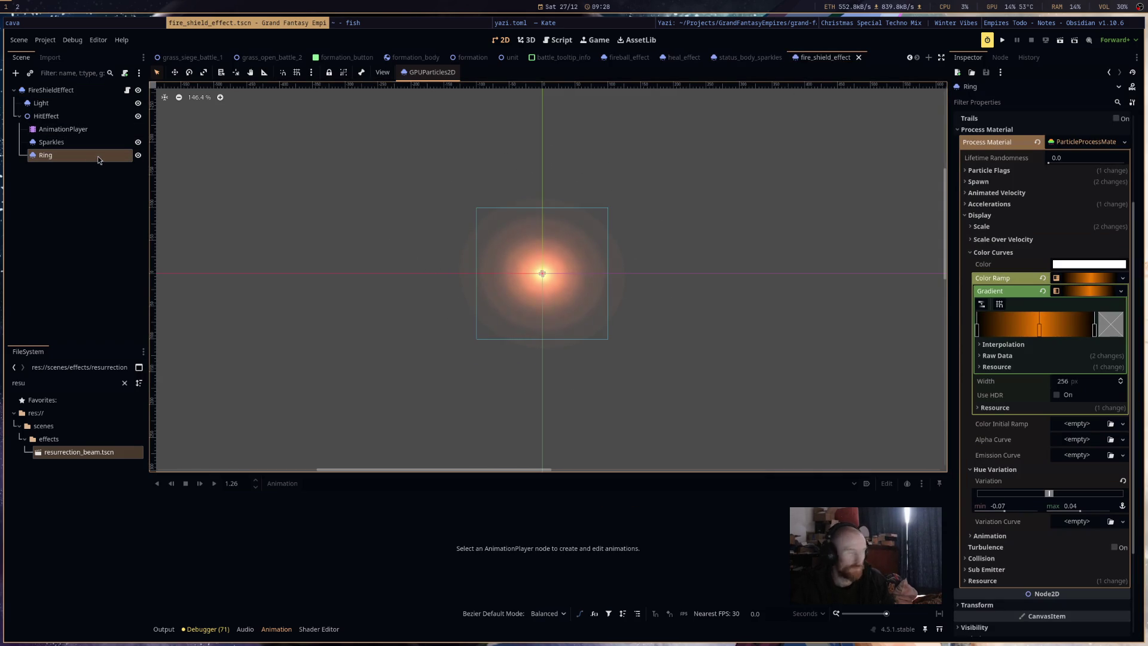
Clear the FileSystem filter and switch to the Script editor.
mouse_move(671, 296)
mouse_down()
mouse_move(681, 289)
mouse_move(698, 318)
mouse_up()
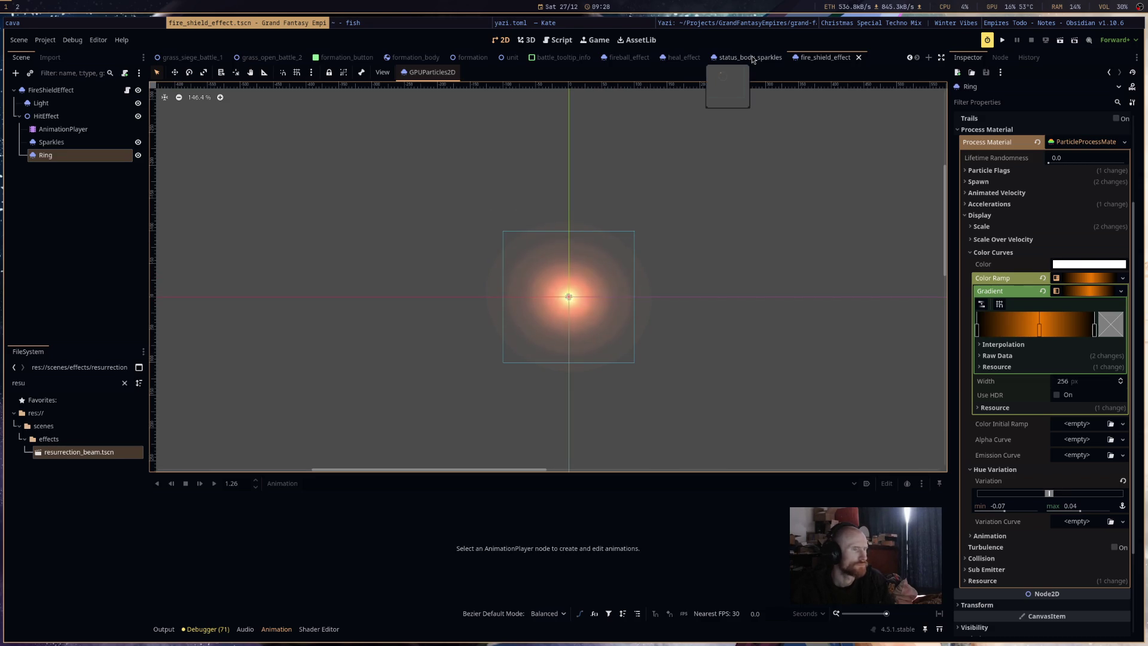
click(15, 383)
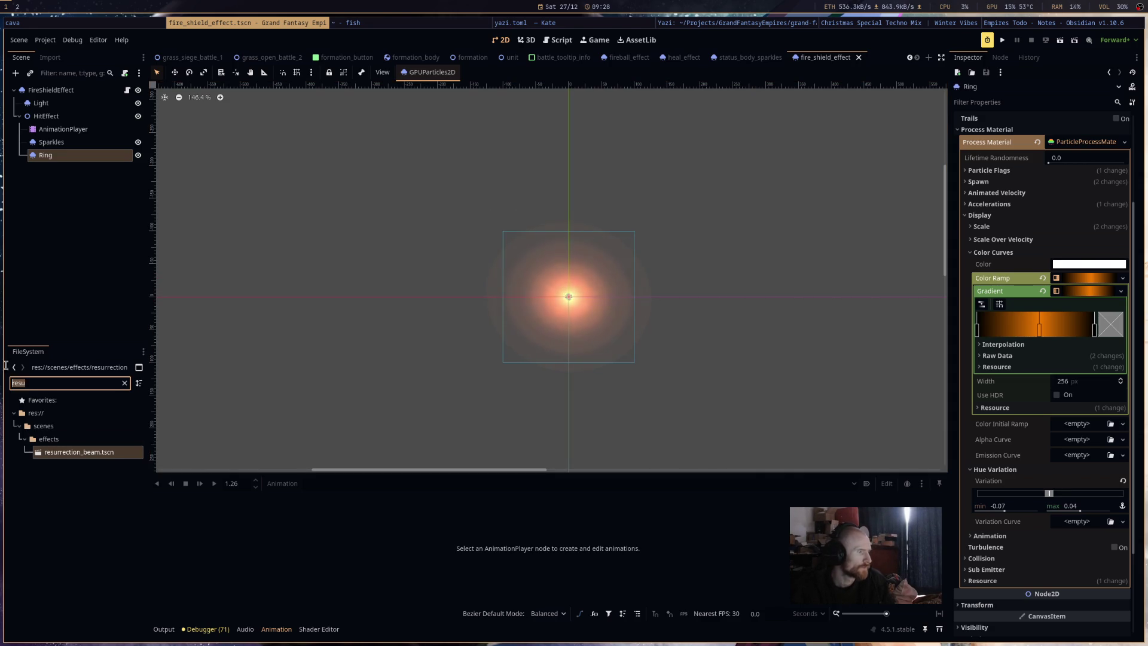
key(BackSpace)
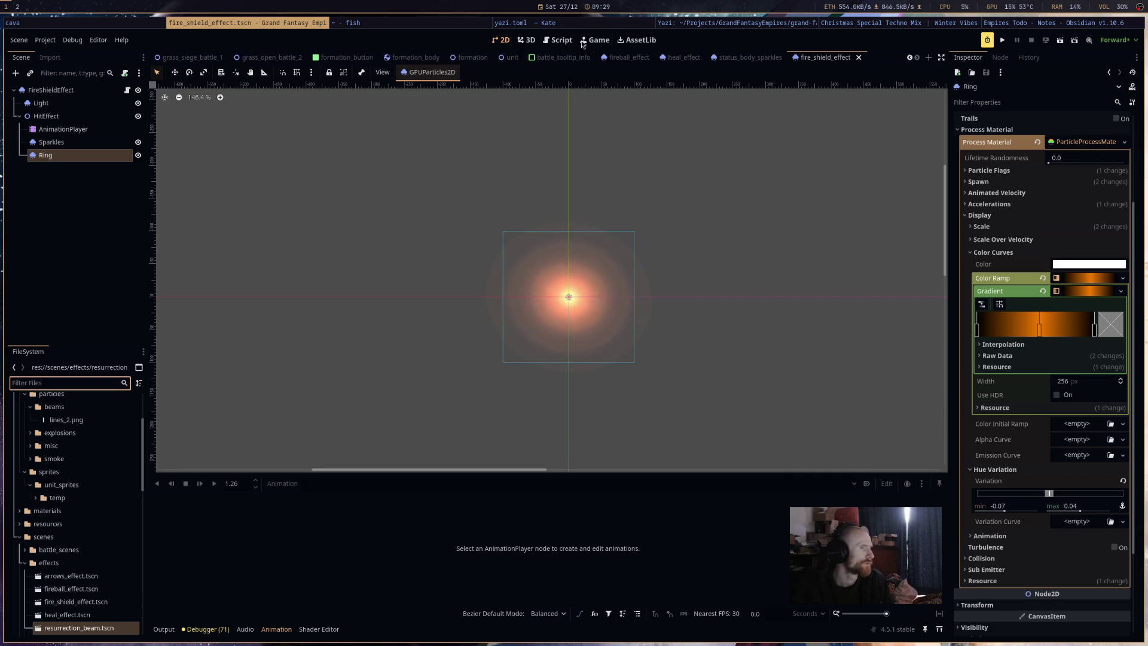
click(561, 40)
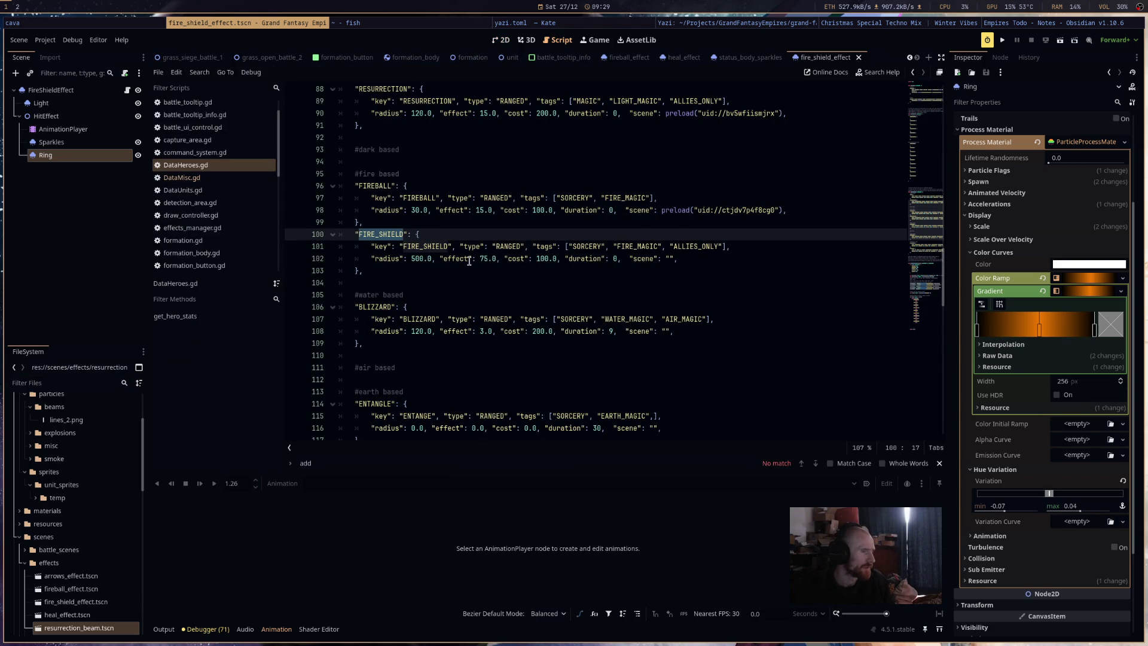
Preload fire_shield_effect.tscn as FIRE_SHIELD's scene in DataHeroes.gd, open DataMisc.gd, and run the game.
click(669, 260)
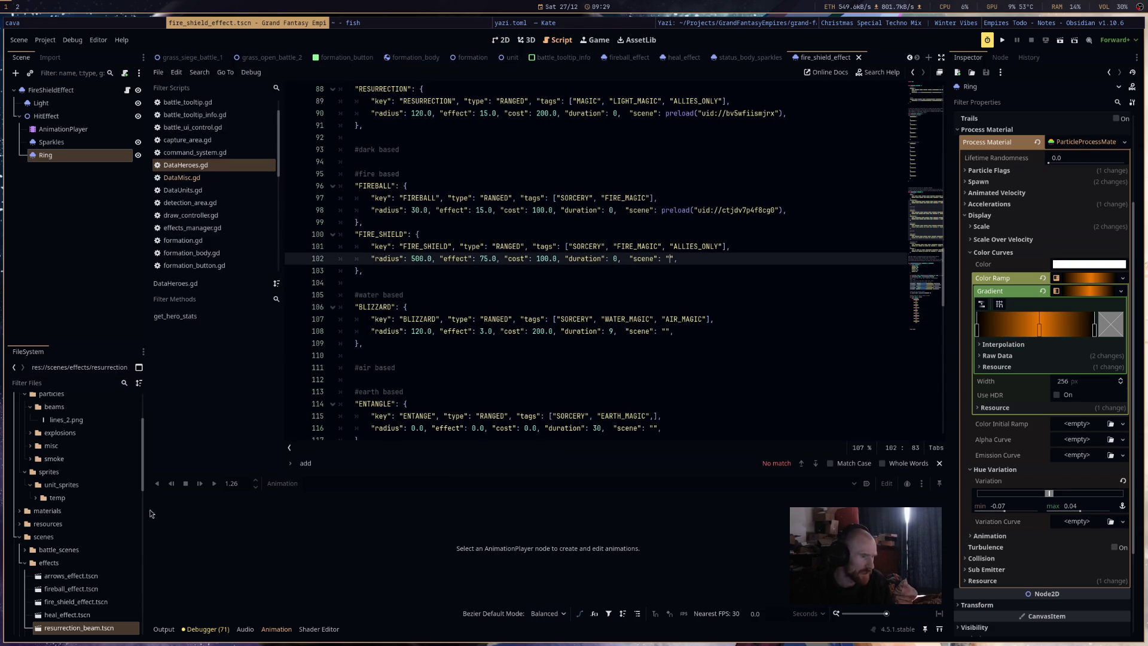
mouse_move(88, 605)
mouse_down()
mouse_move(791, 289)
mouse_move(668, 249)
mouse_up()
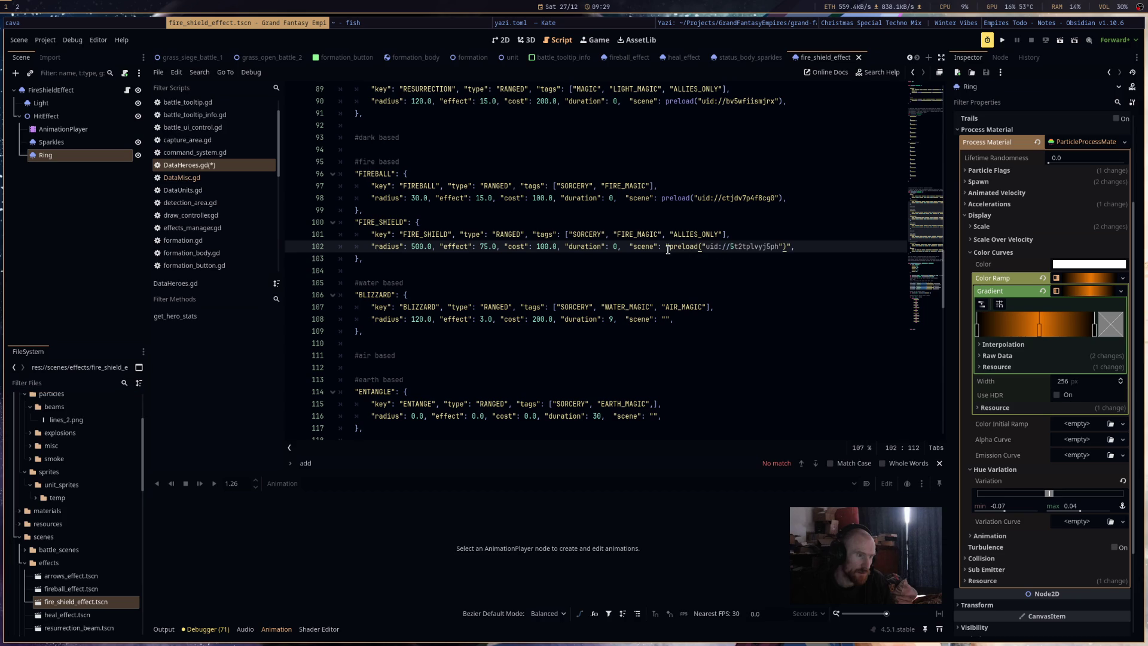
key(BackSpace)
click(670, 246)
key(BackSpace)
click(751, 289)
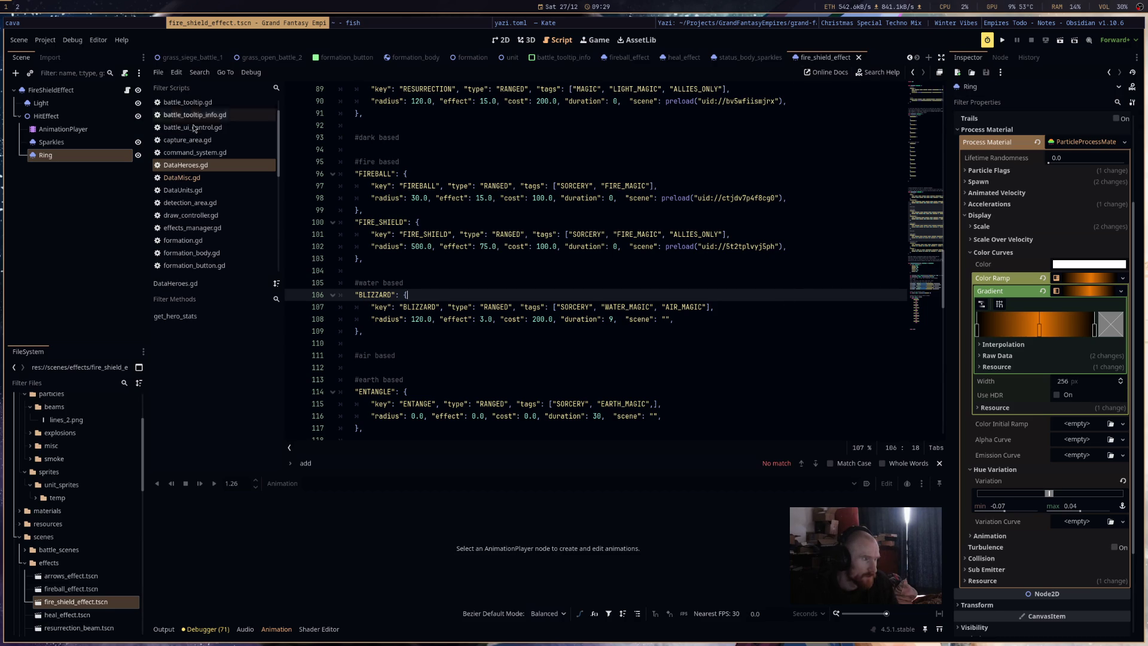
click(182, 178)
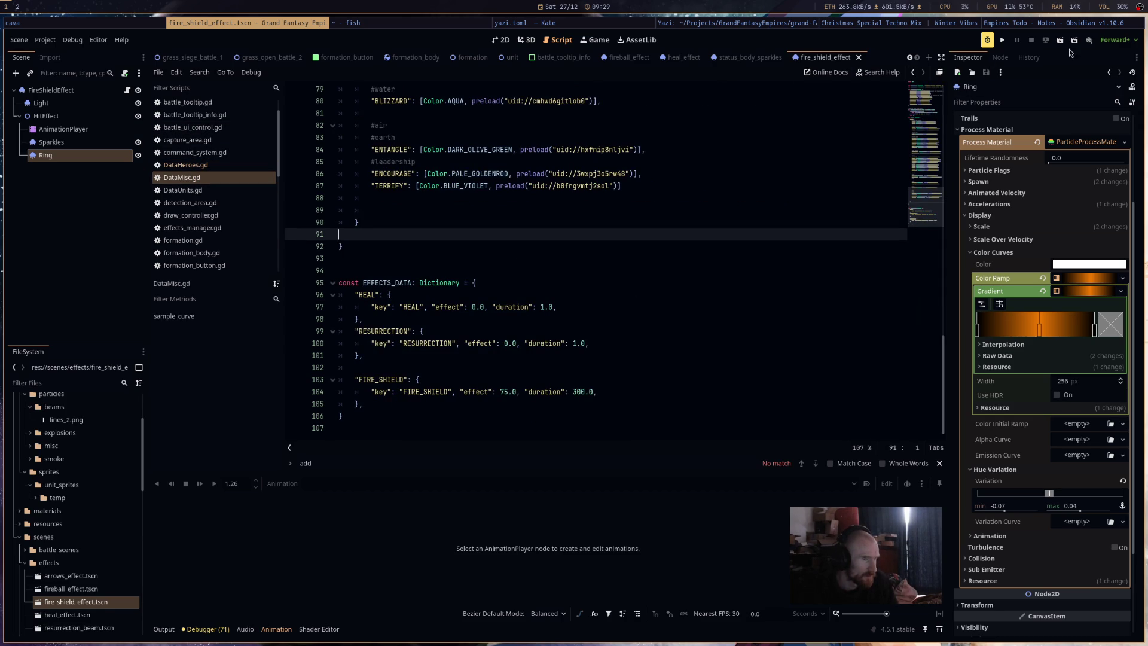
click(1001, 42)
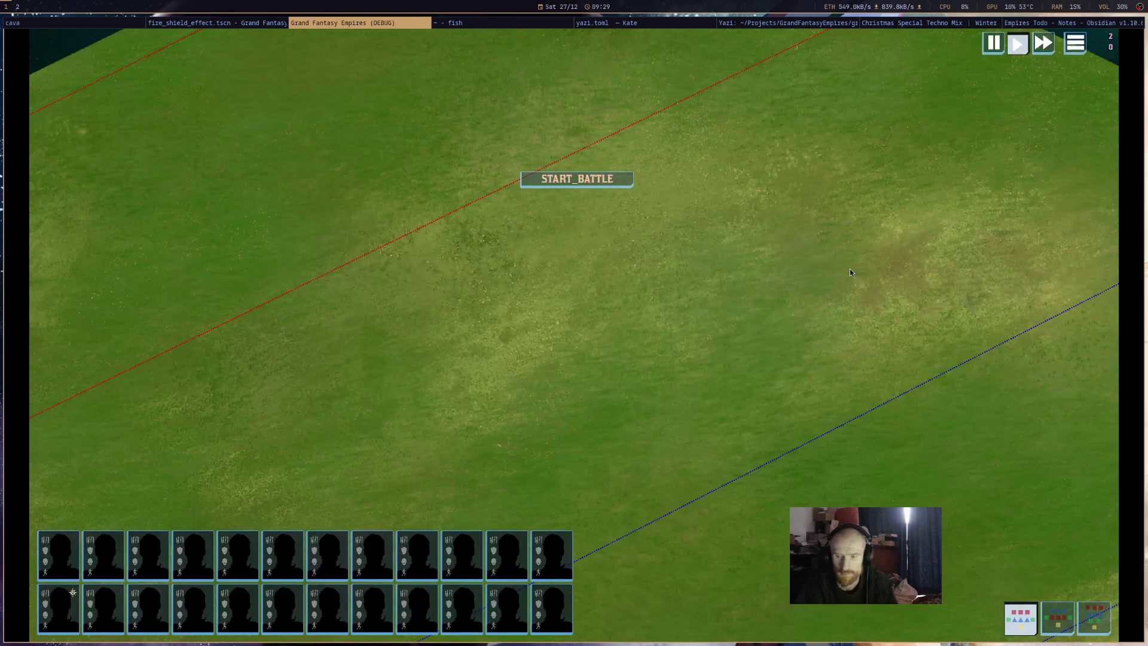
Start the battle, cast the hero's fire spell on the blue army lines, and close the game.
click(579, 181)
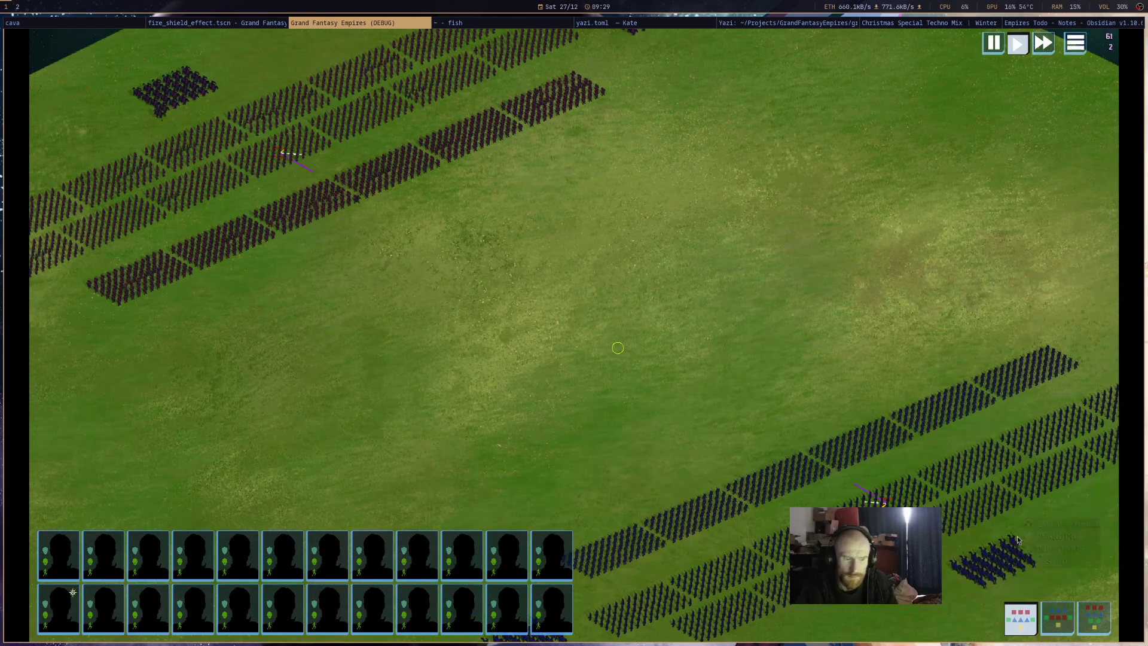
click(1014, 579)
click(1021, 575)
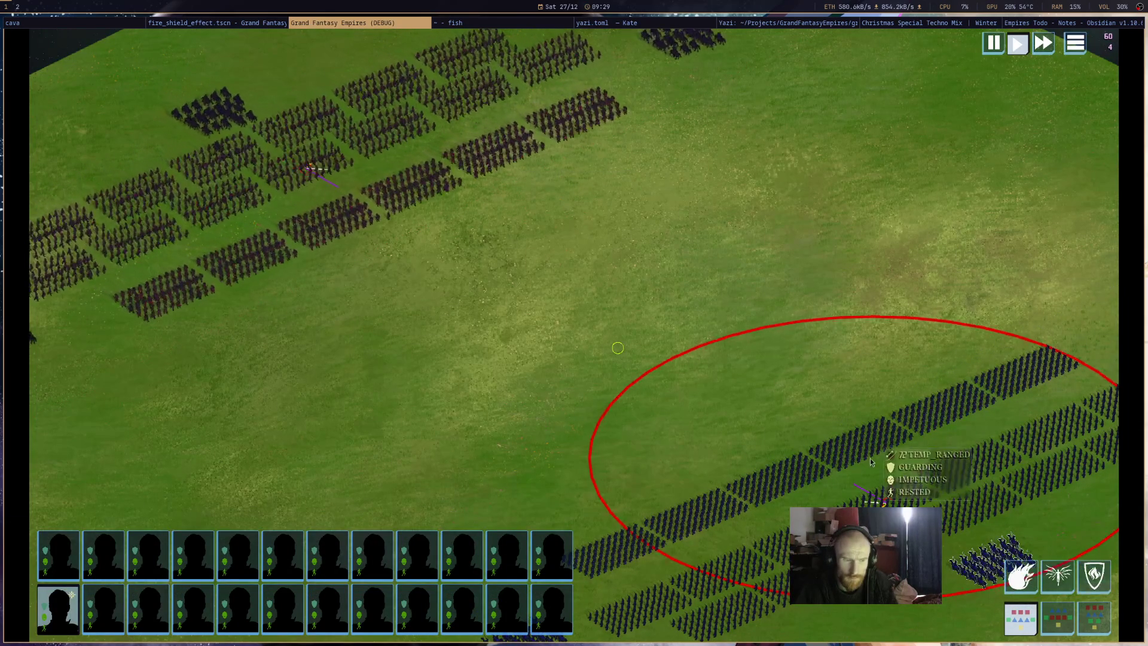
click(869, 458)
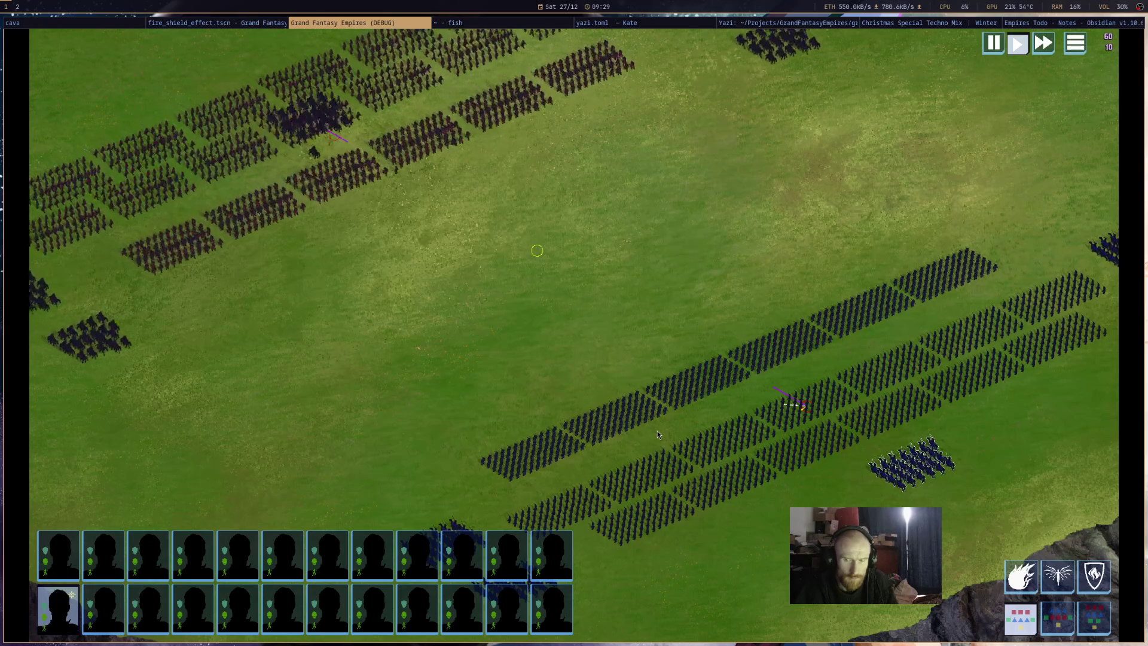
middle_click(352, 24)
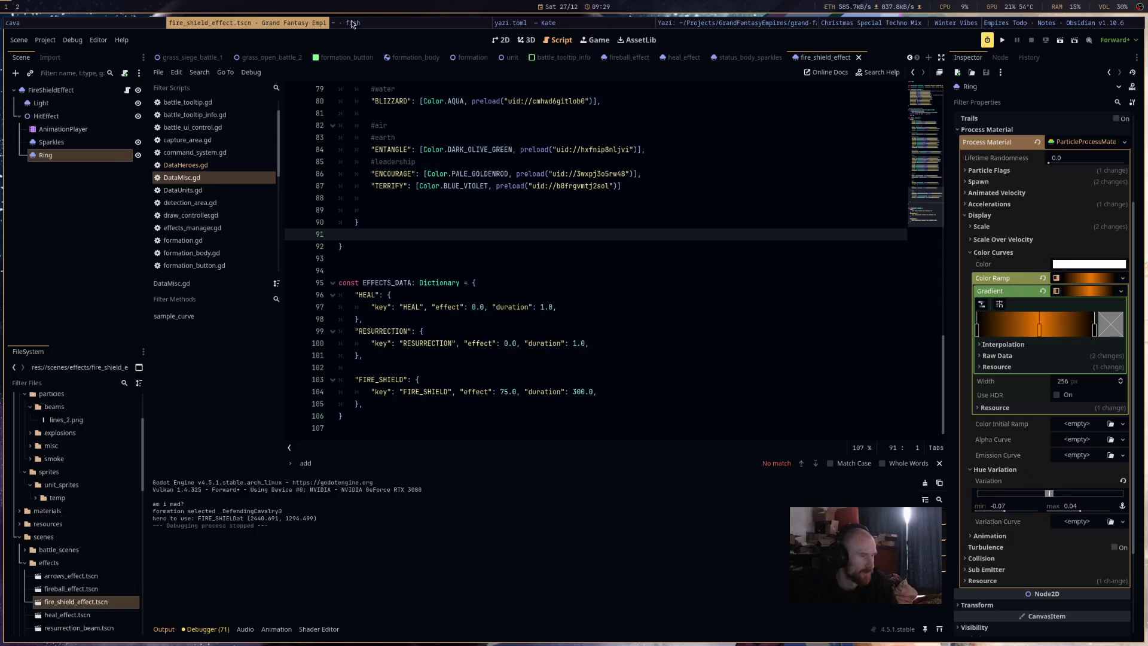
Inspect the HitEffect, Sparkles and Ring nodes in the 2D scene view.
click(46, 116)
click(526, 40)
click(501, 39)
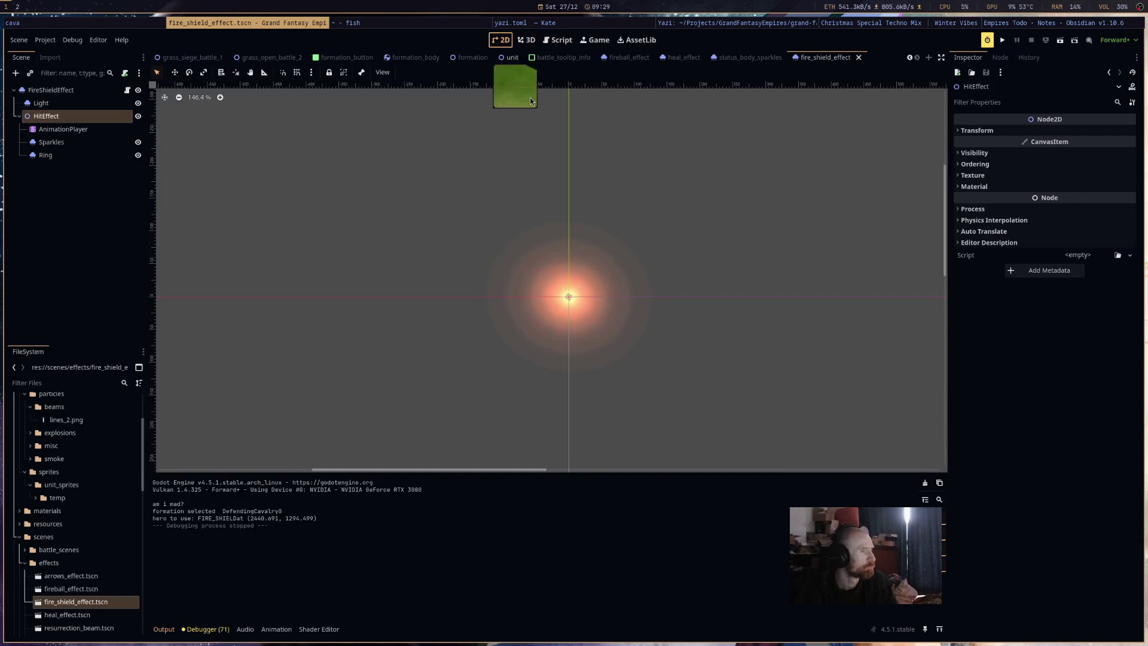
click(103, 143)
ctrl+click(103, 144)
click(105, 155)
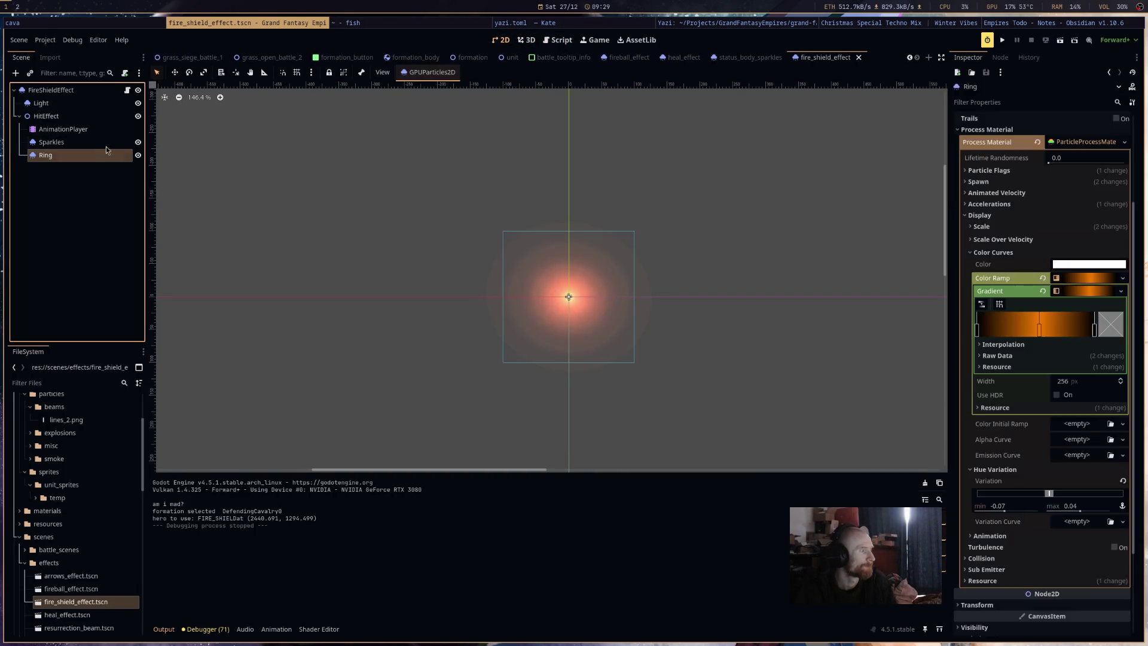
click(106, 143)
click(86, 115)
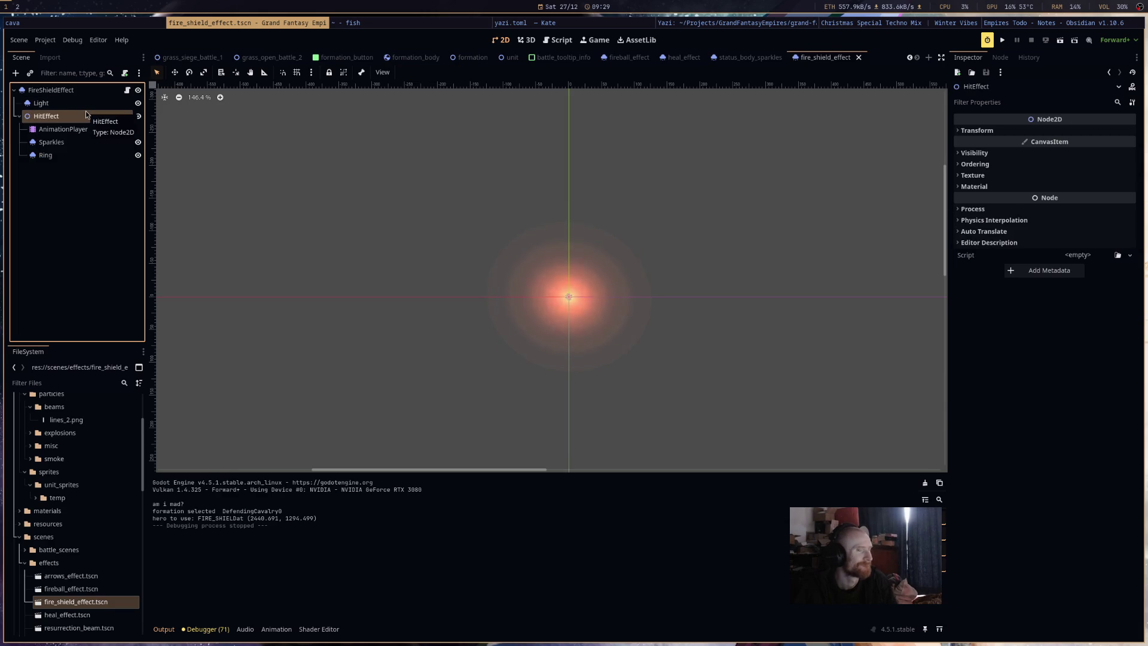
click(93, 142)
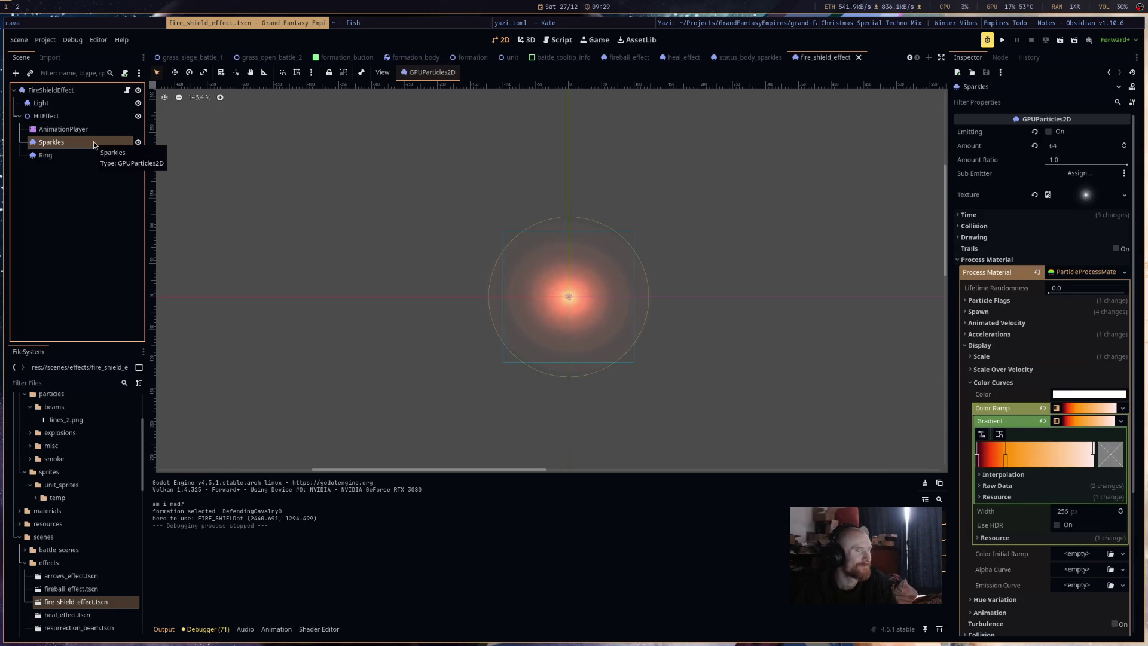
Set the Sparkles and Ring emitting keys in hit_effect to on and run the game.
click(71, 129)
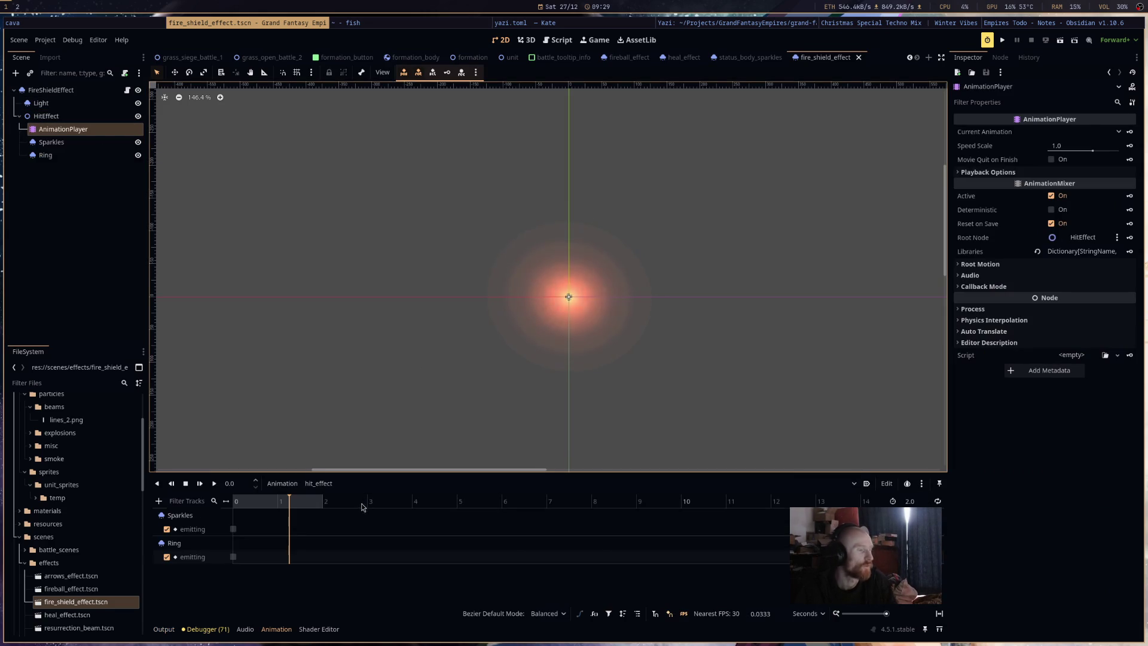
drag(246, 519, 230, 598)
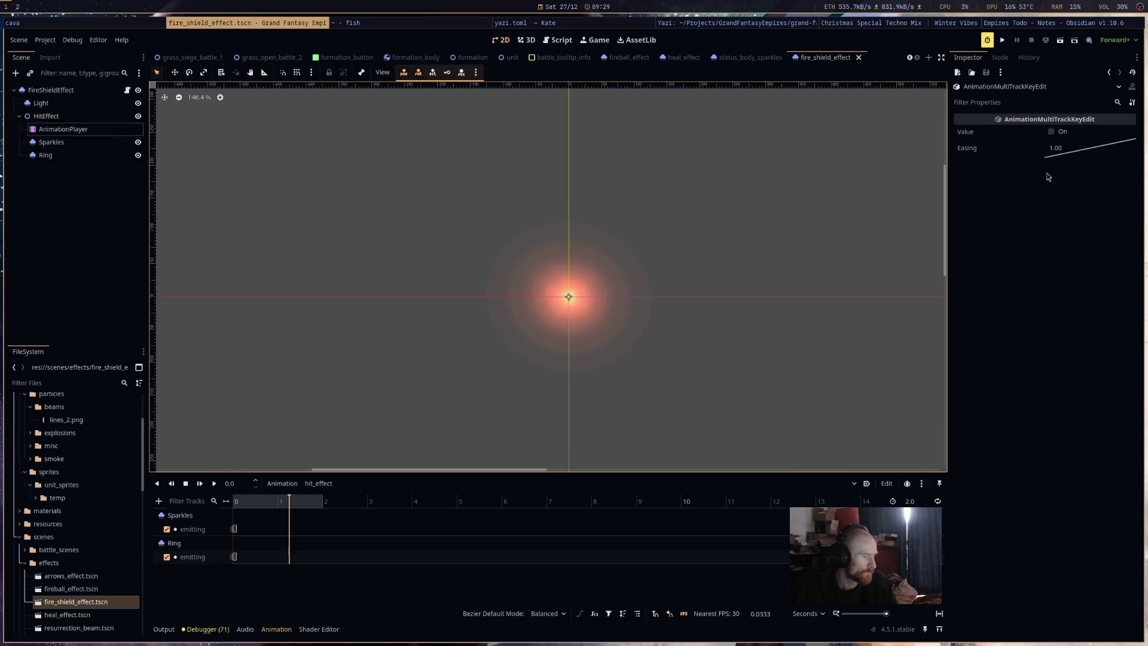
click(1051, 132)
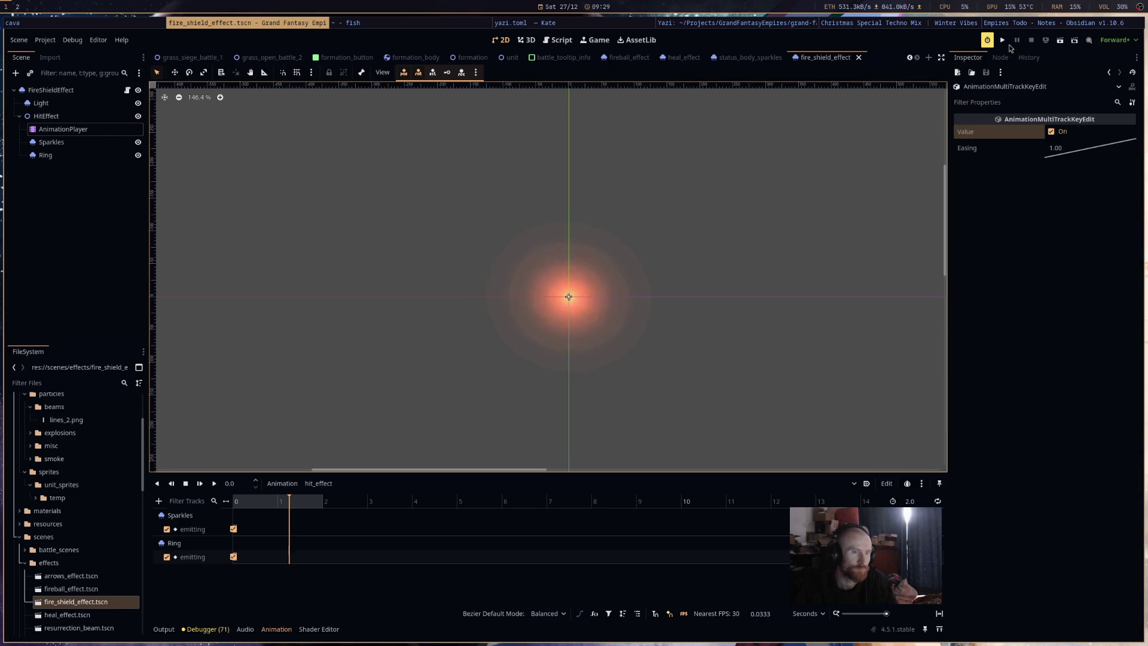
click(1002, 40)
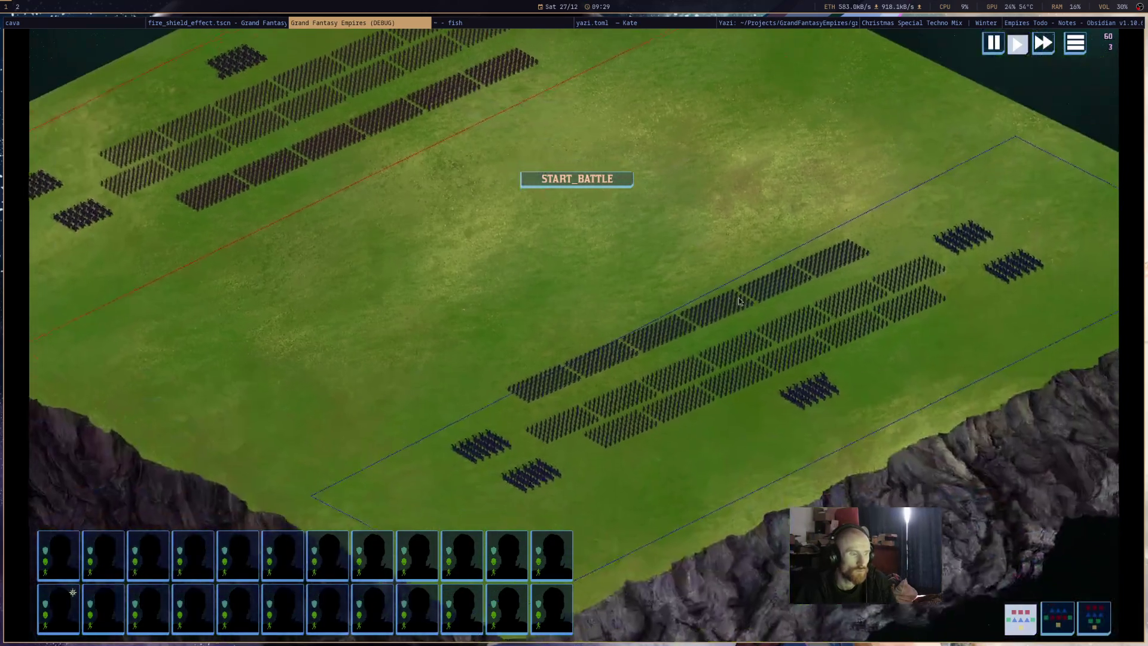
Select a cavalry unit to show its ability buttons, then stop the game.
click(819, 408)
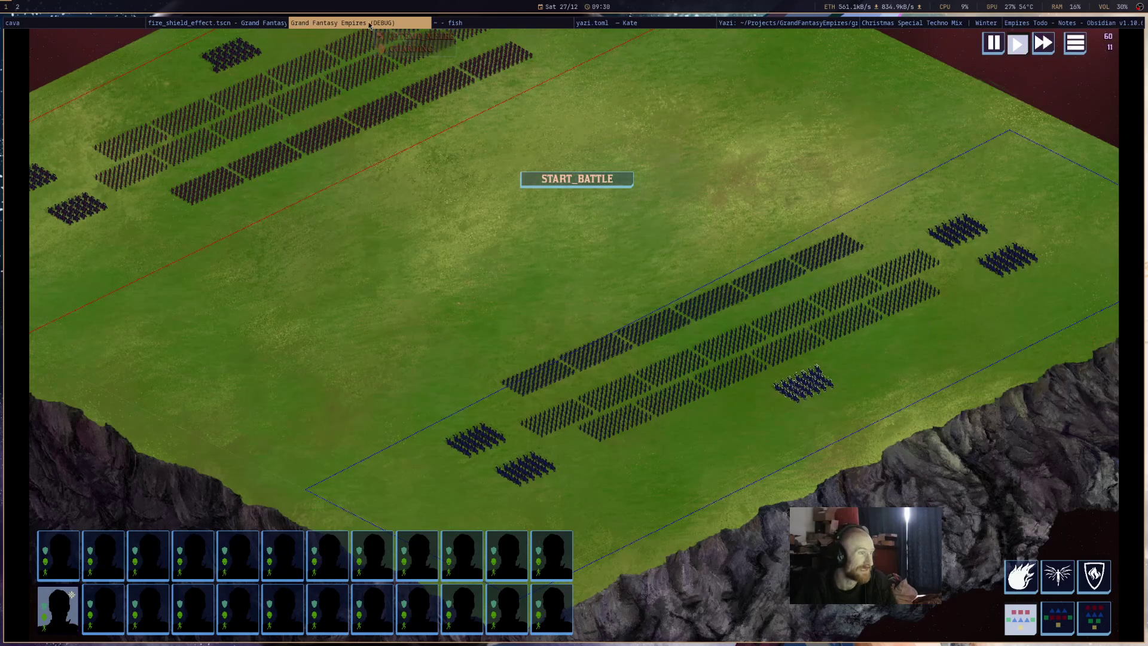
key(super+q)
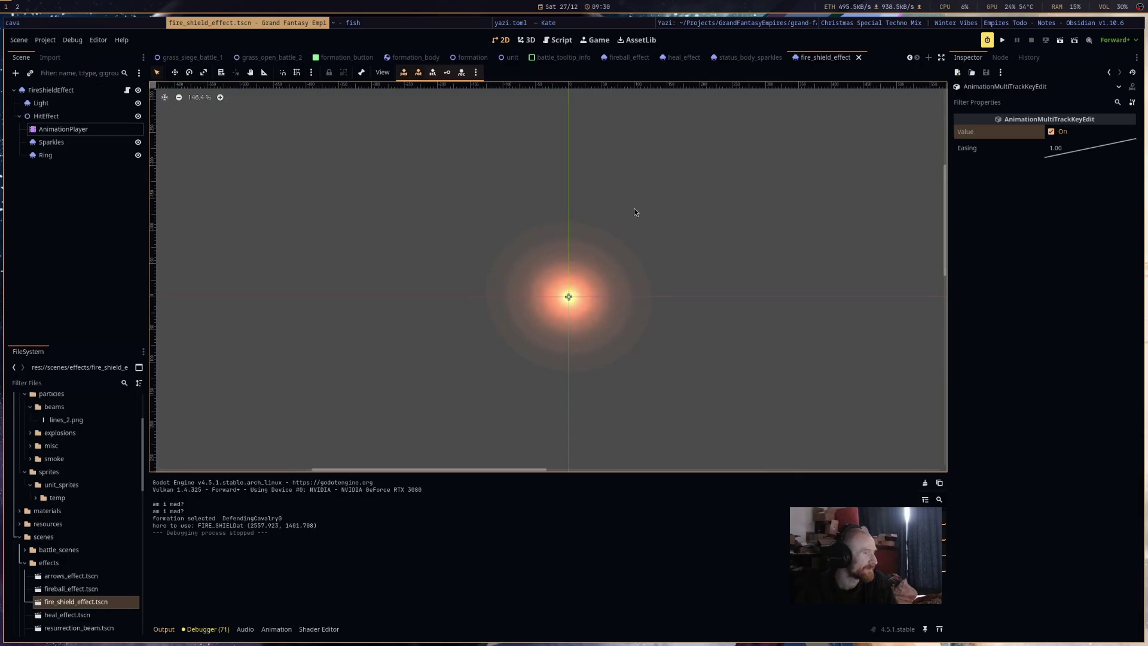
Set the Ring particles' scale to min 2.8 and max 3.0.
click(77, 156)
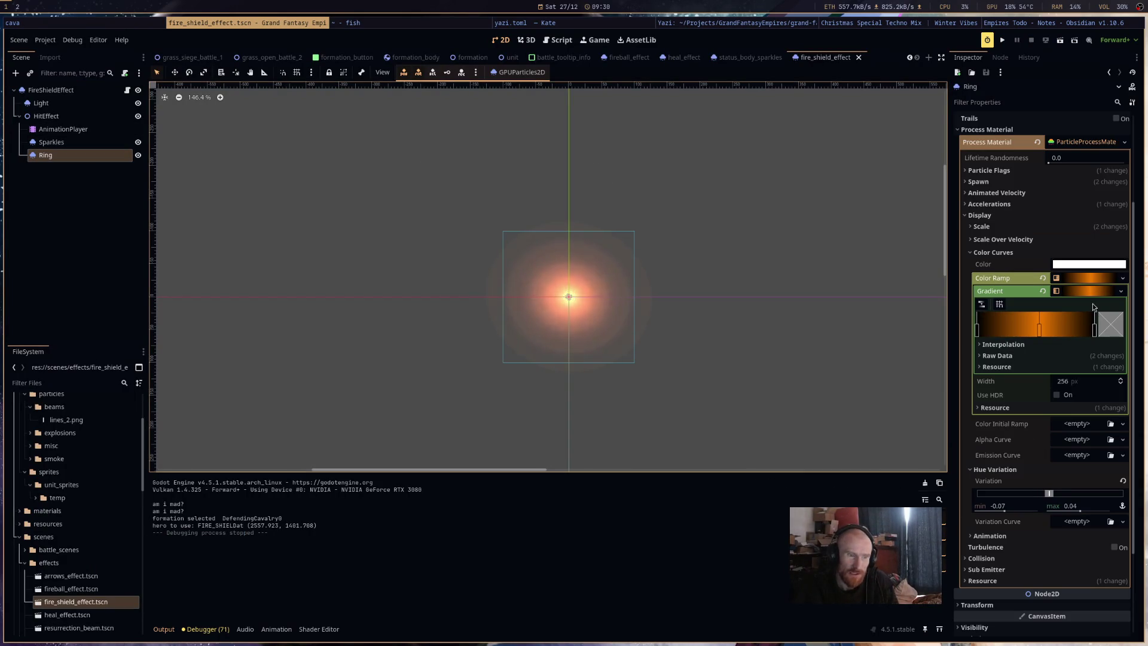
scroll(1114, 518, down, 5)
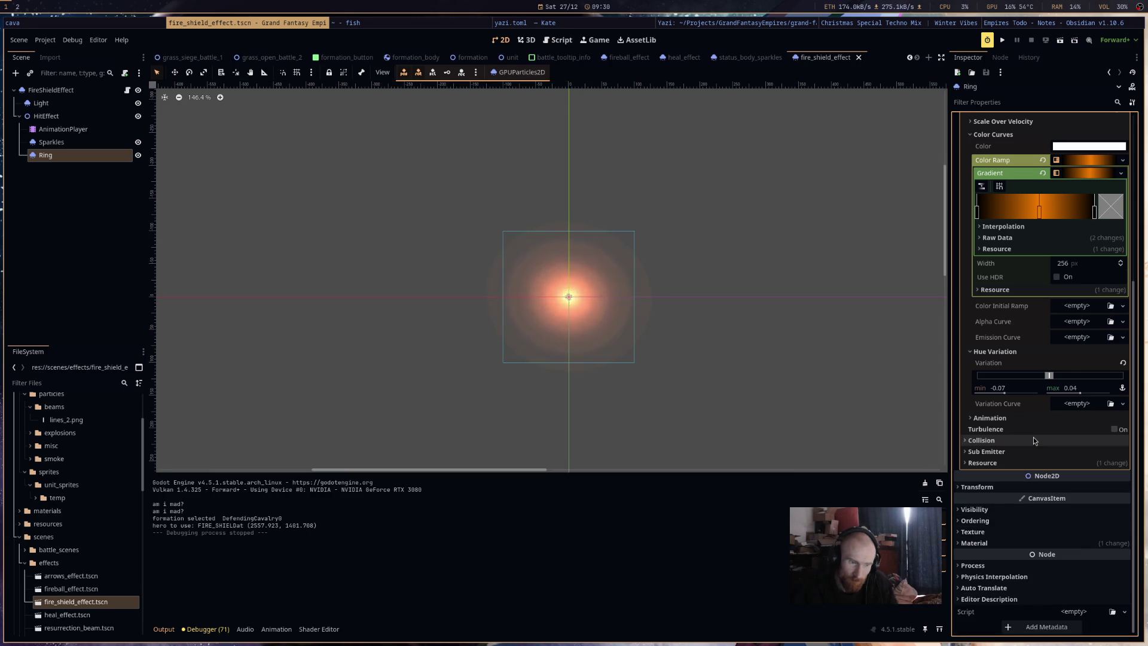
scroll(1023, 442, up, 5)
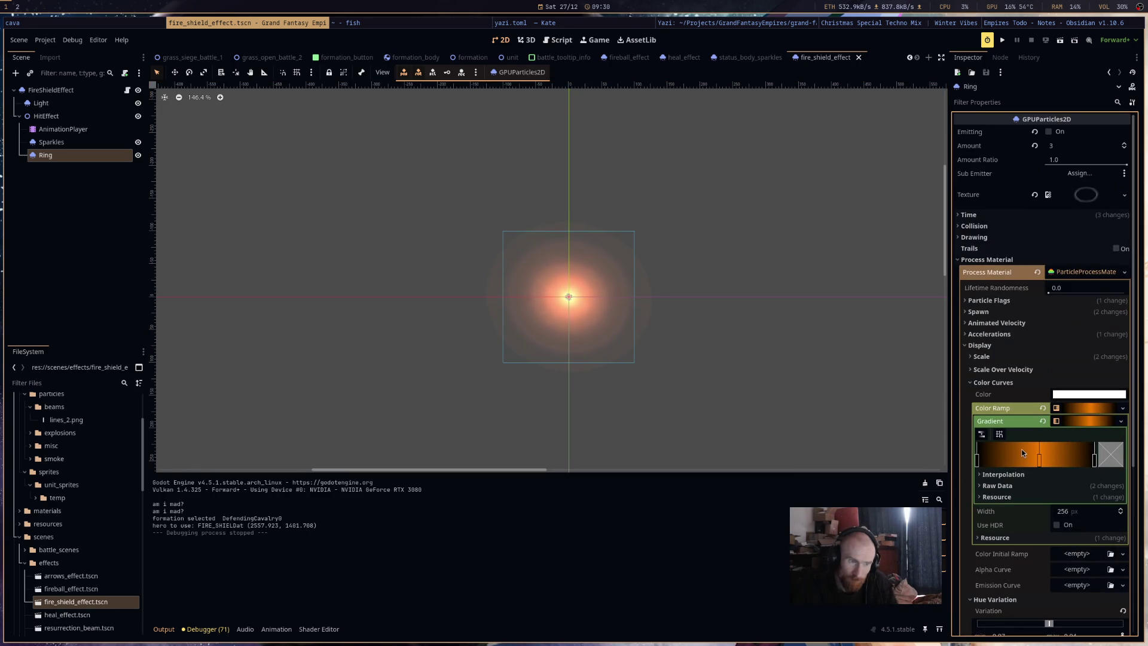
click(1021, 382)
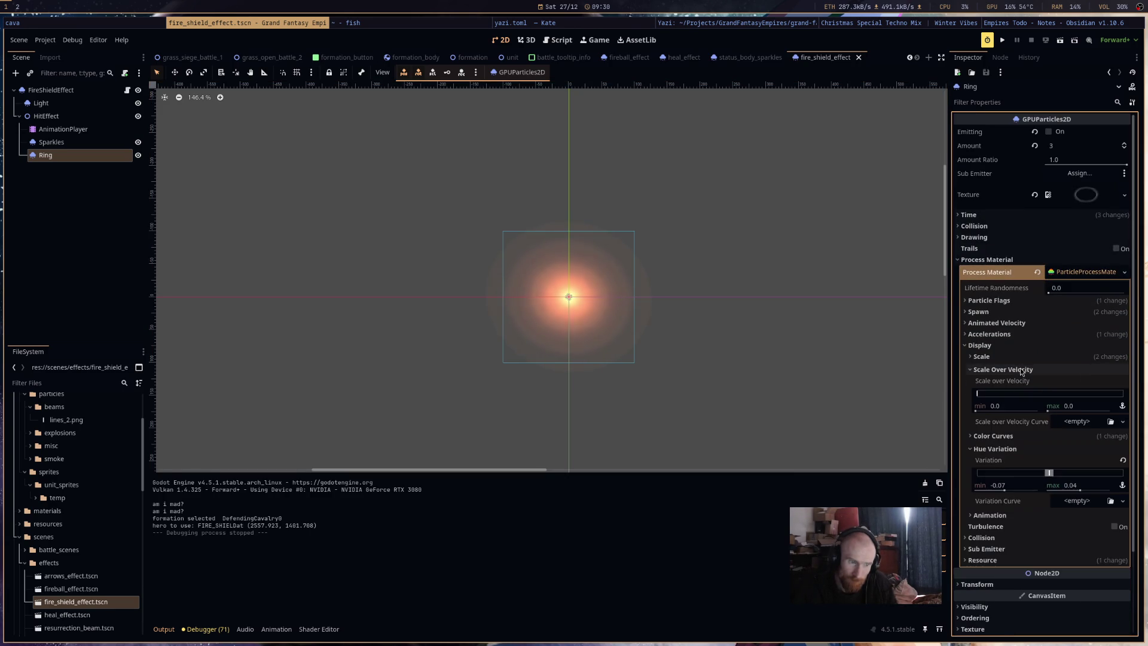
click(1020, 358)
click(1079, 396)
text(3)
click(1003, 397)
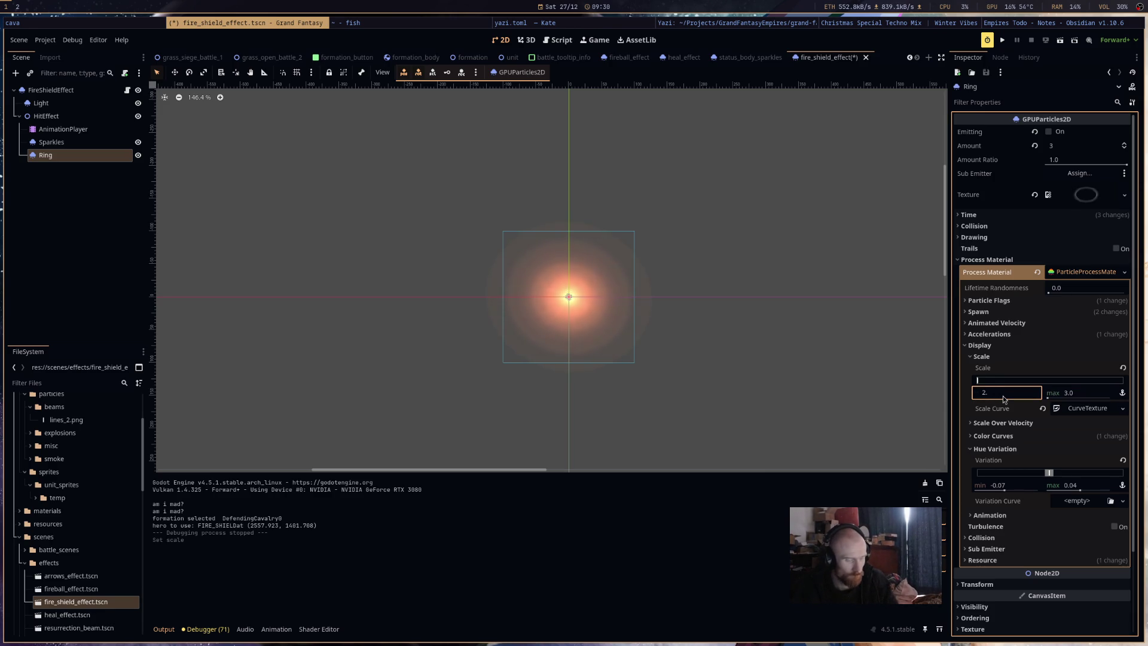
text(2.8)
key(Return)
key(ctrl+r)
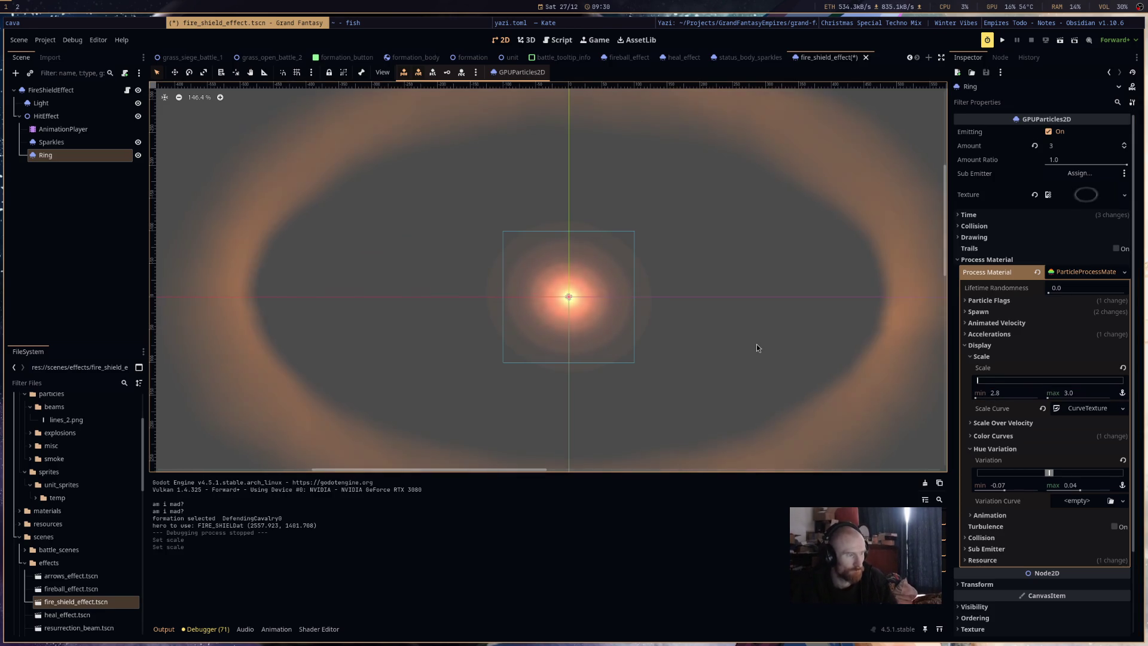
scroll(757, 348, down, 1)
scroll(755, 343, down, 5)
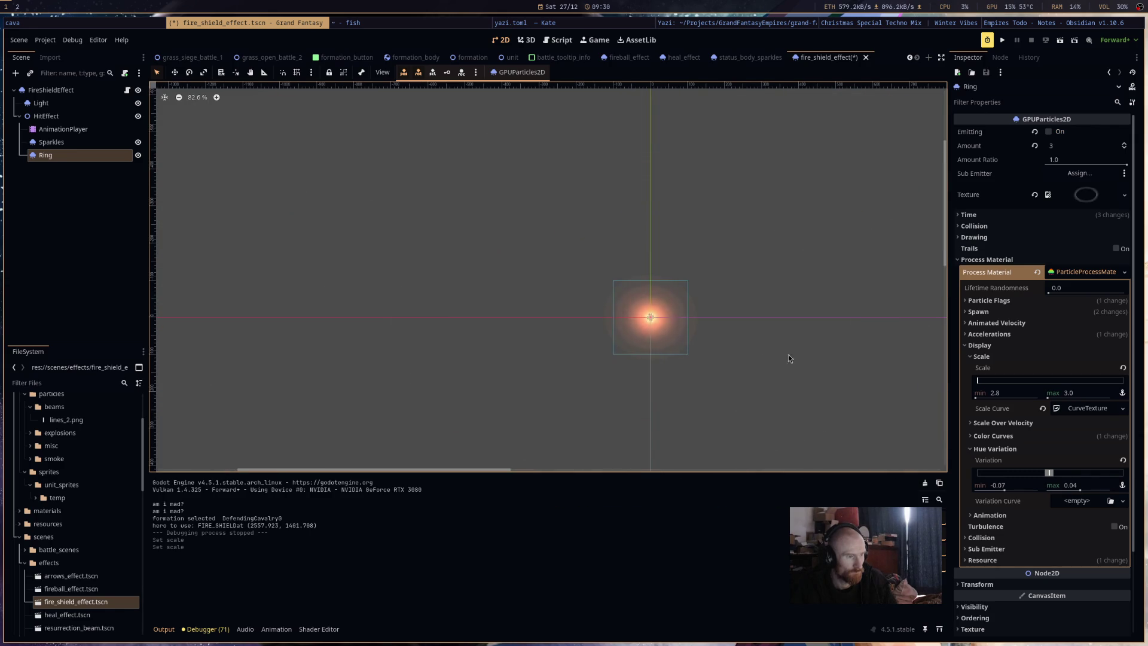
Set the Sparkles emission sphere radius to 500 and run the game.
click(91, 146)
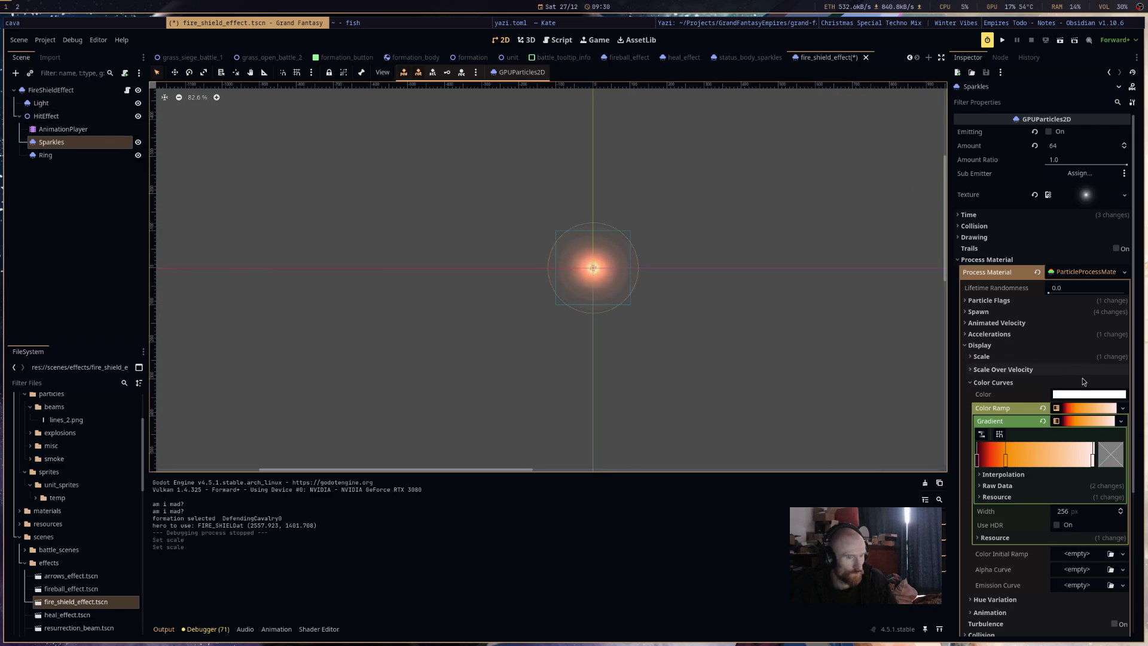
click(1056, 314)
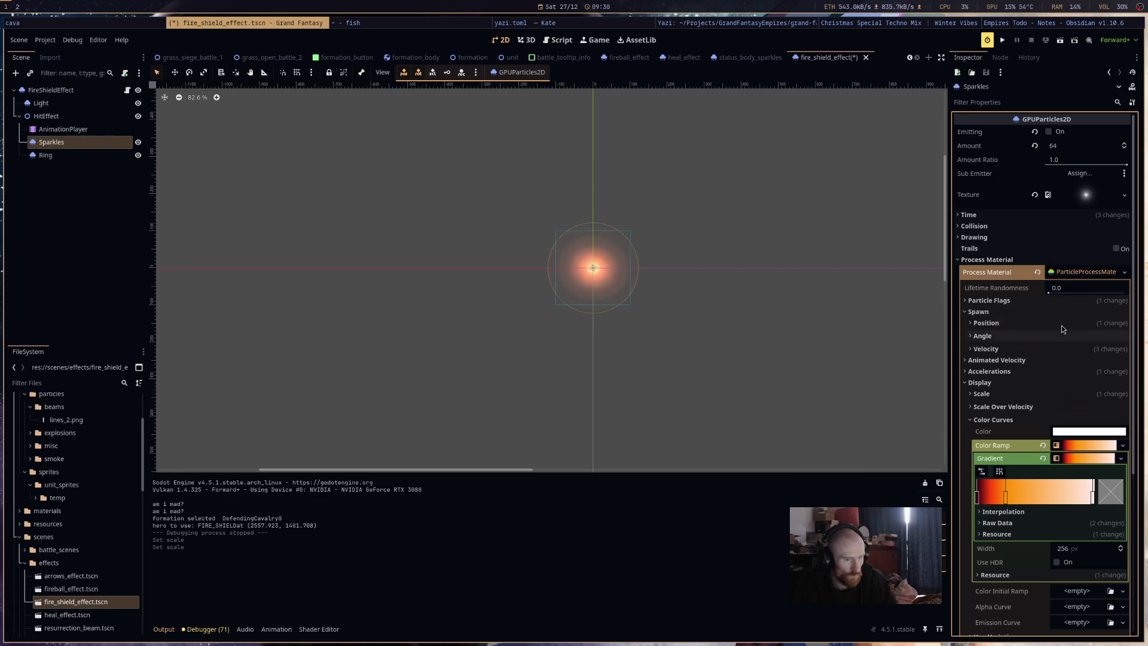
click(1065, 324)
click(1087, 408)
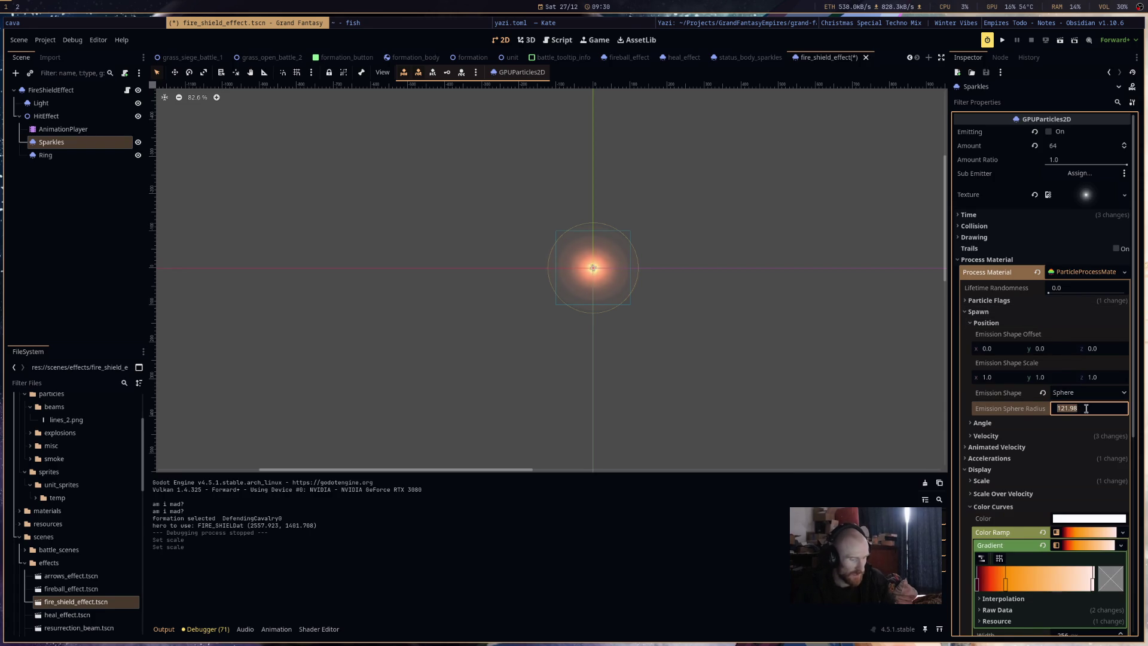
text(500)
key(Return)
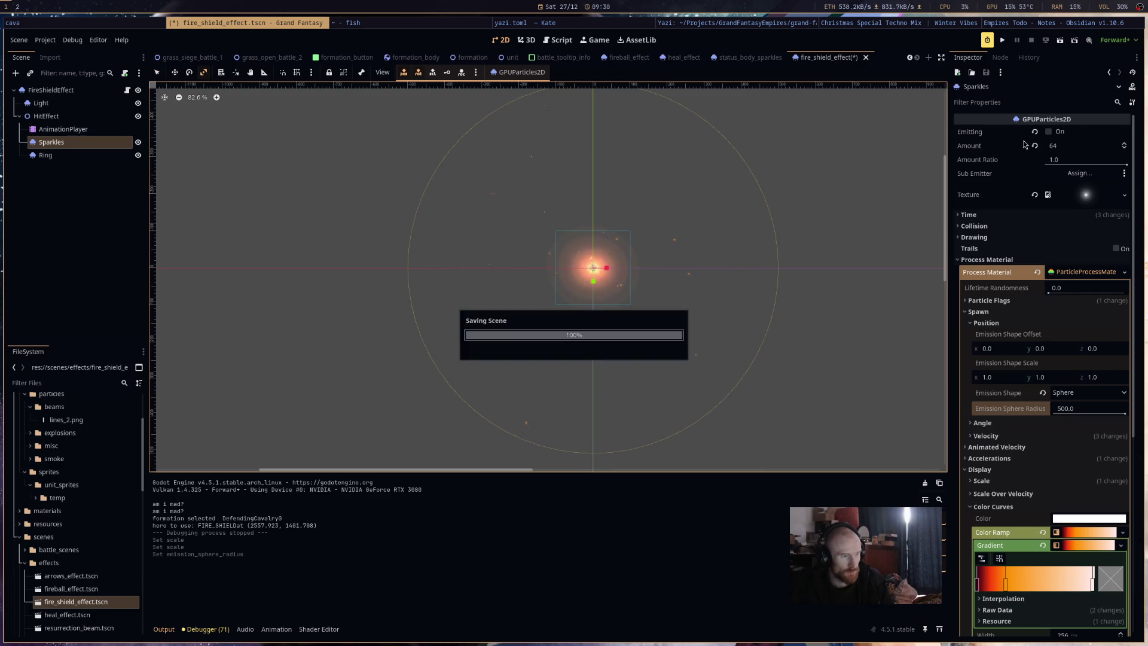
click(1002, 39)
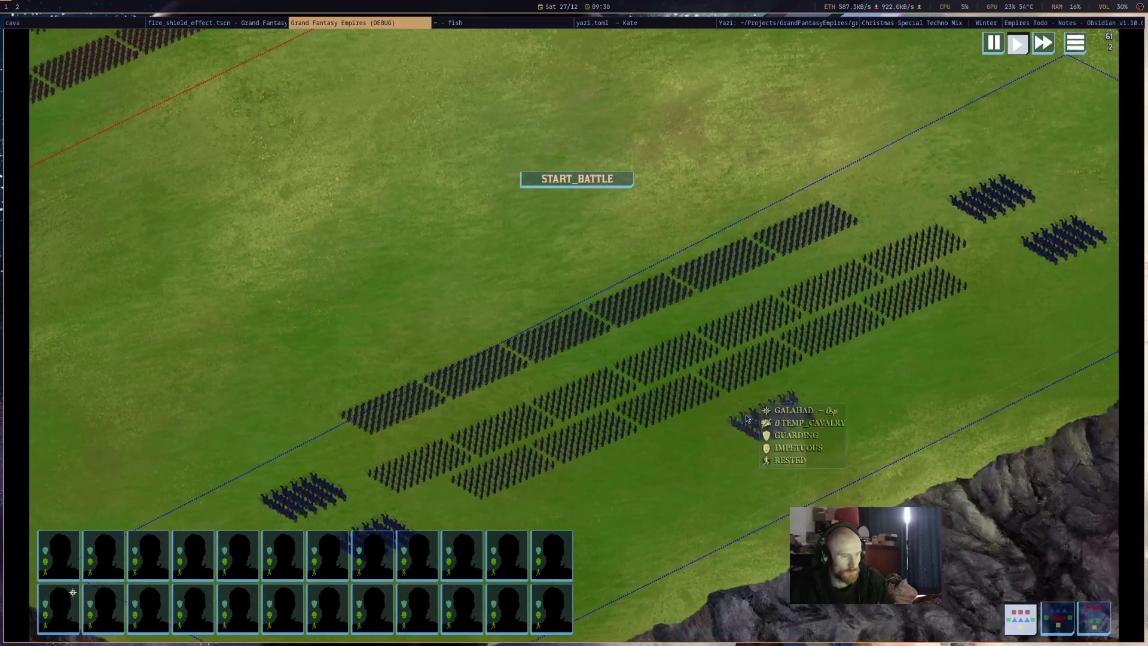
Cast the cavalry's fire shield onto the infantry formation, then close the debug game.
click(758, 420)
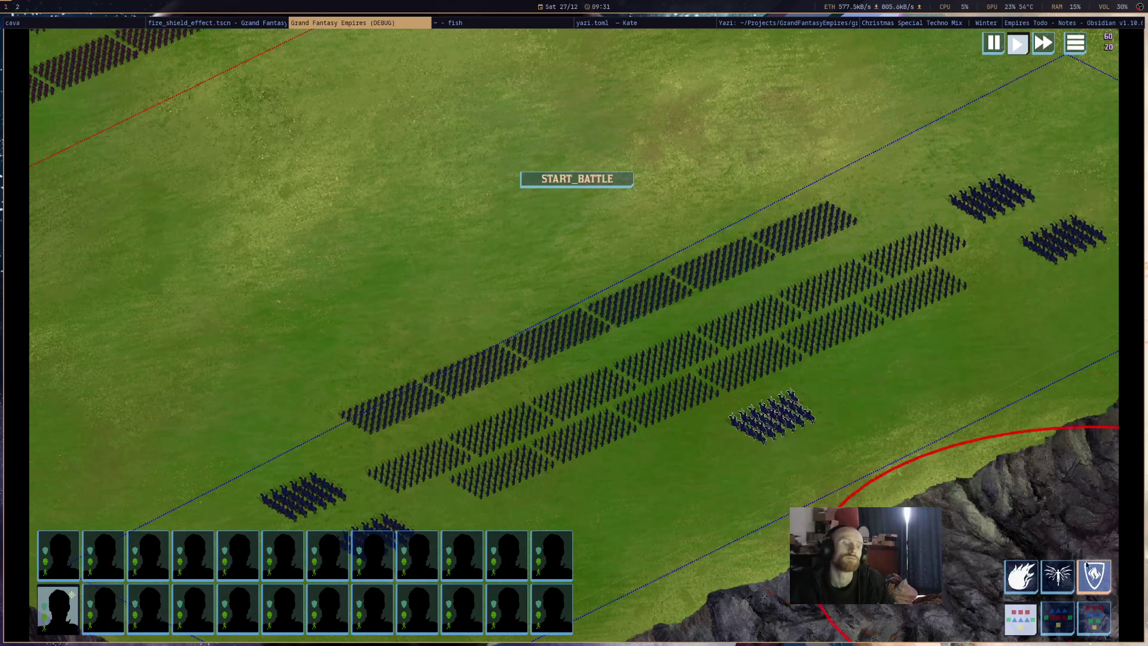
mouse_move(673, 373)
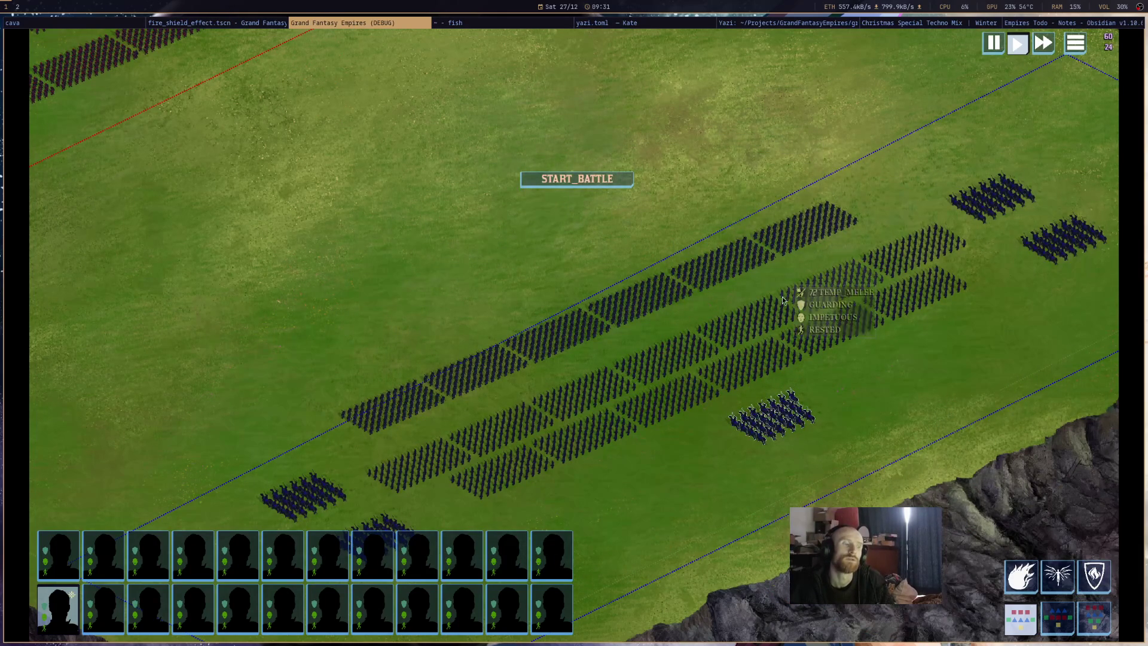
click(1094, 575)
click(710, 369)
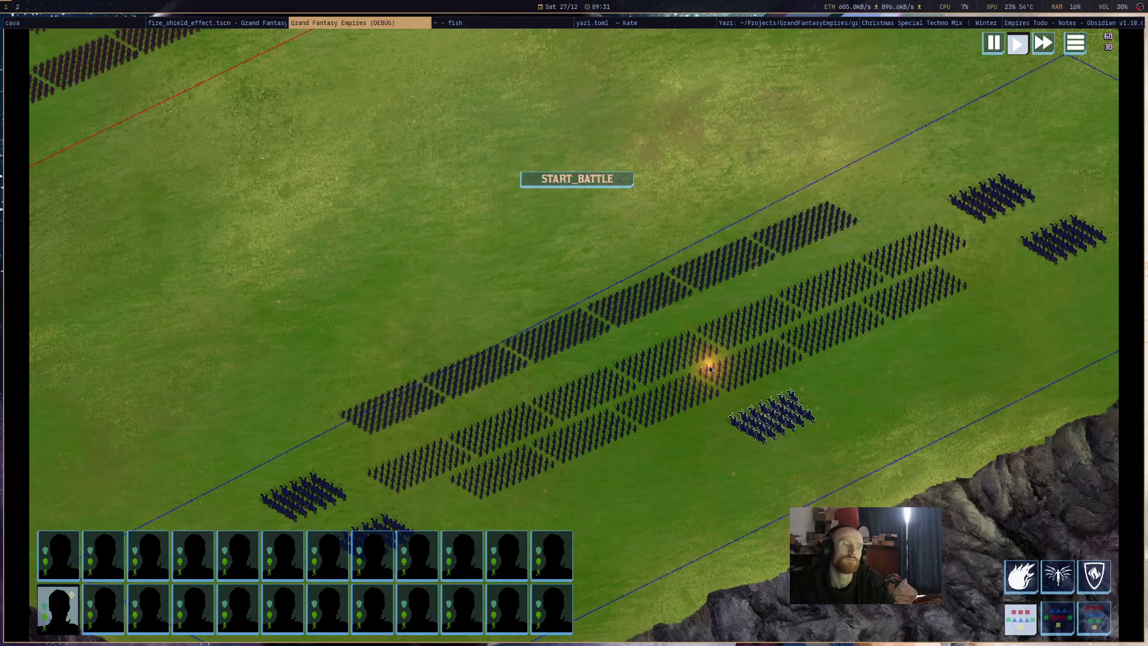
middle_click(338, 26)
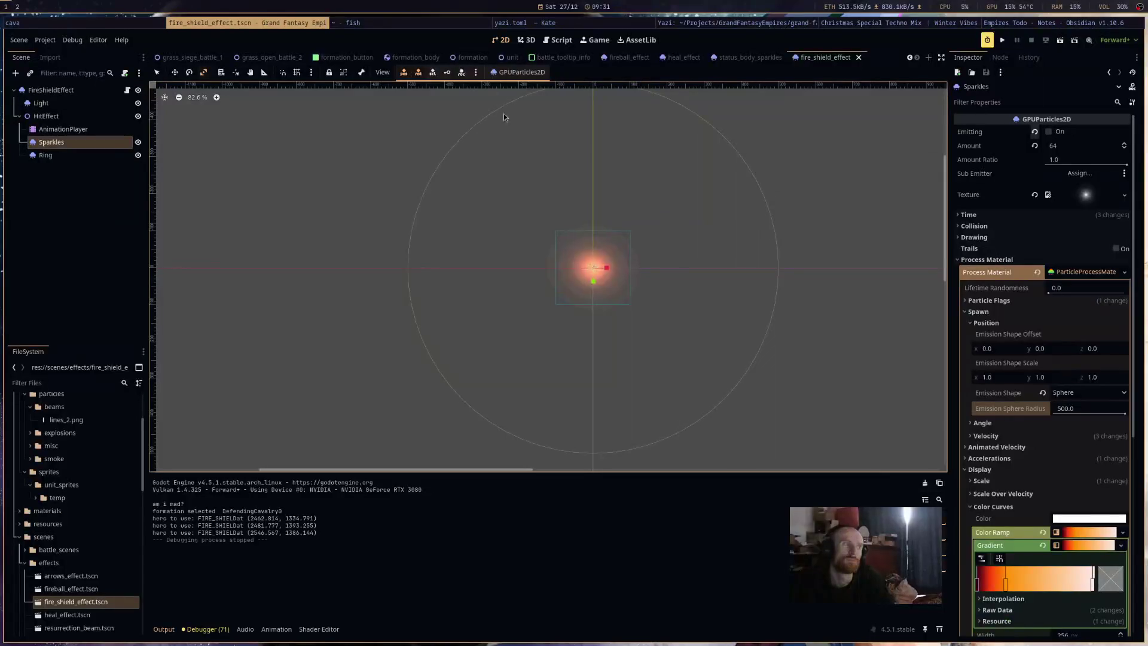
Raise the Sparkles particle amount to 256 and preview the emission.
click(84, 107)
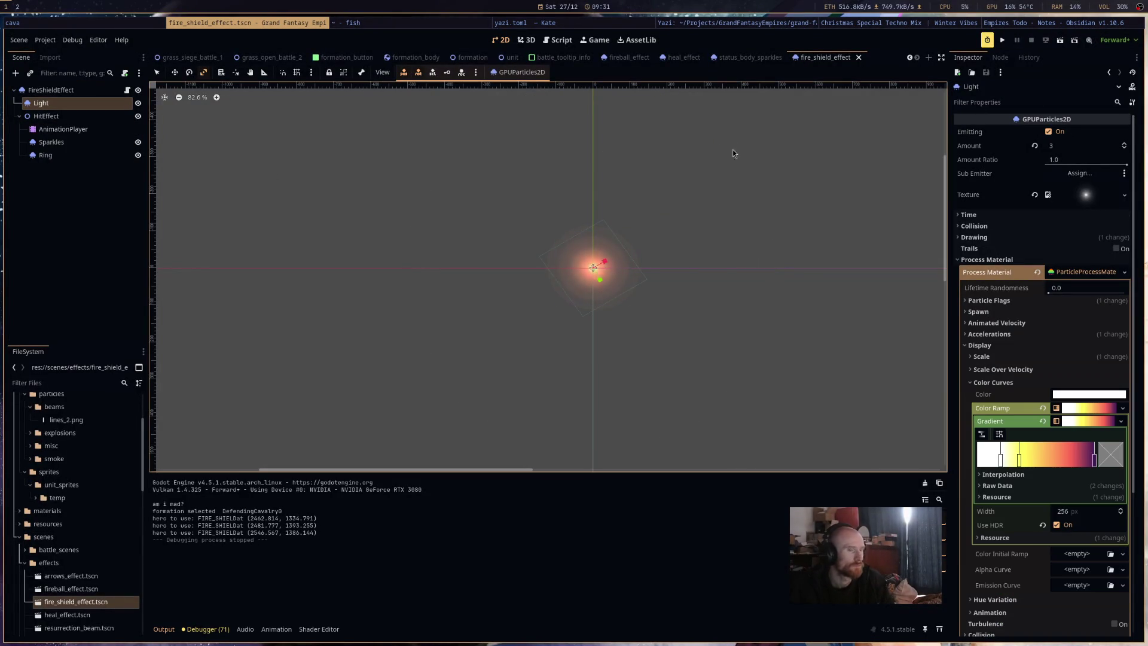
click(77, 149)
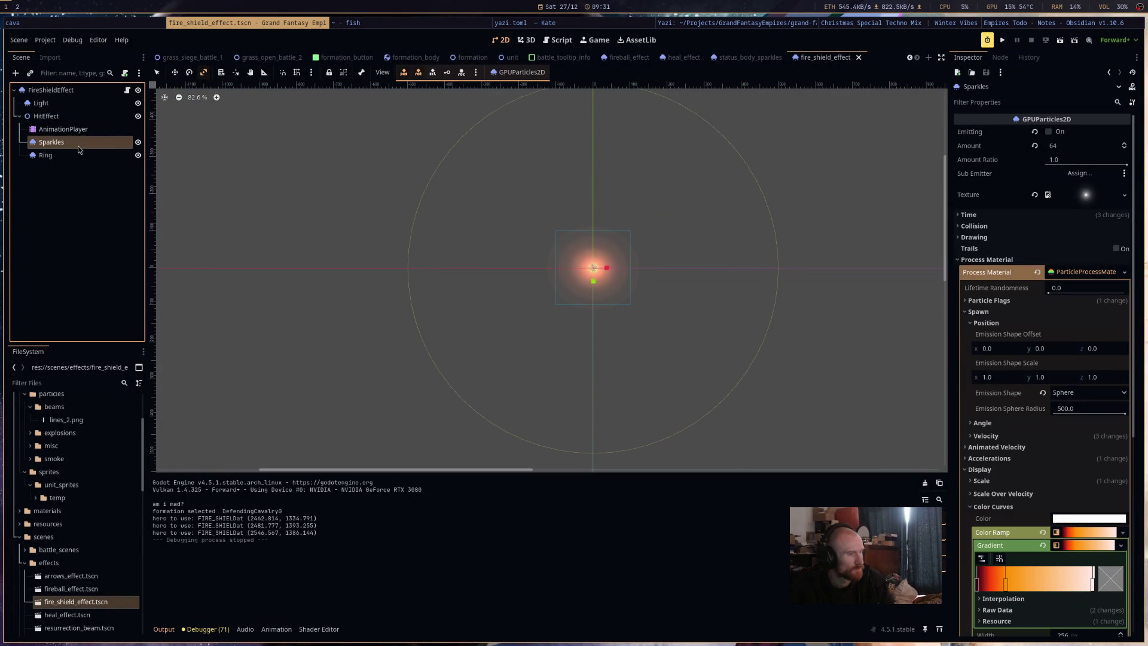
click(1088, 150)
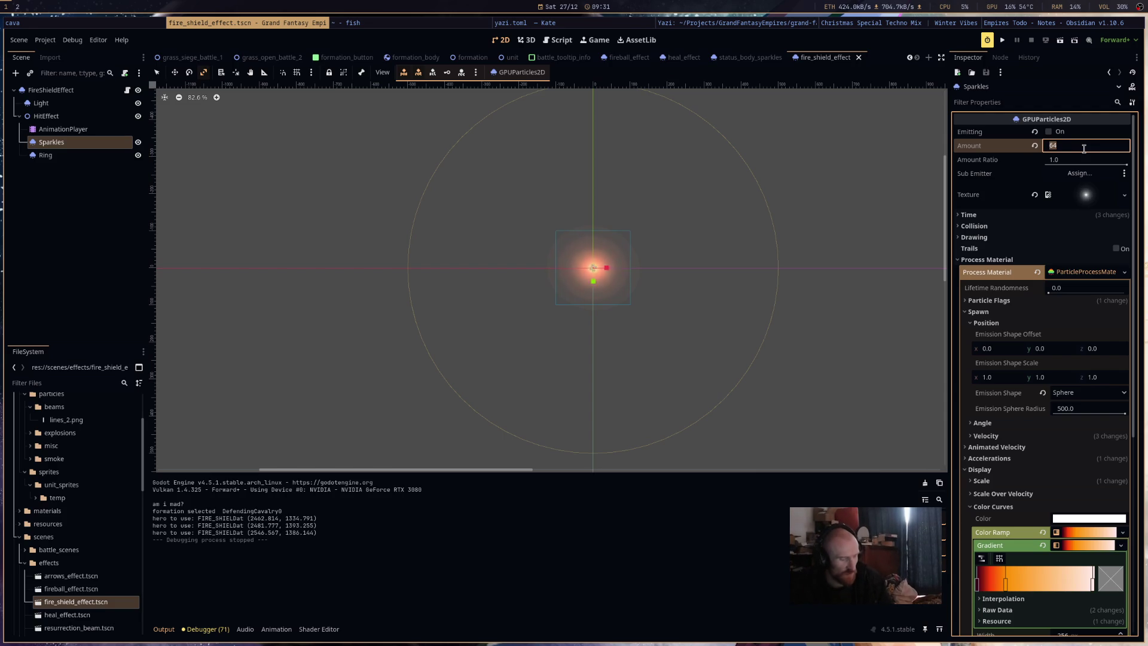
text(256)
key(Return)
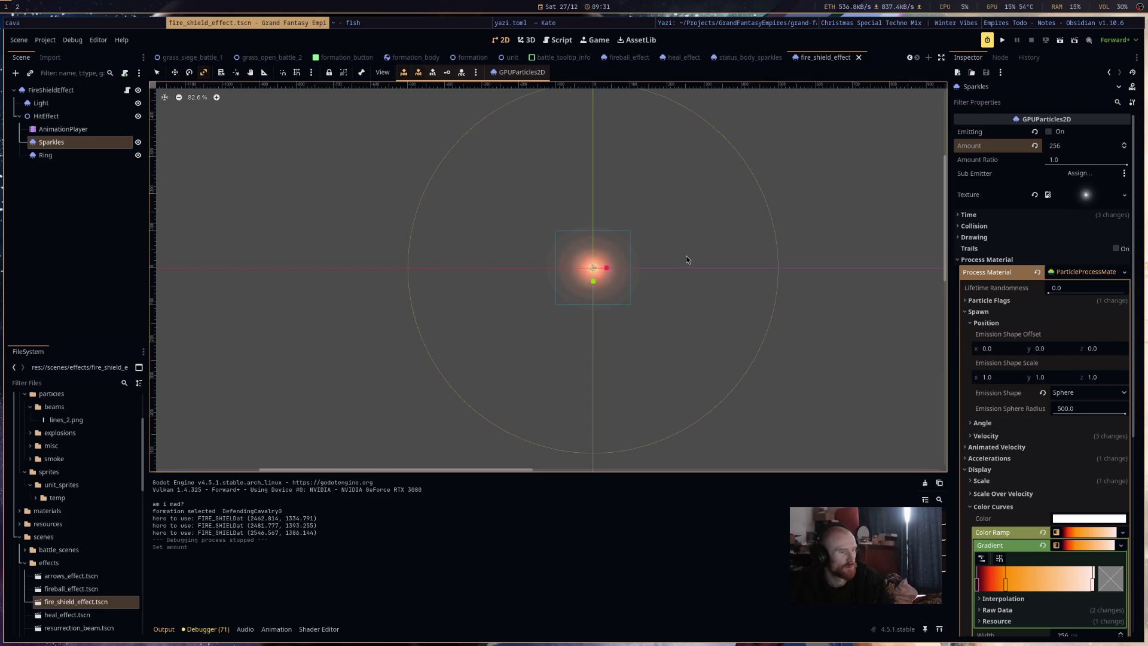
key(ctrl+r)
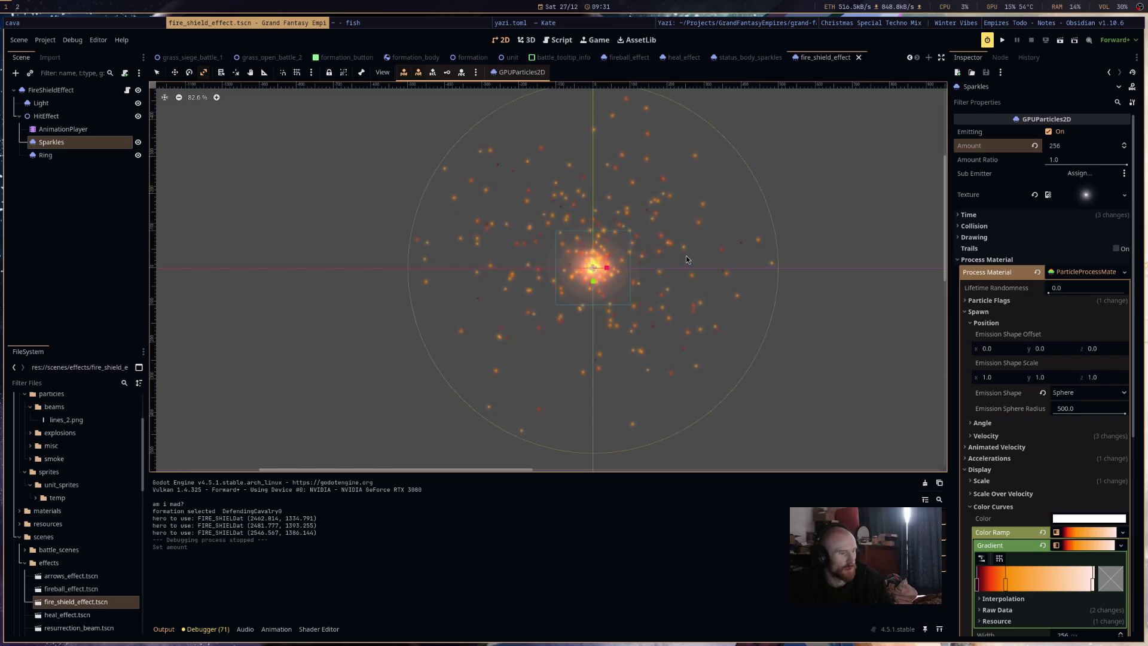
Set the Ring scale to min 2.2, max 2.5, save the scene and run the game.
click(81, 156)
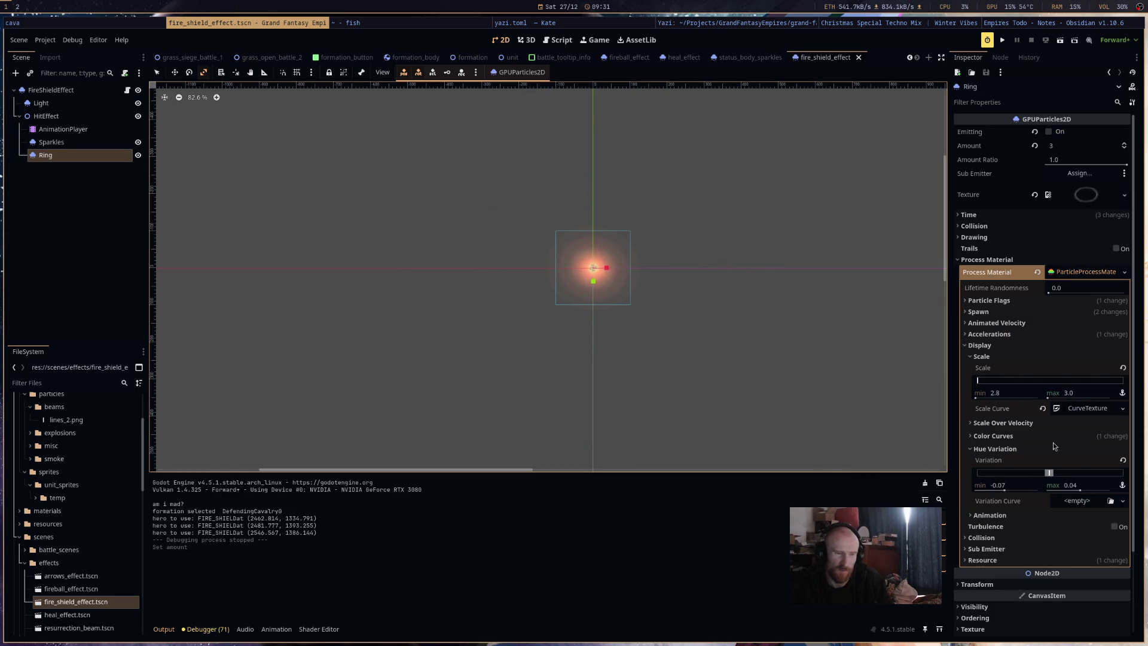
click(1075, 392)
text(2)
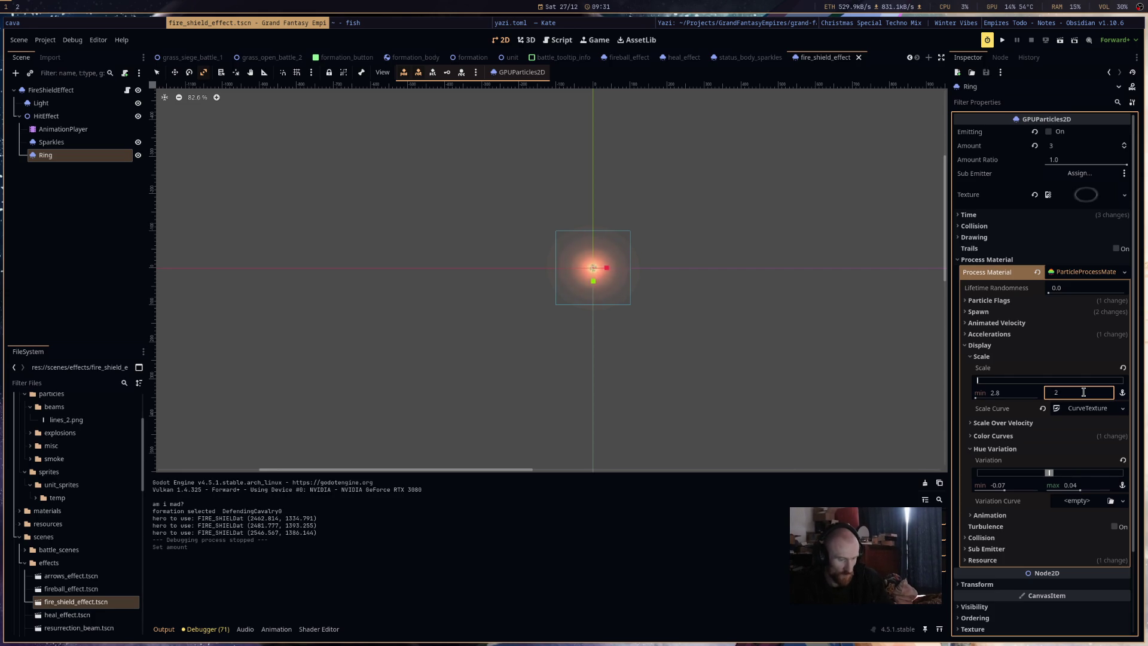
text(.5)
click(1015, 395)
text(2)
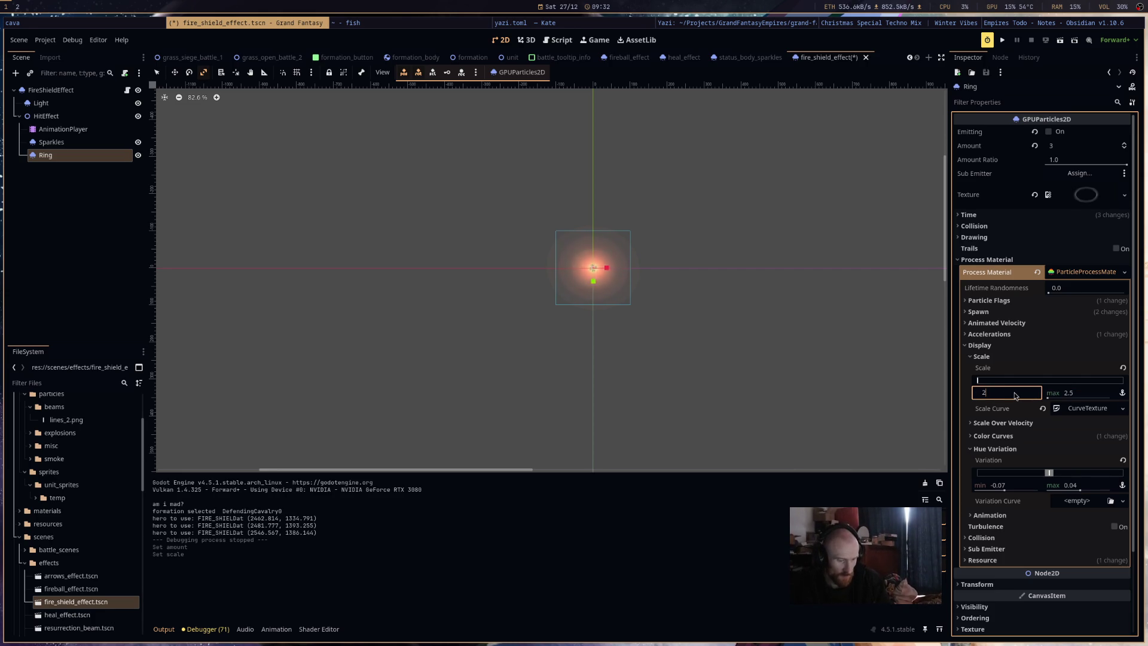
text(.2)
key(Return)
key(ctrl+s)
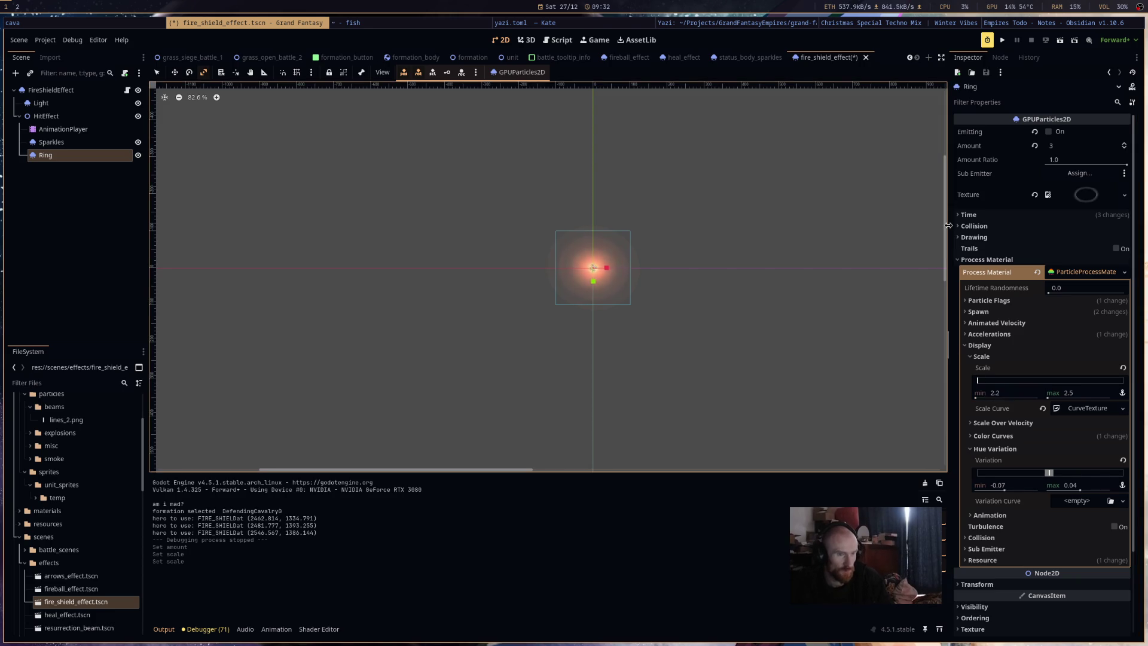
click(1003, 41)
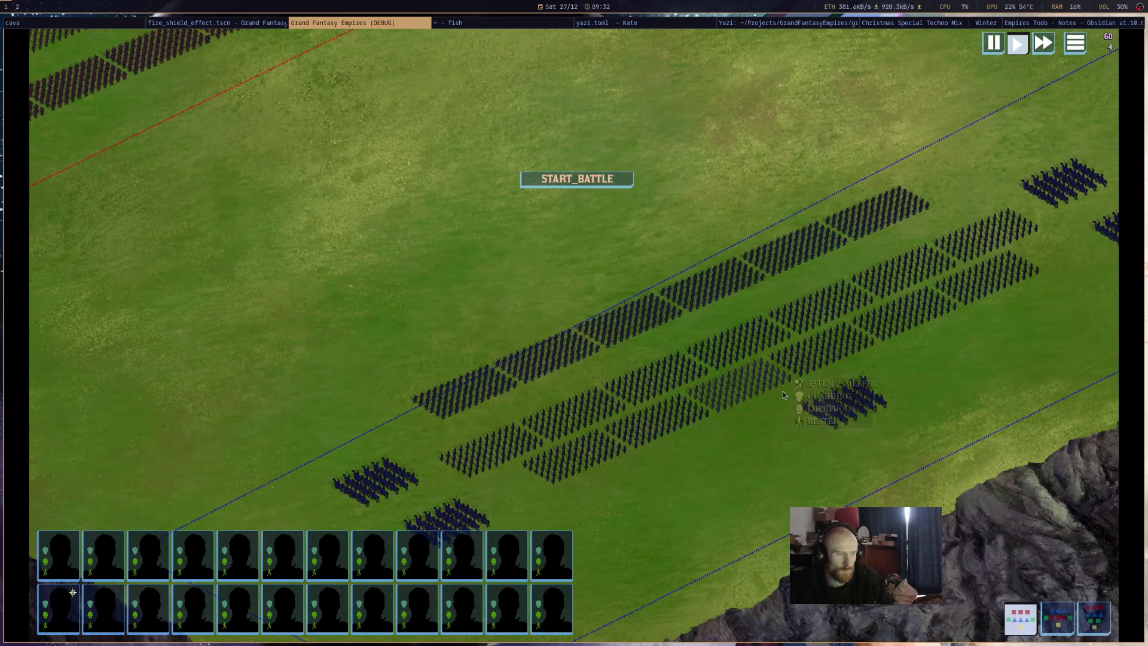
Test-cast the cavalry's fire shield on the infantry formation, then return to the Godot editor.
click(832, 407)
click(1022, 575)
click(742, 349)
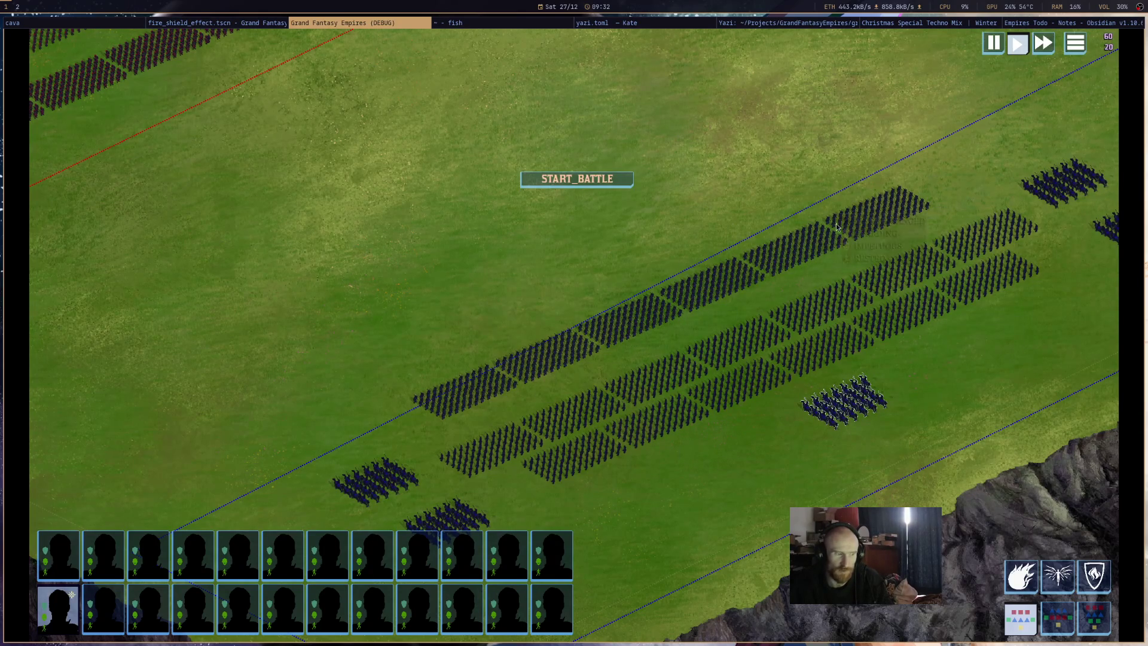
click(832, 314)
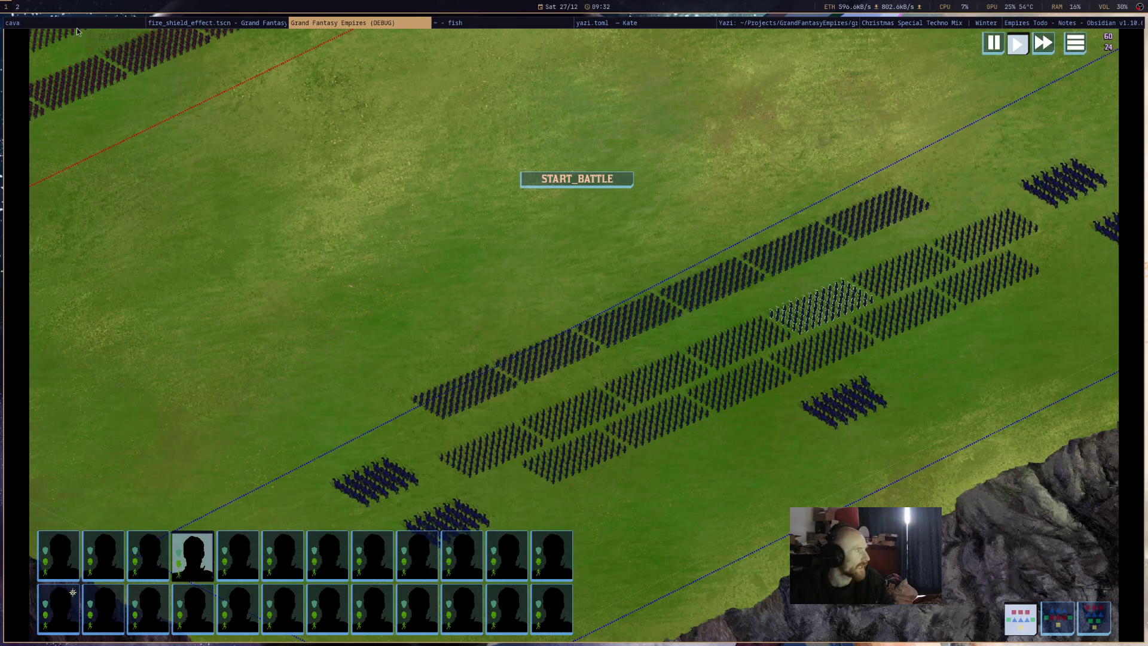
click(251, 23)
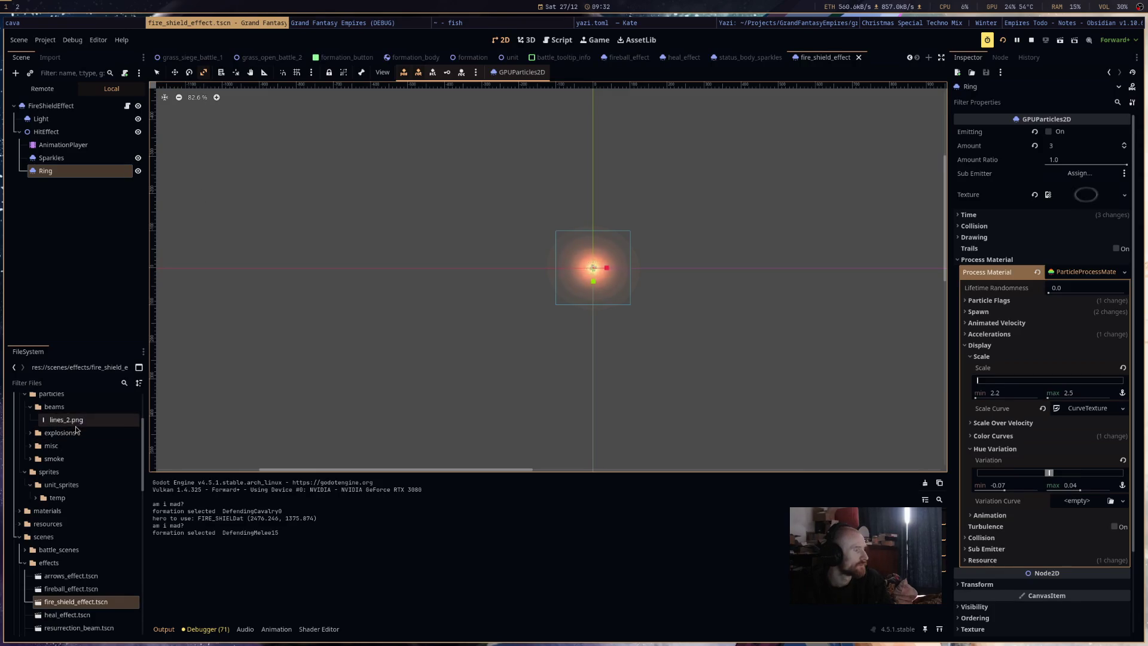
Show the refreshed Remote scene tree and expand Armies > DefendingArmy.
click(60, 89)
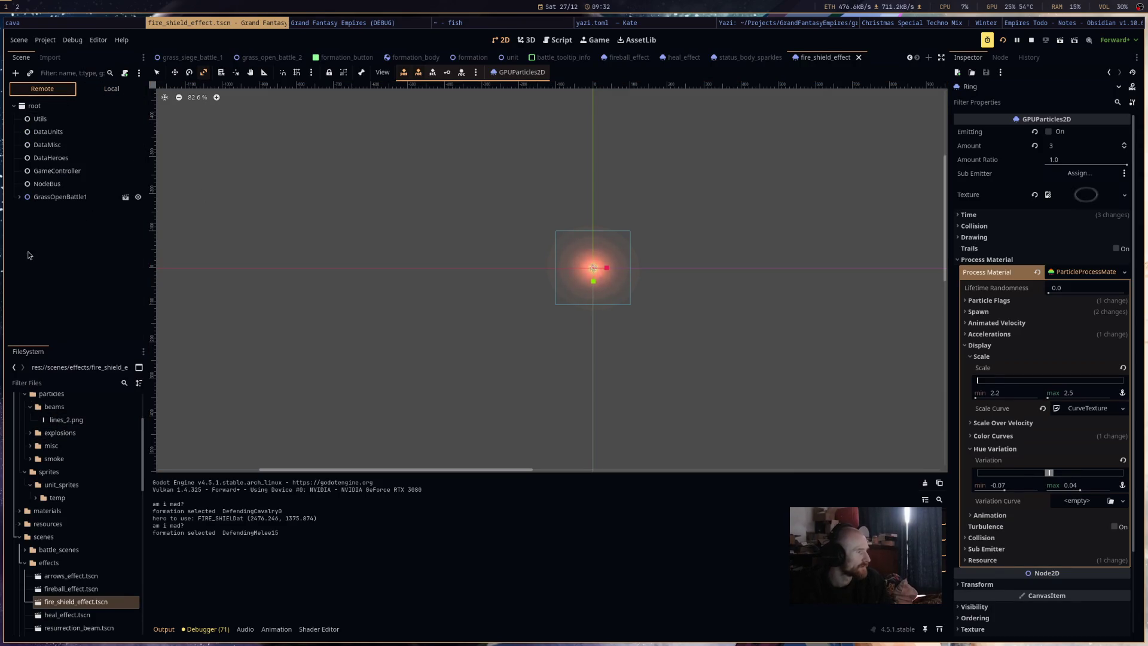
click(19, 196)
scroll(82, 298, down, 1)
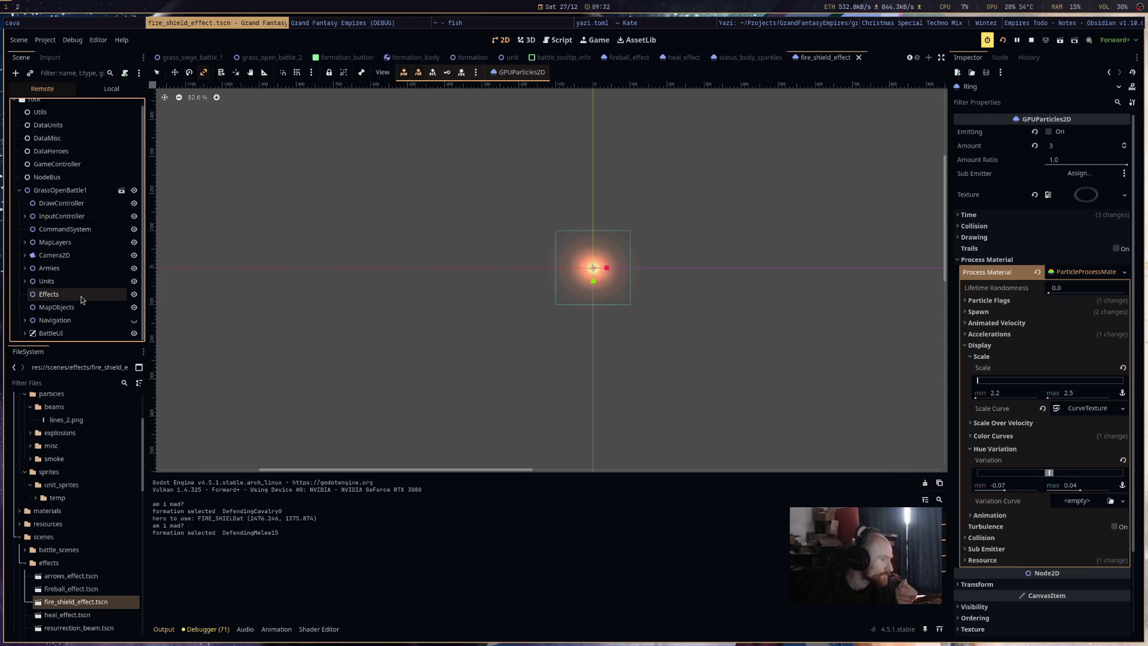
click(24, 268)
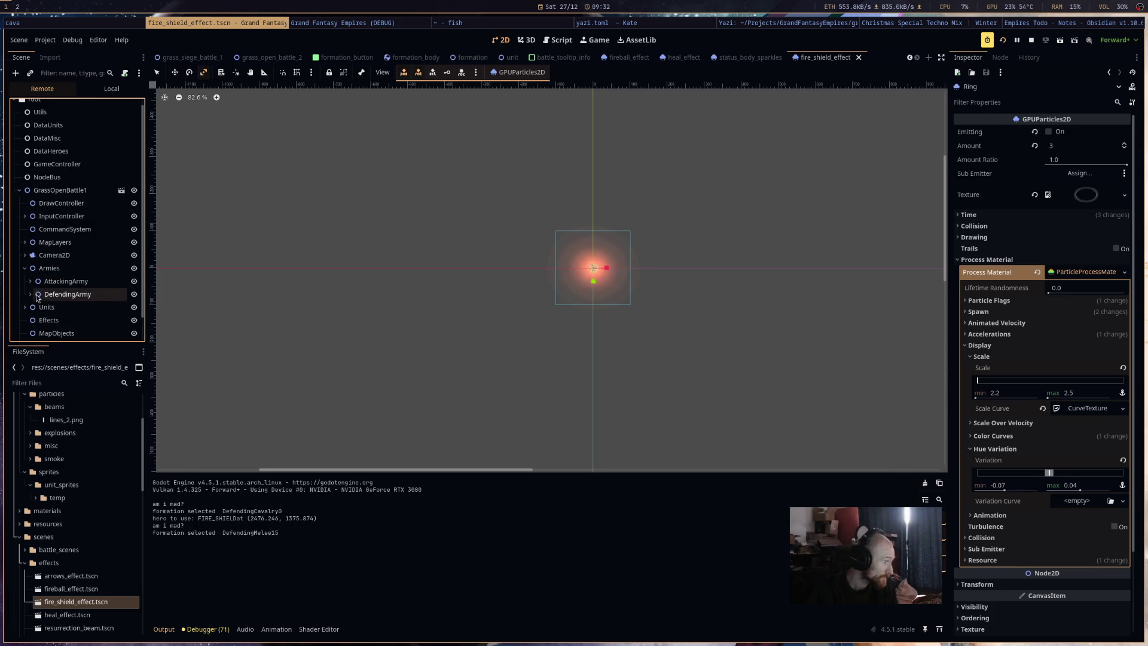
click(32, 293)
Inspect DefendingMelee15's EffectsManager for active status effects, then stop the game.
scroll(85, 307, down, 3)
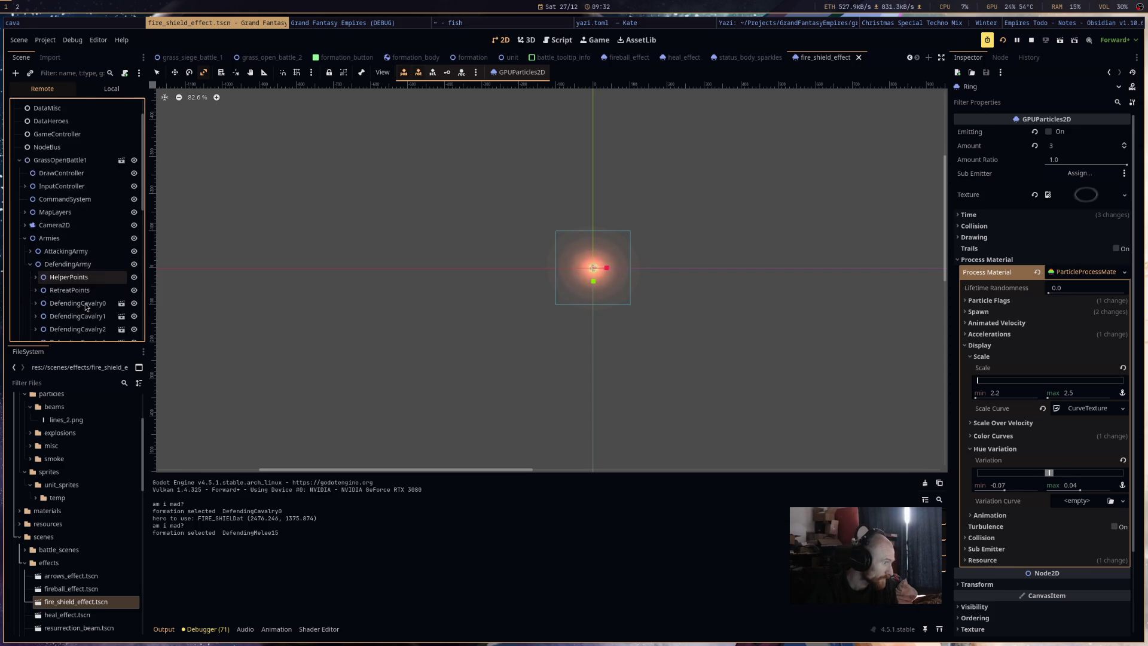
scroll(85, 307, down, 2)
scroll(70, 321, down, 2)
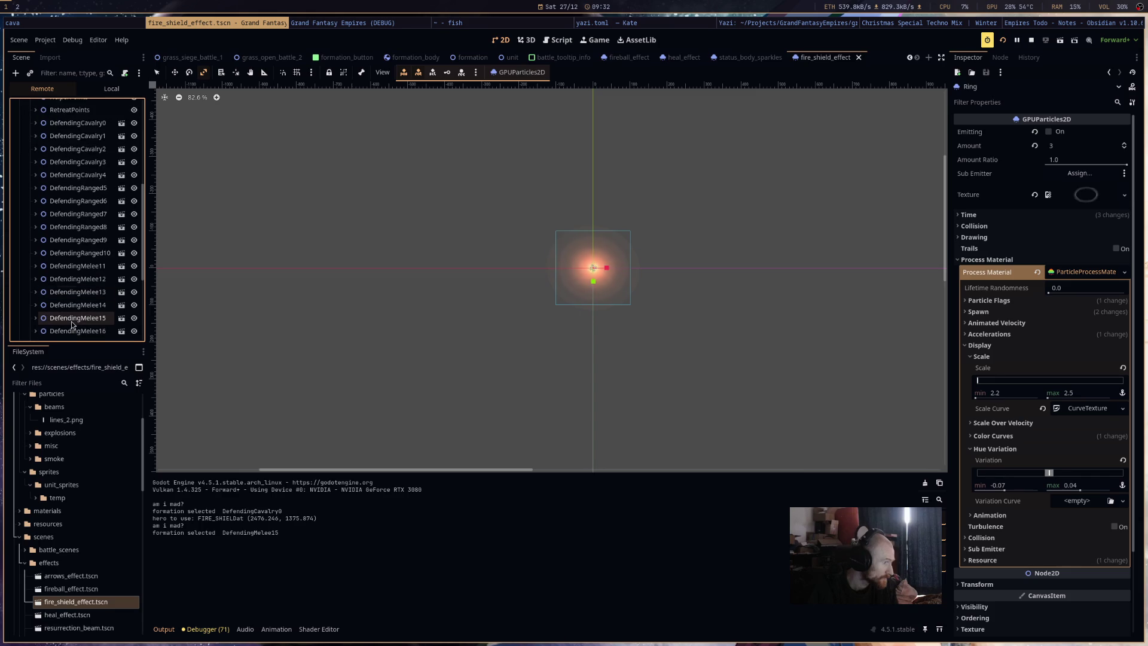
click(72, 321)
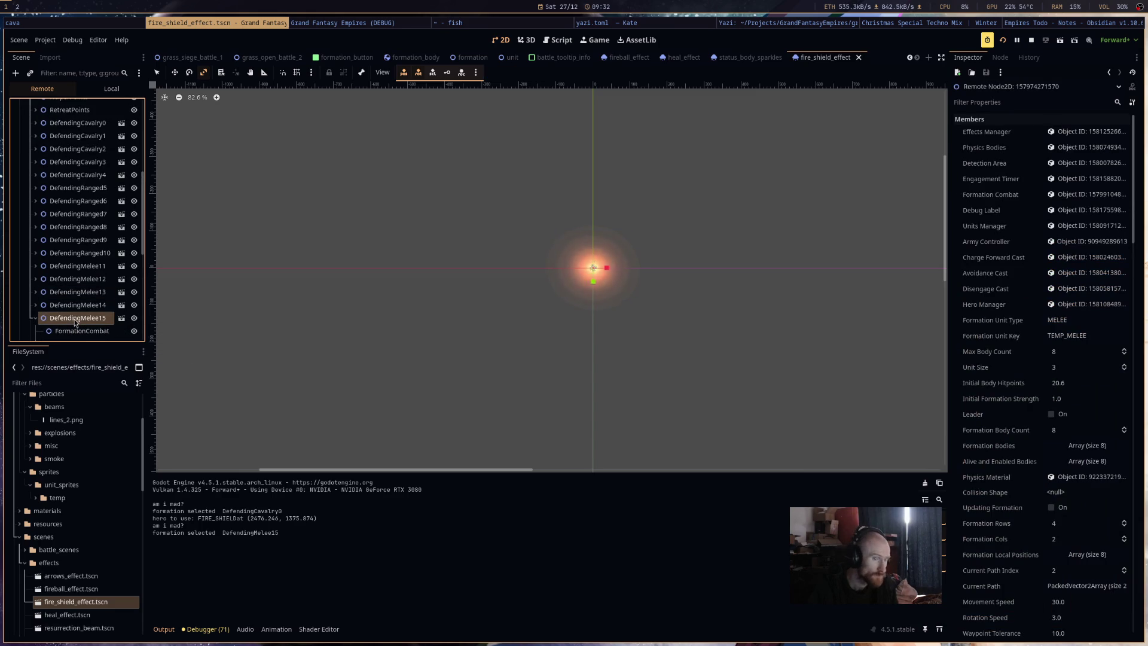
scroll(71, 320, down, 2)
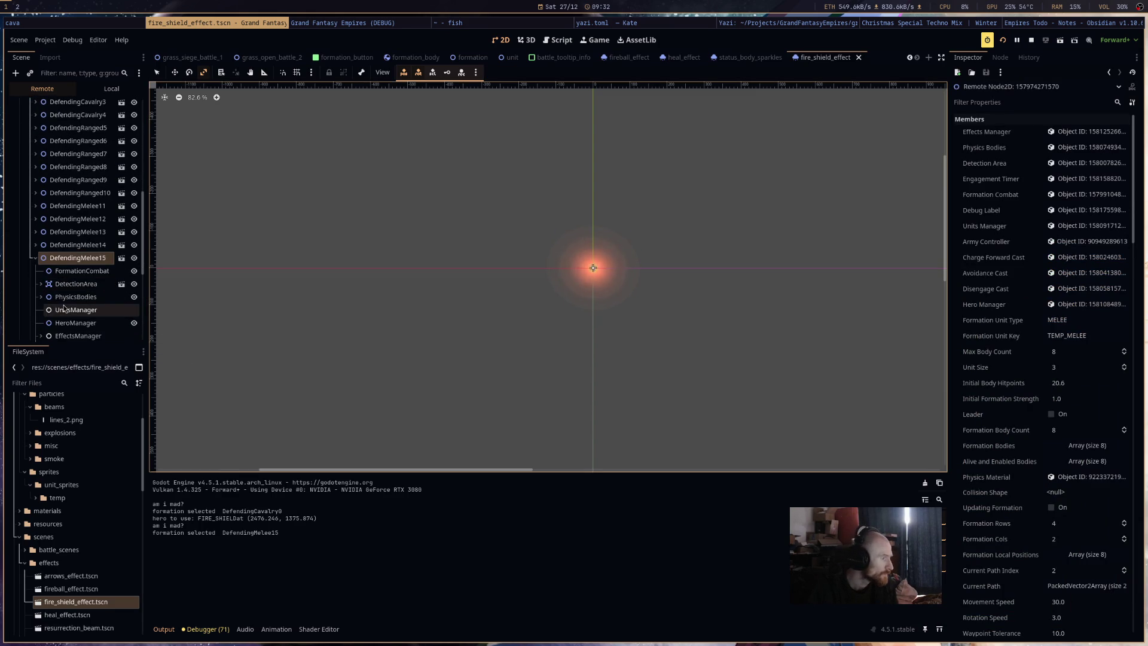
scroll(70, 315, down, 2)
click(78, 275)
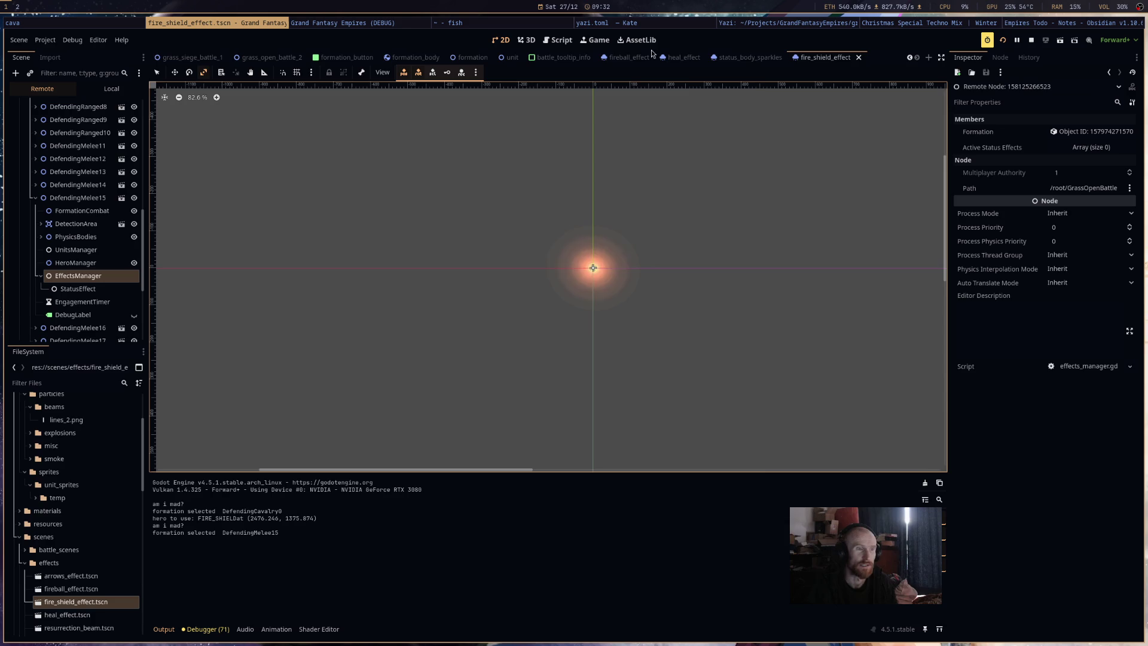
click(1031, 40)
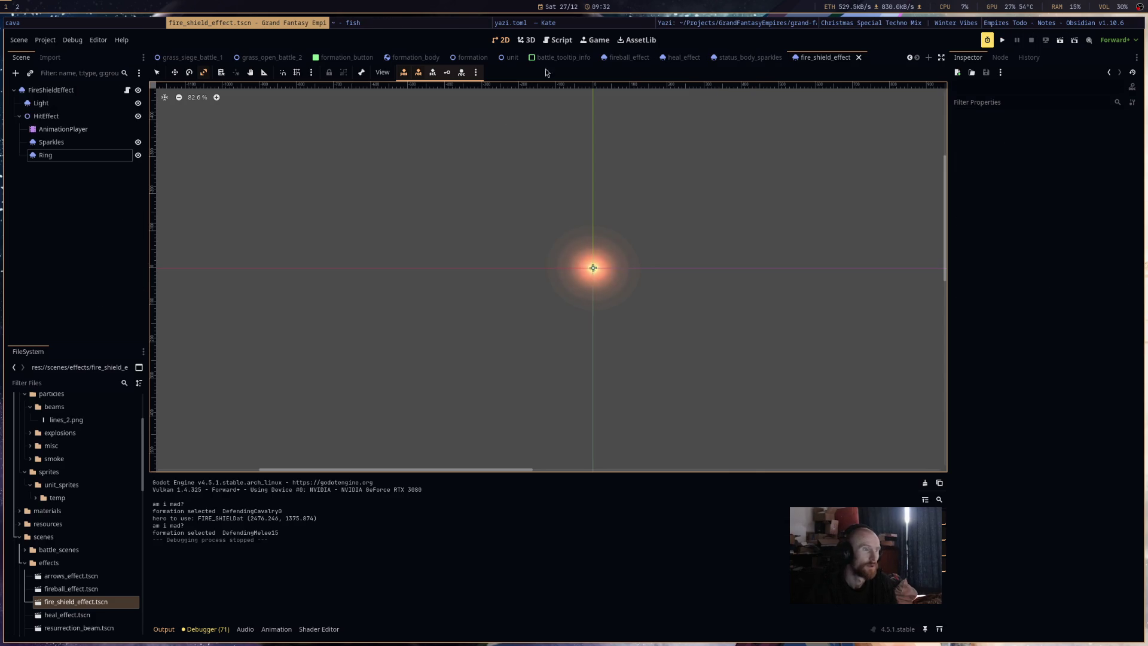
Follow hero_manager.gd's FIRESHIELD add_status call to its definition in effects_manager.gd.
click(565, 45)
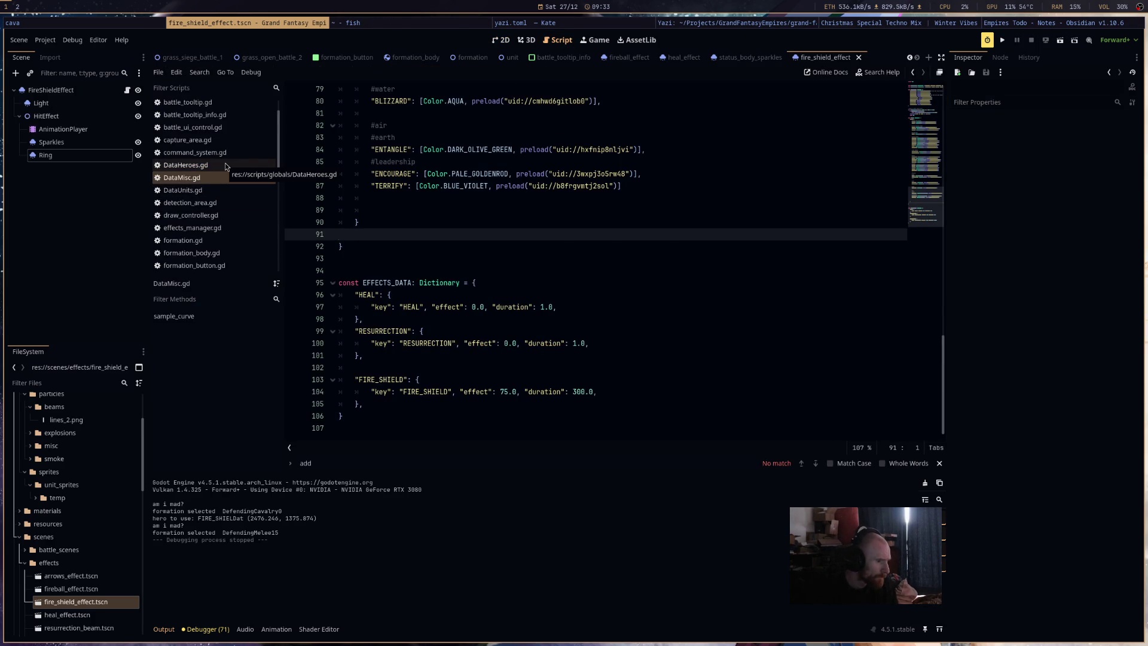
click(225, 163)
scroll(529, 297, down, 4)
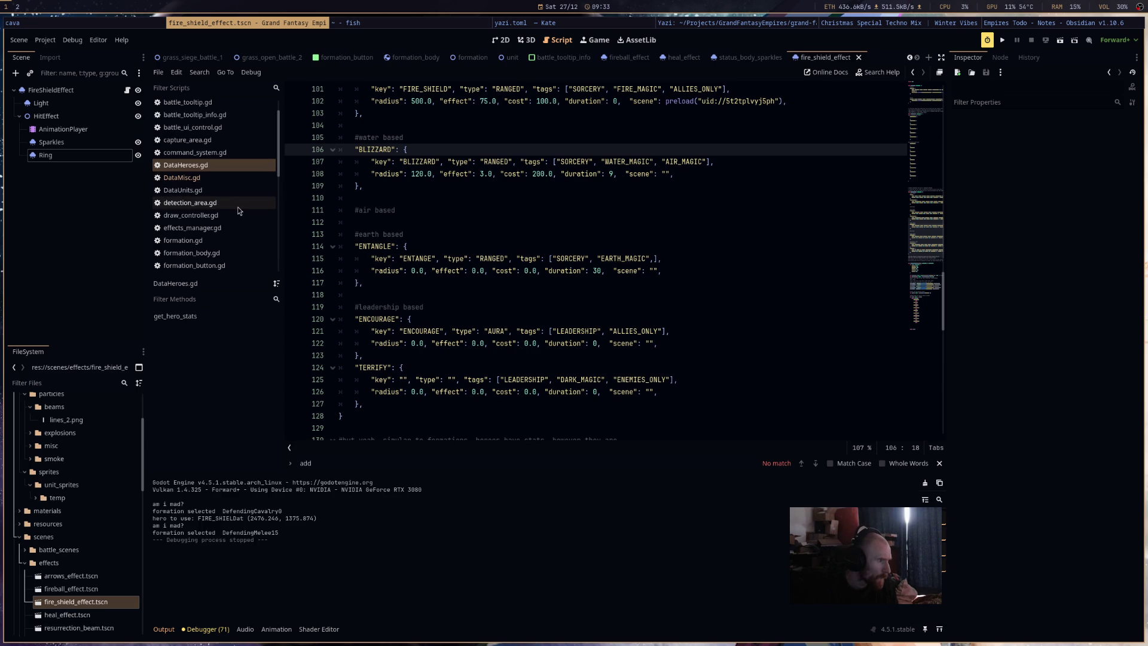
scroll(230, 230, down, 2)
scroll(228, 234, down, 3)
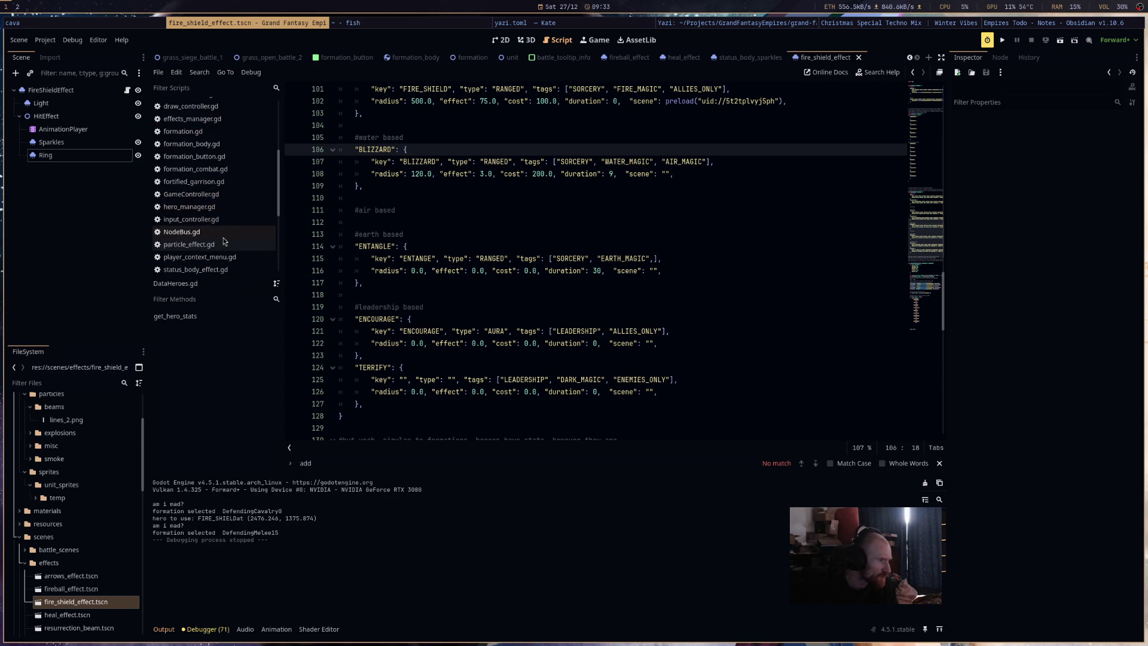
click(232, 206)
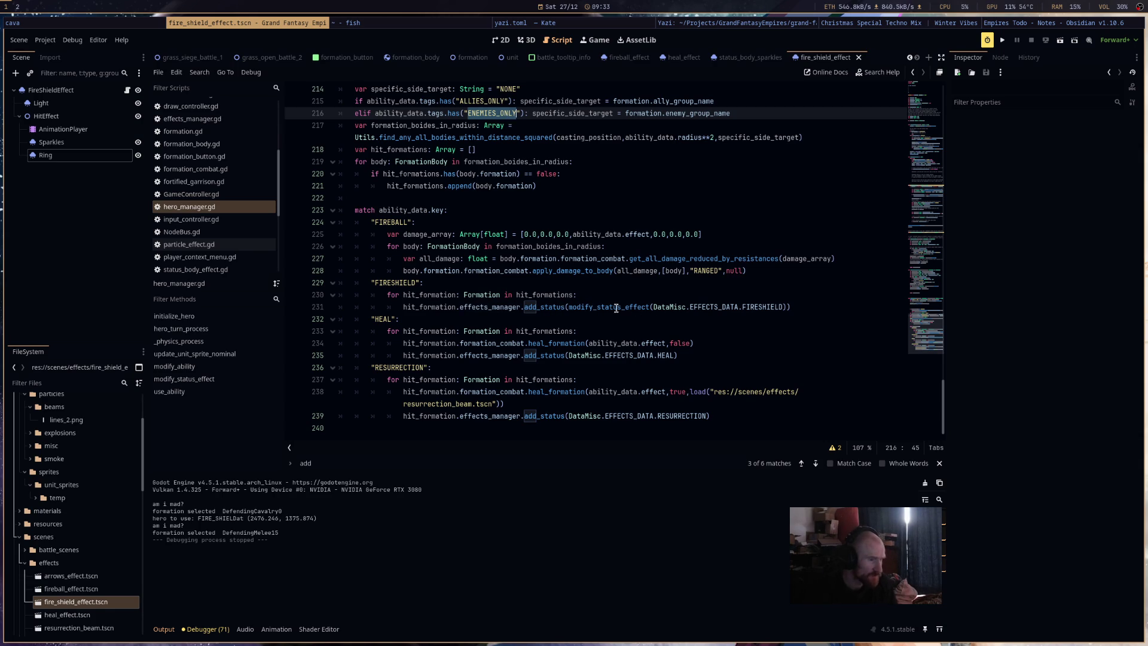
ctrl+click(554, 309)
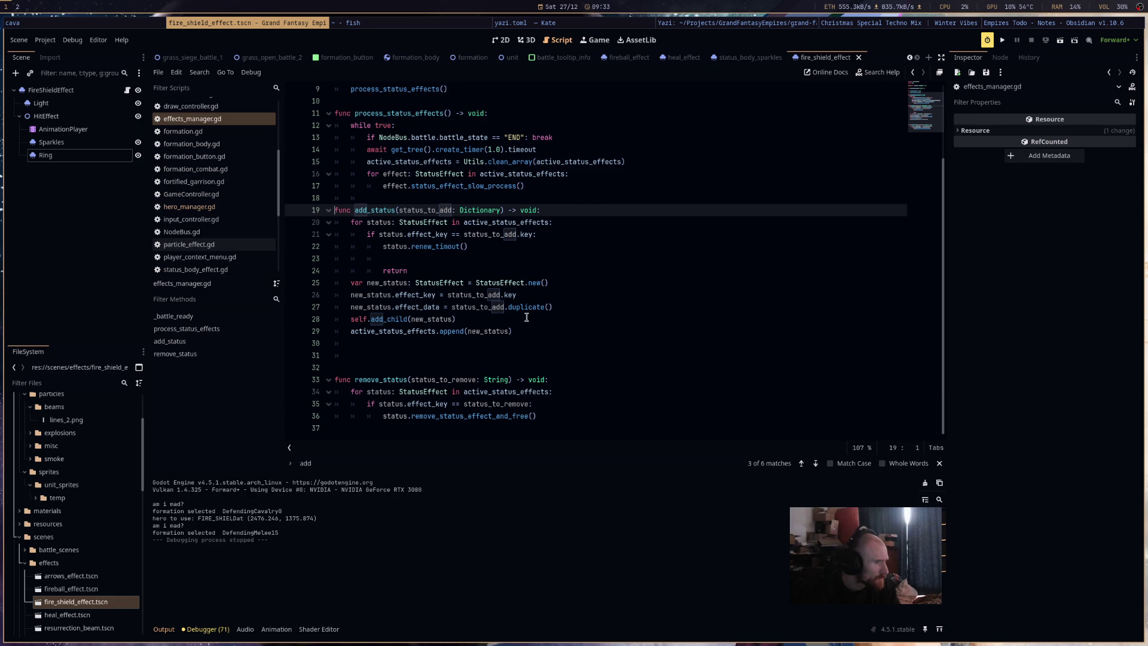
Add print("add status ", new_status.effect_key) after add_child on line 28, then run the game.
click(526, 317)
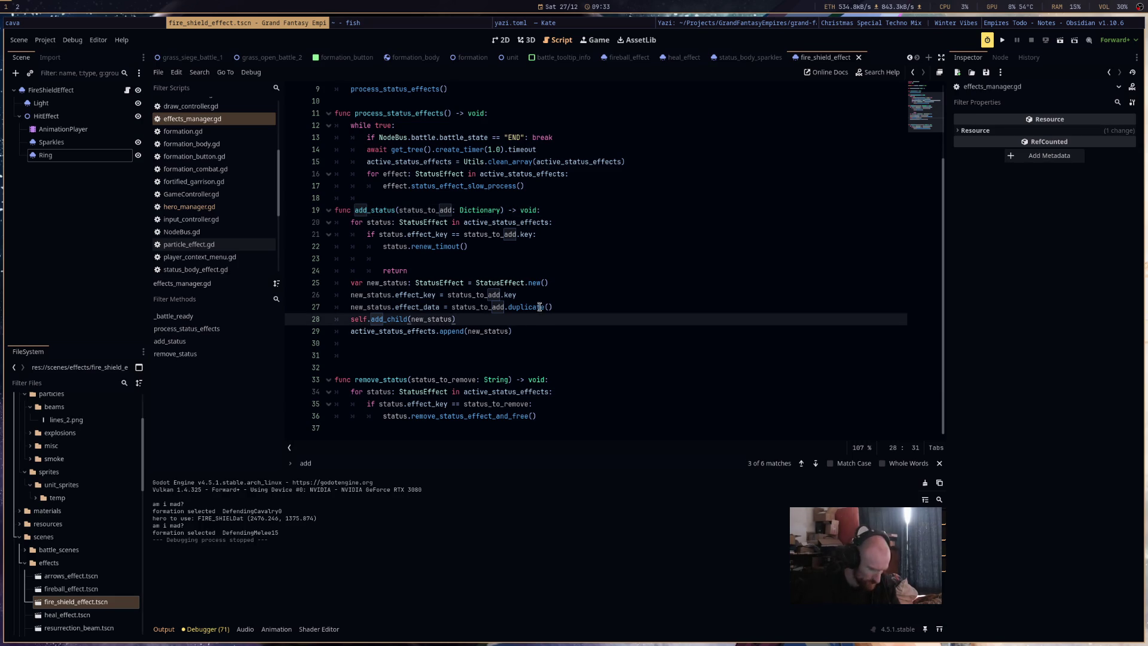
key(Return)
text(print("a)
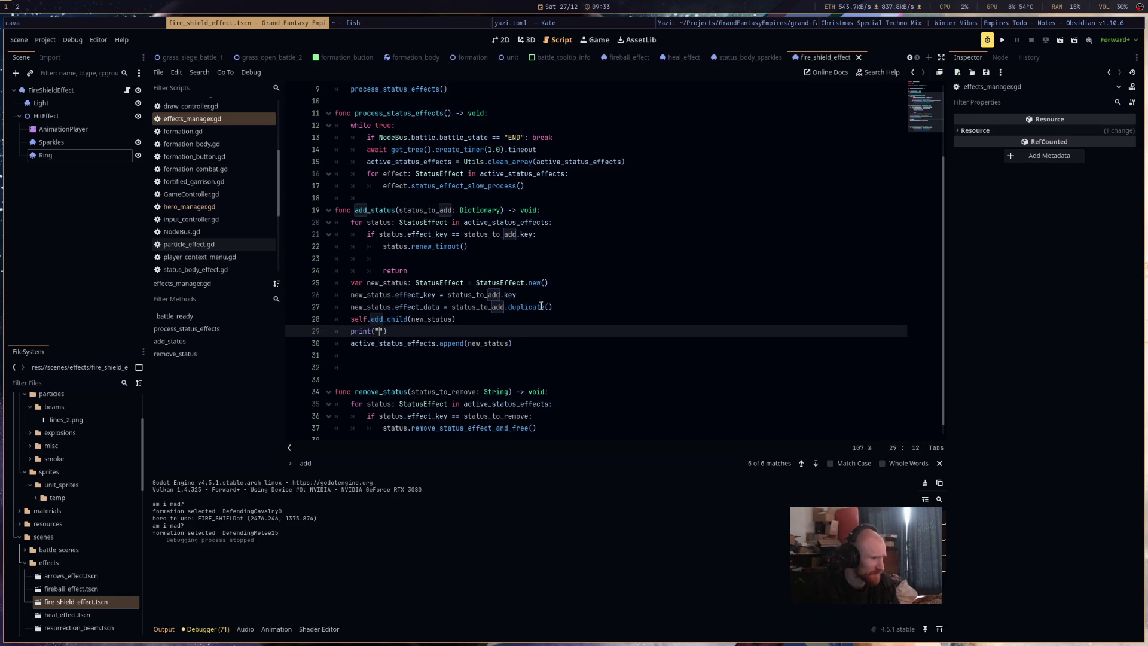
text( status )
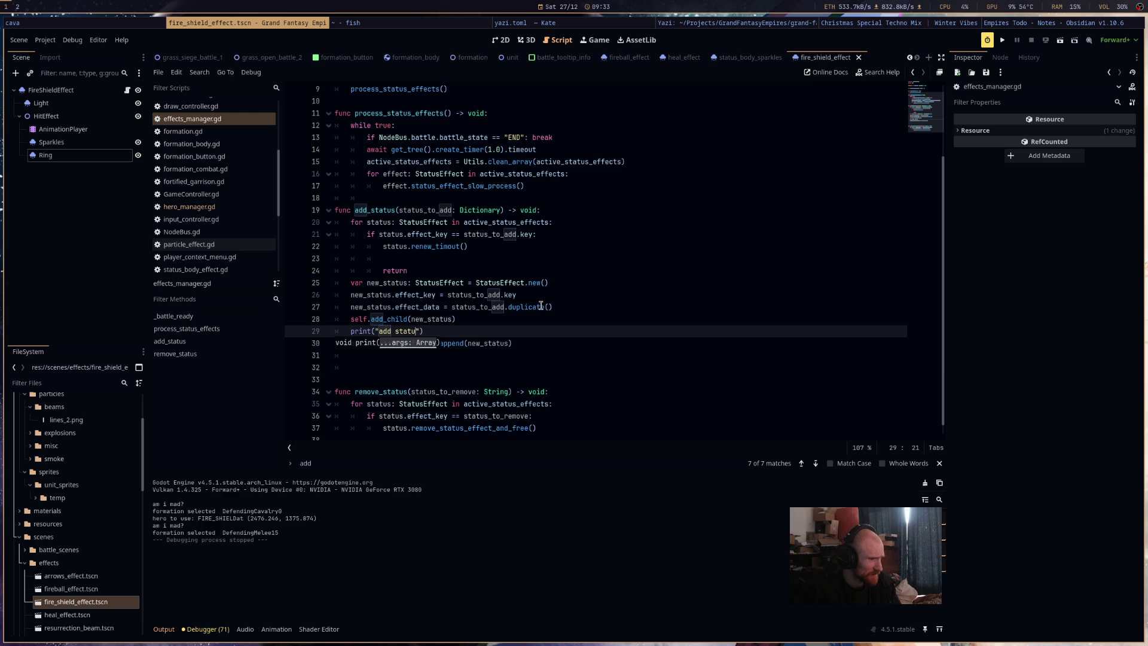
text(, new)
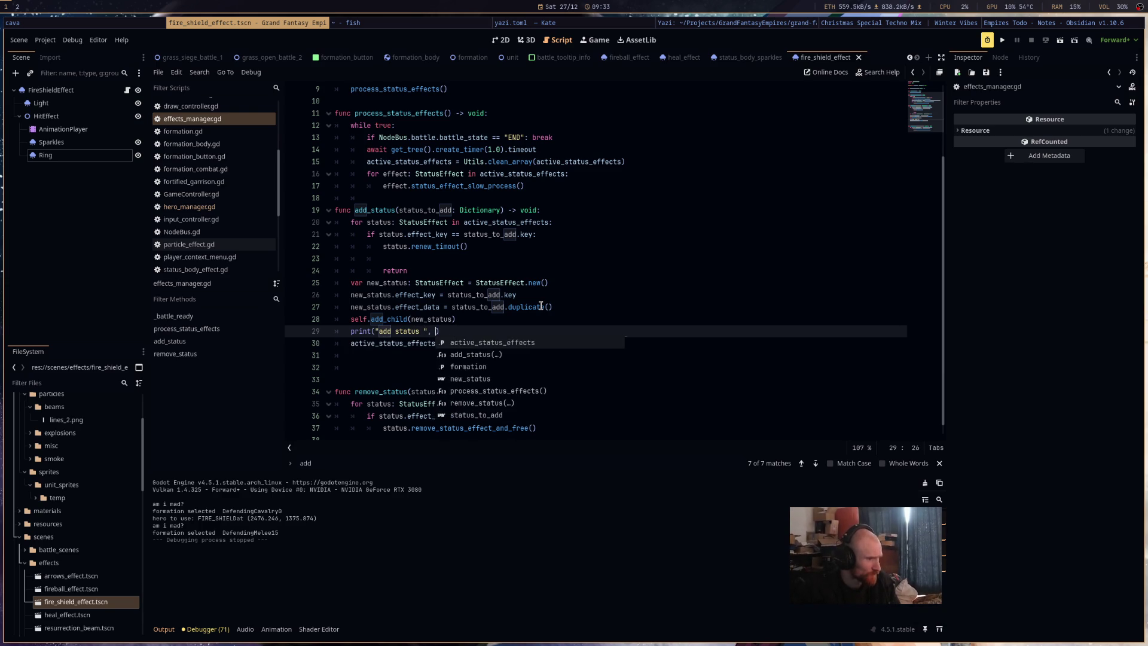
text(_status.)
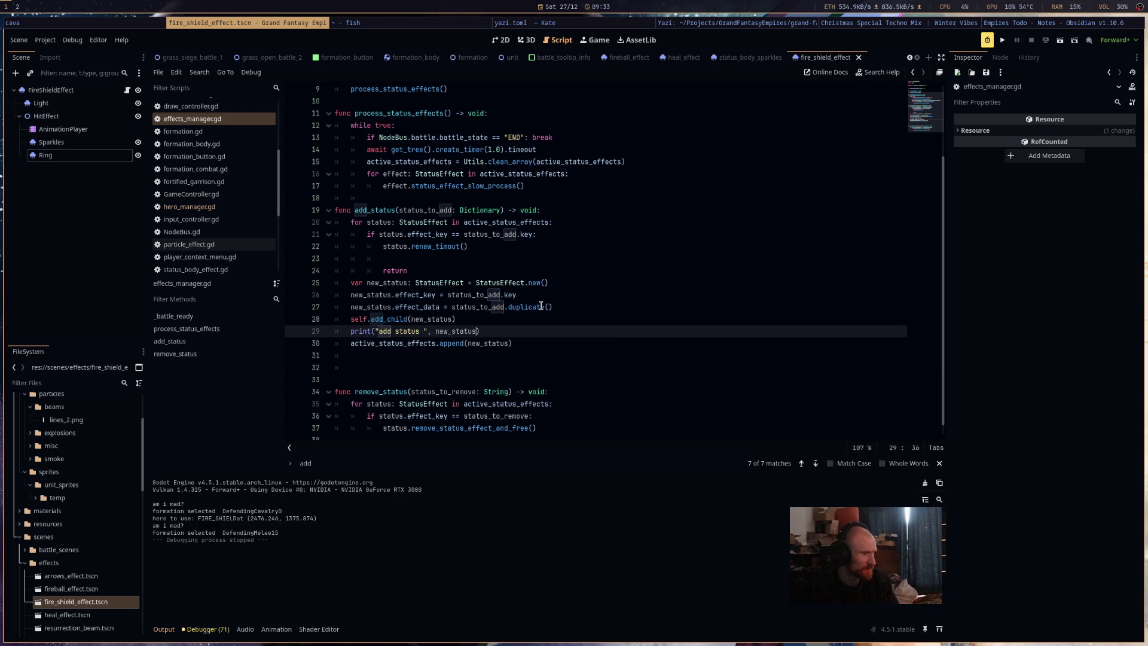
text(effect_key)
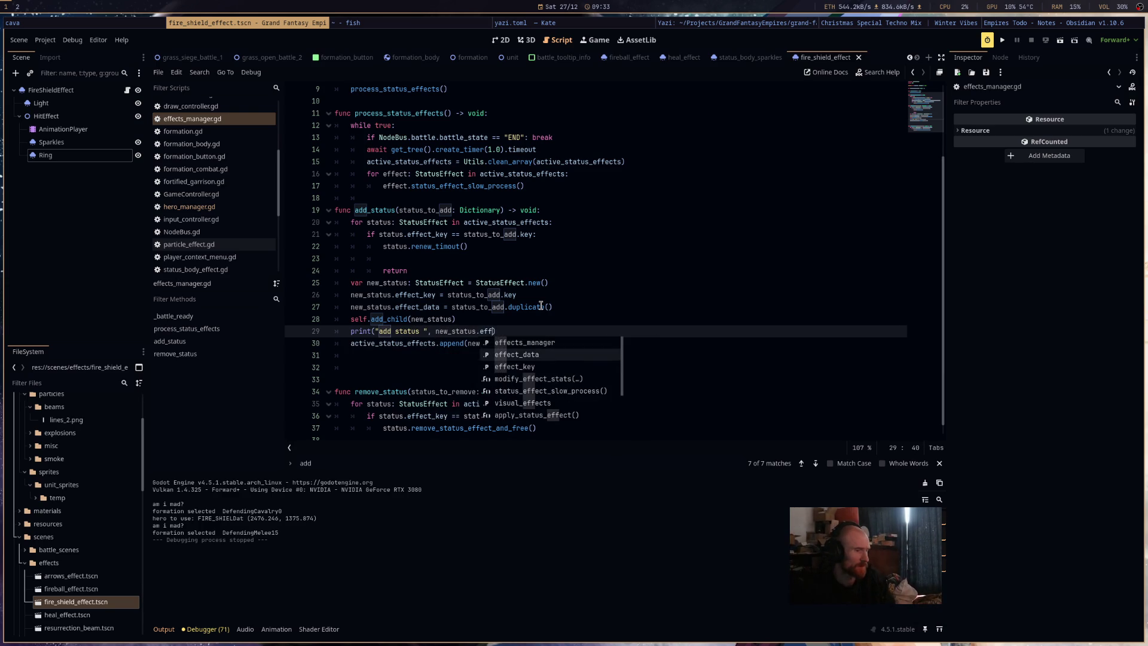
key(ctrl+s)
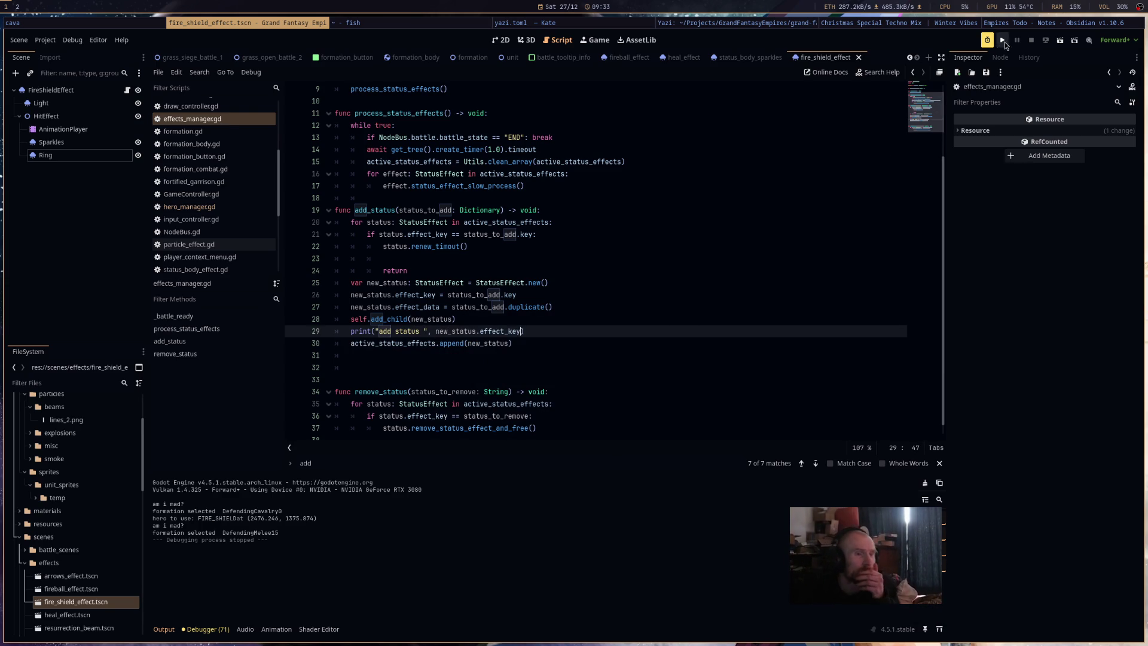
click(1002, 42)
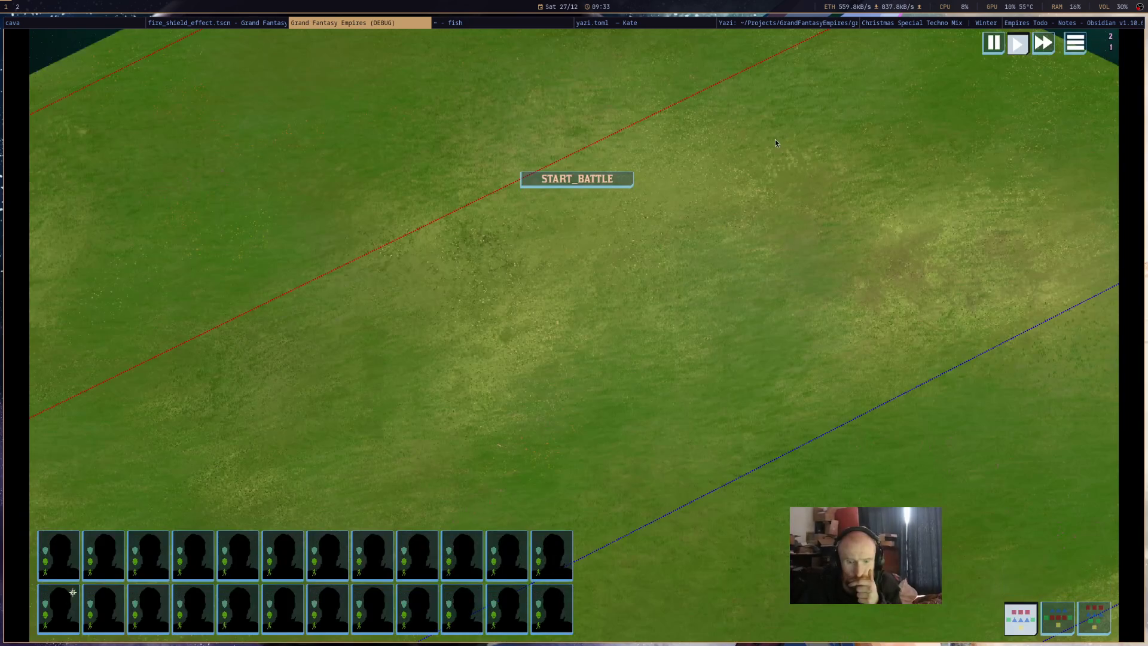
Cast the hero's fire shield on the allied formations, then return to the Godot editor.
click(1017, 571)
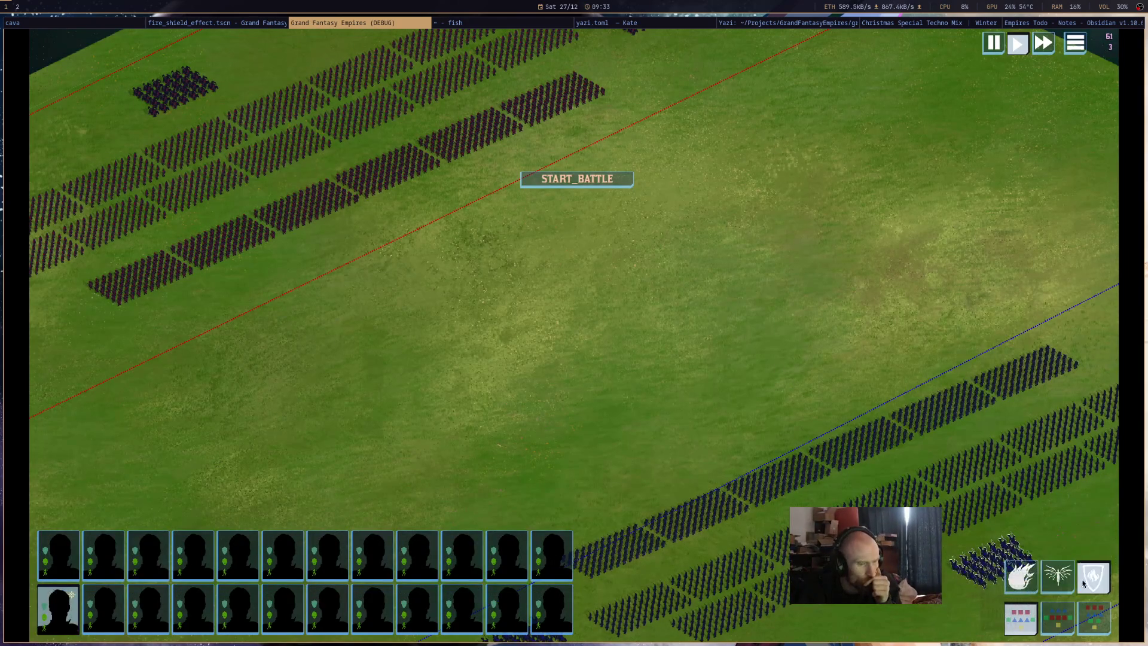
click(889, 488)
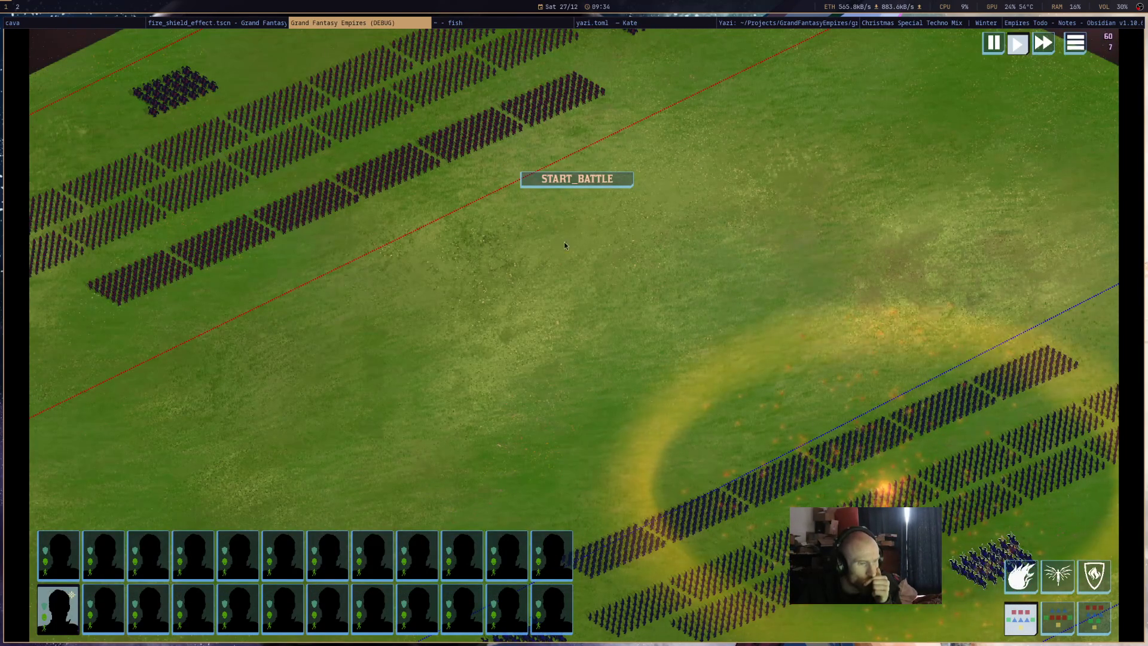
click(213, 23)
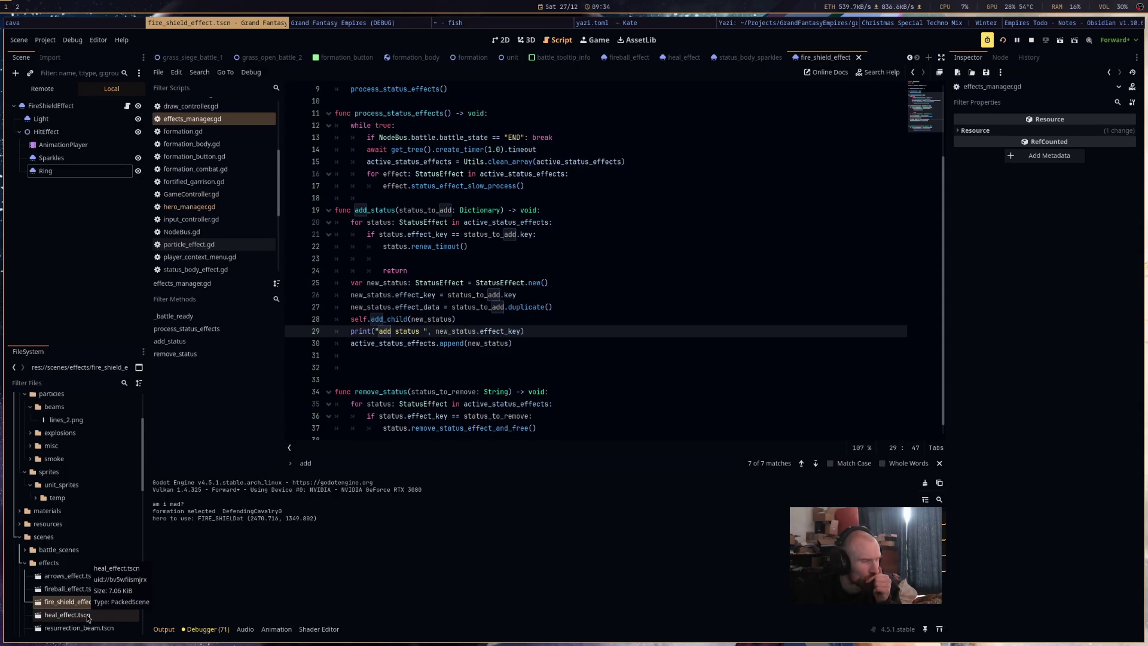
Show the Remote scene tree and return to the FIRESHIELD case line in hero_manager.gd.
click(42, 89)
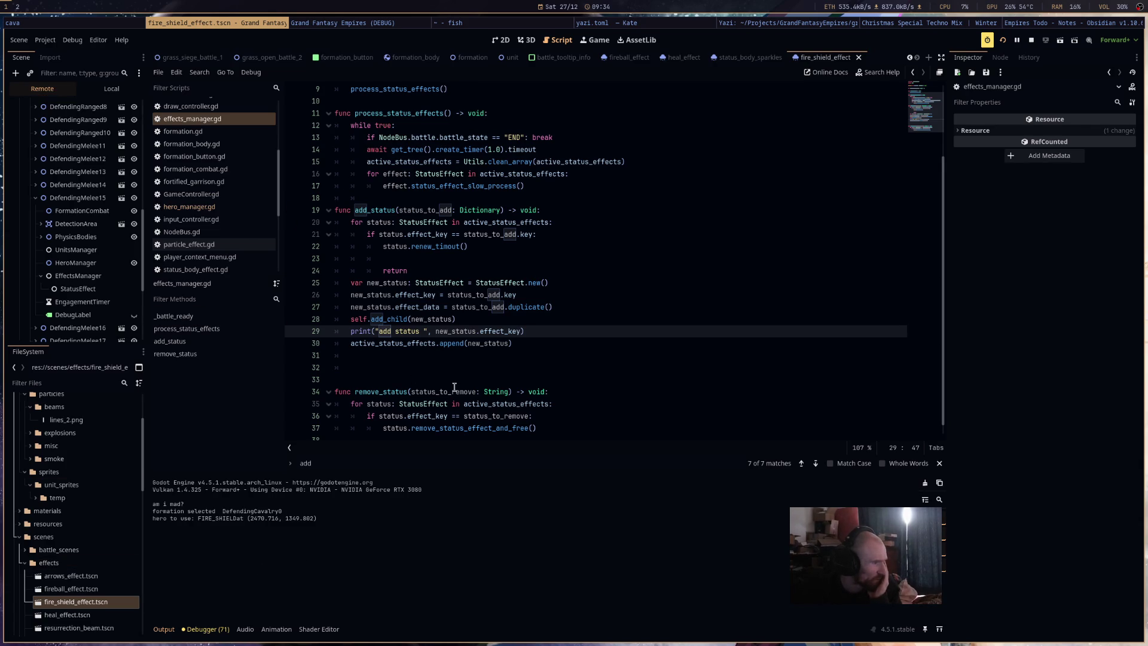
click(216, 207)
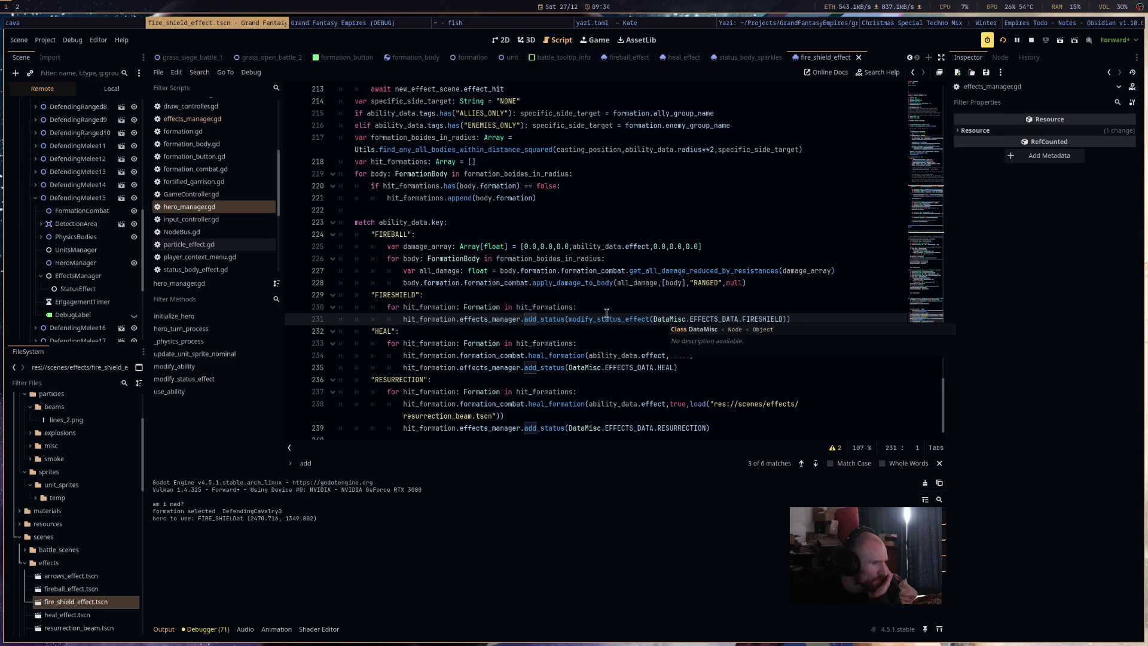
click(588, 308)
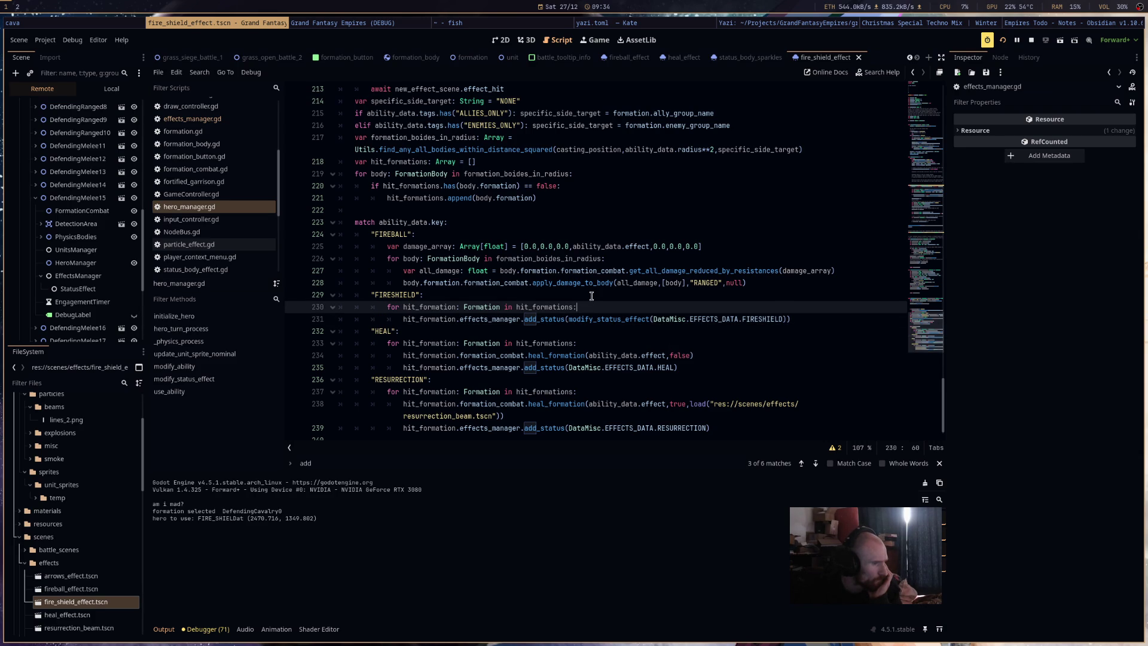
Add print("hit_formations", hit_formations) above the FIRESHIELD for-loop and relaunch the game.
key(ctrl+shift+Return)
text(print)
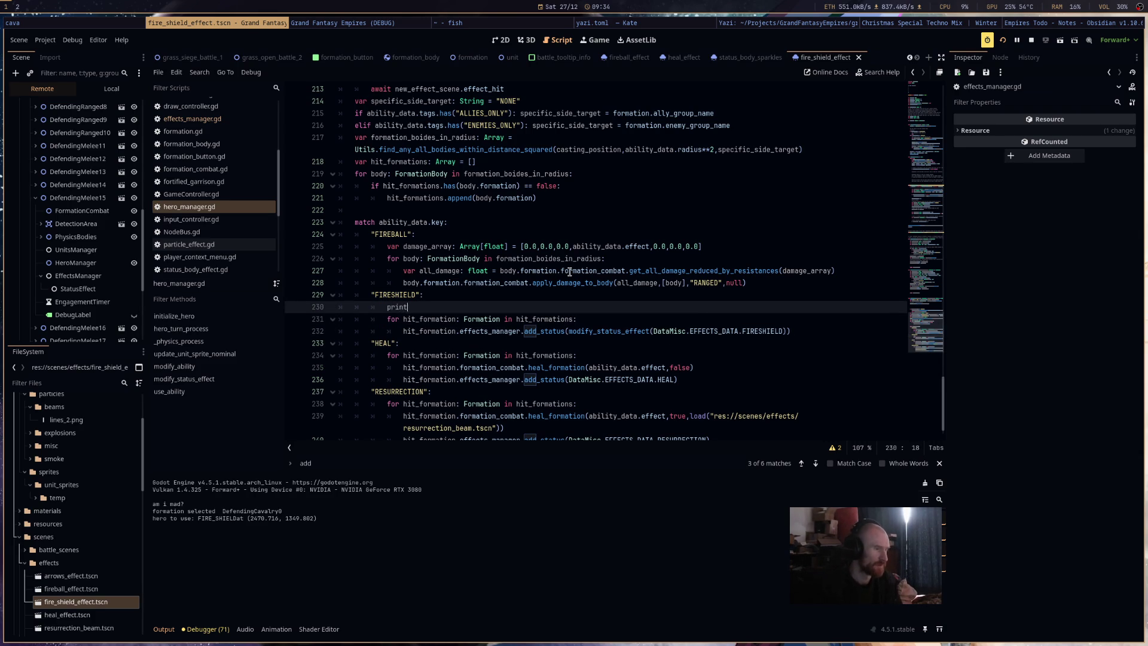
text(("hit_formations)
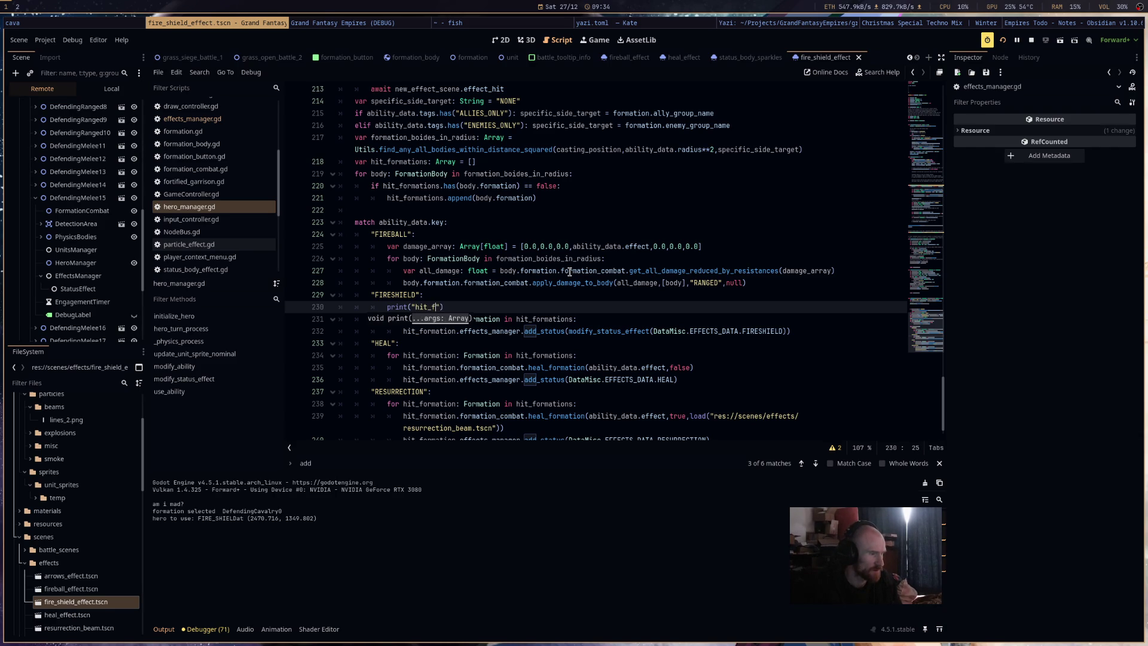
double_click(525, 317)
click(471, 306)
text(", hit_formations)
click(1005, 41)
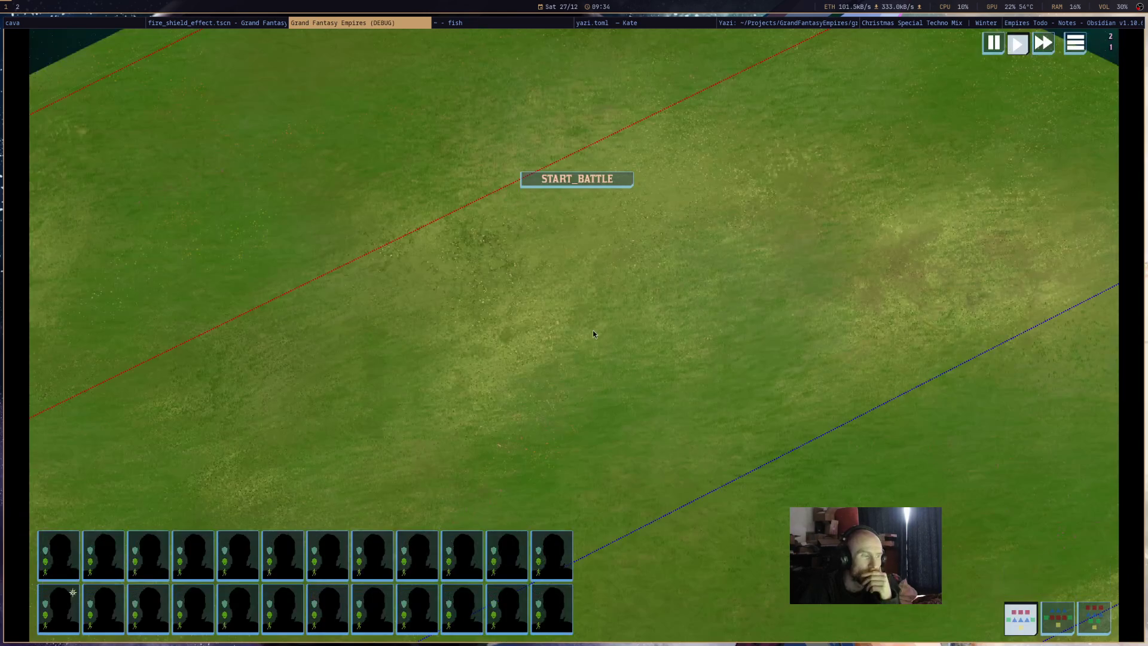
Cast Fire Shield from the blue formation onto the friendly units, then return to hero_manager.gd.
click(991, 572)
click(1021, 575)
click(844, 452)
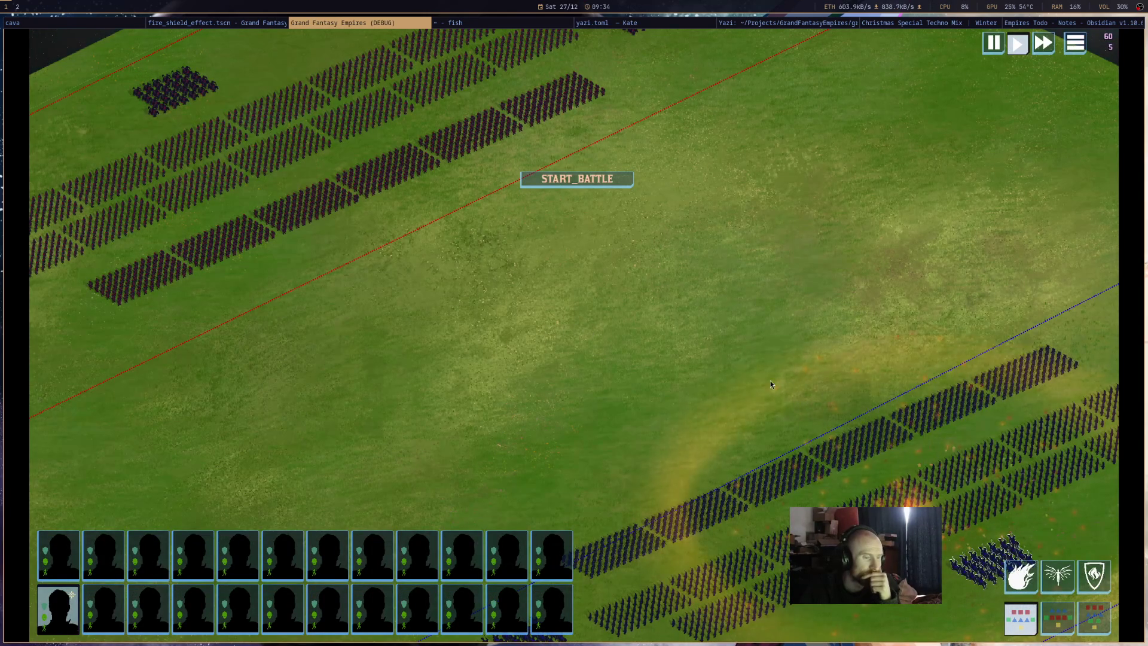
click(233, 23)
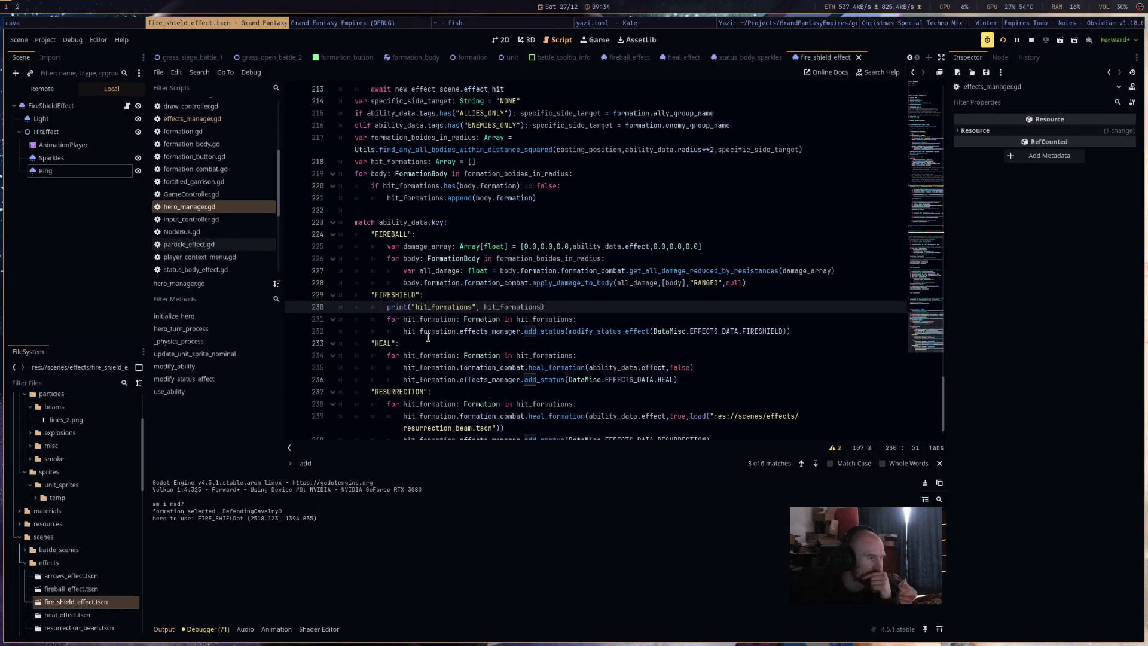
Change the line 229 match case from "FIRESHIELD" to "FIRE_SHIELD" and restart the game.
click(393, 297)
text(_)
click(596, 297)
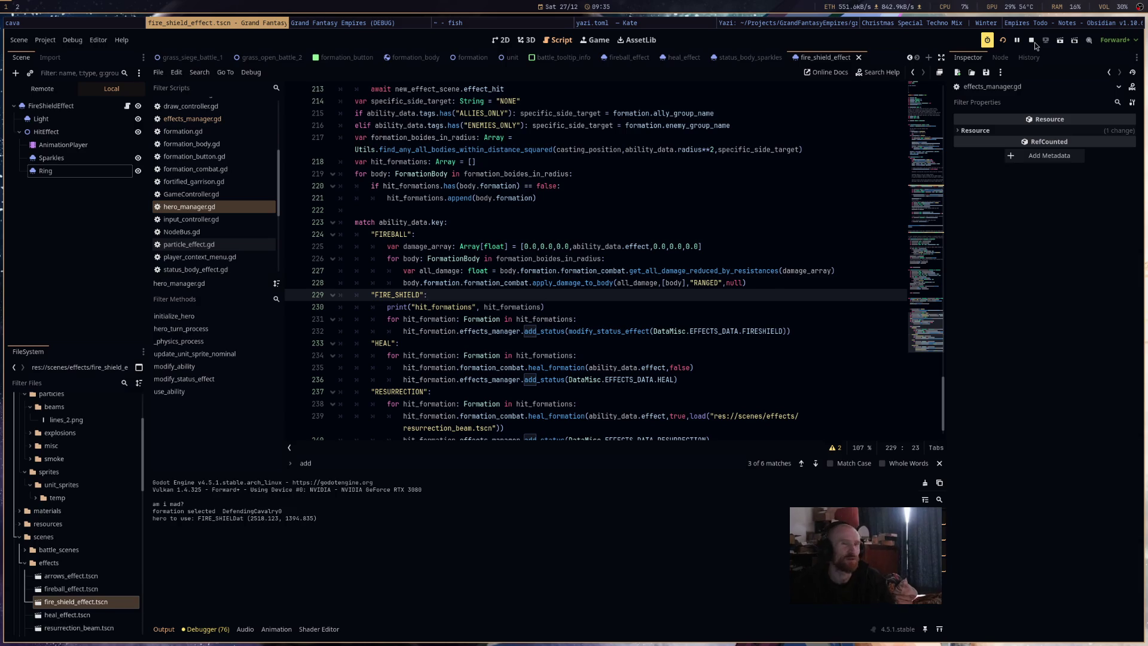
click(1034, 41)
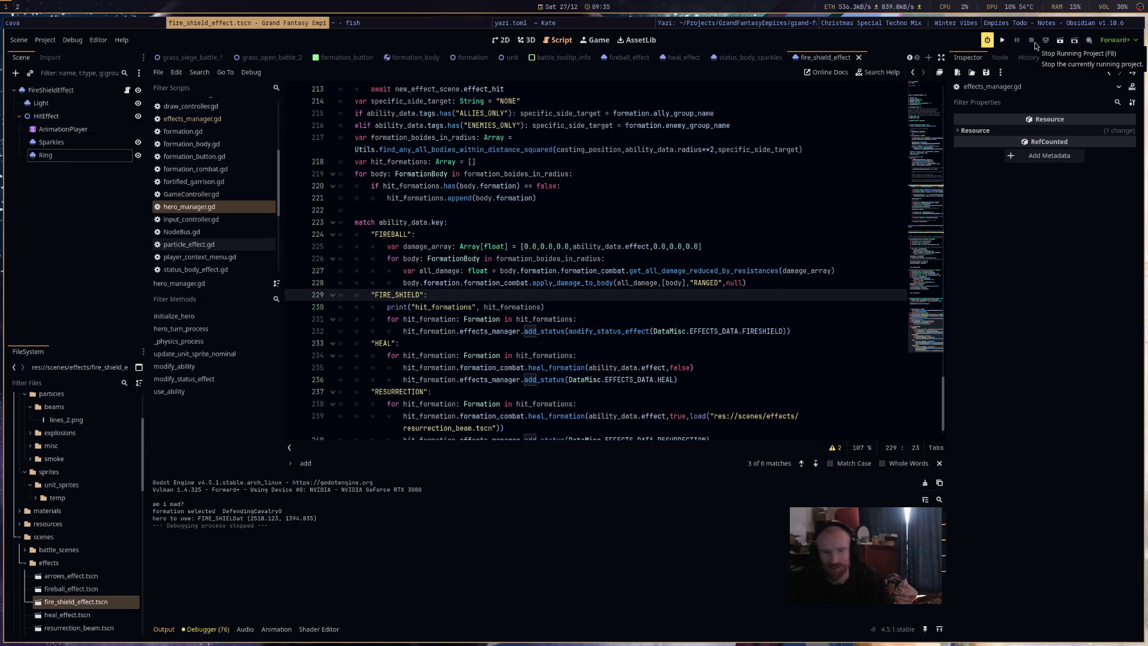
click(1002, 40)
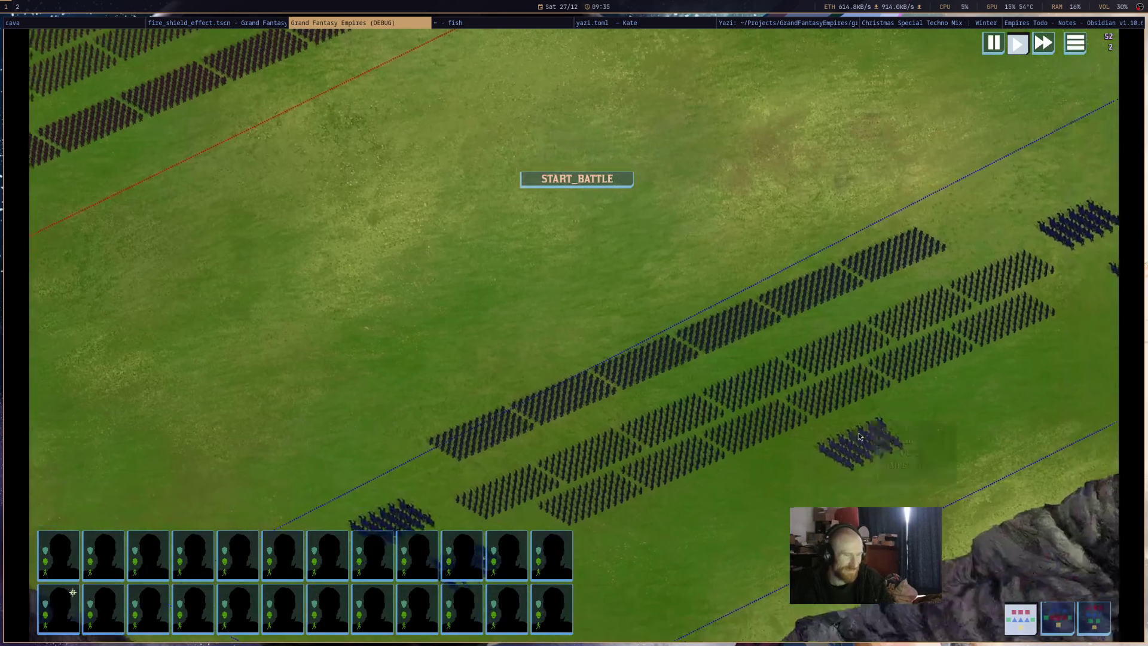
Cast the fire shield from the cavalry formation and check the resulting error in the editor's debugger.
click(859, 437)
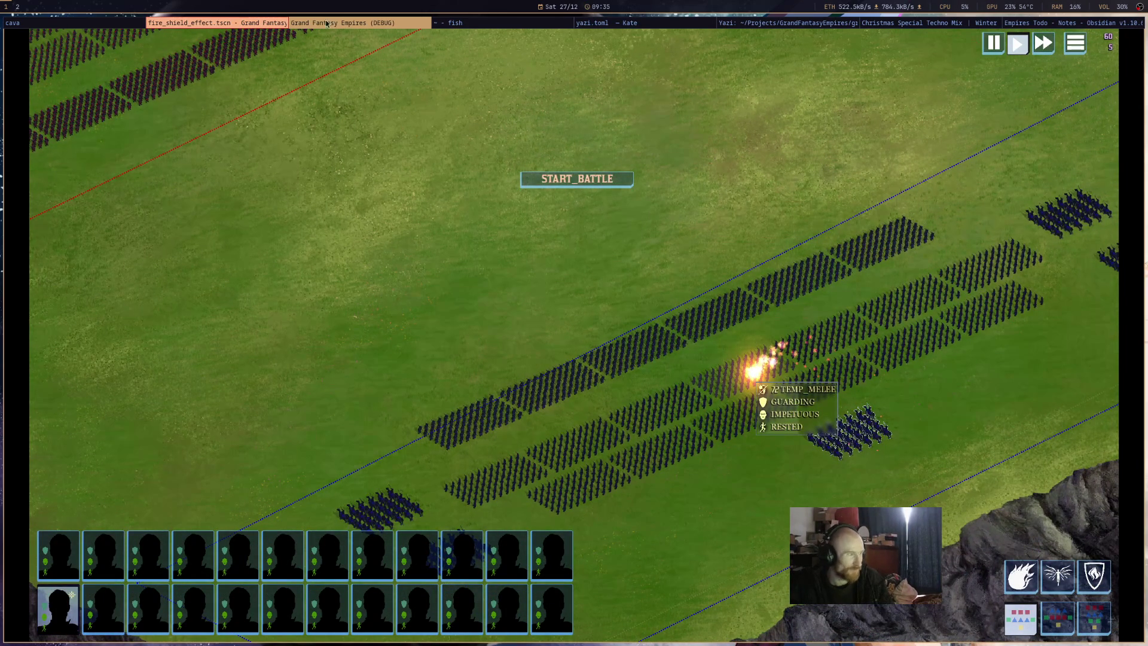
click(189, 27)
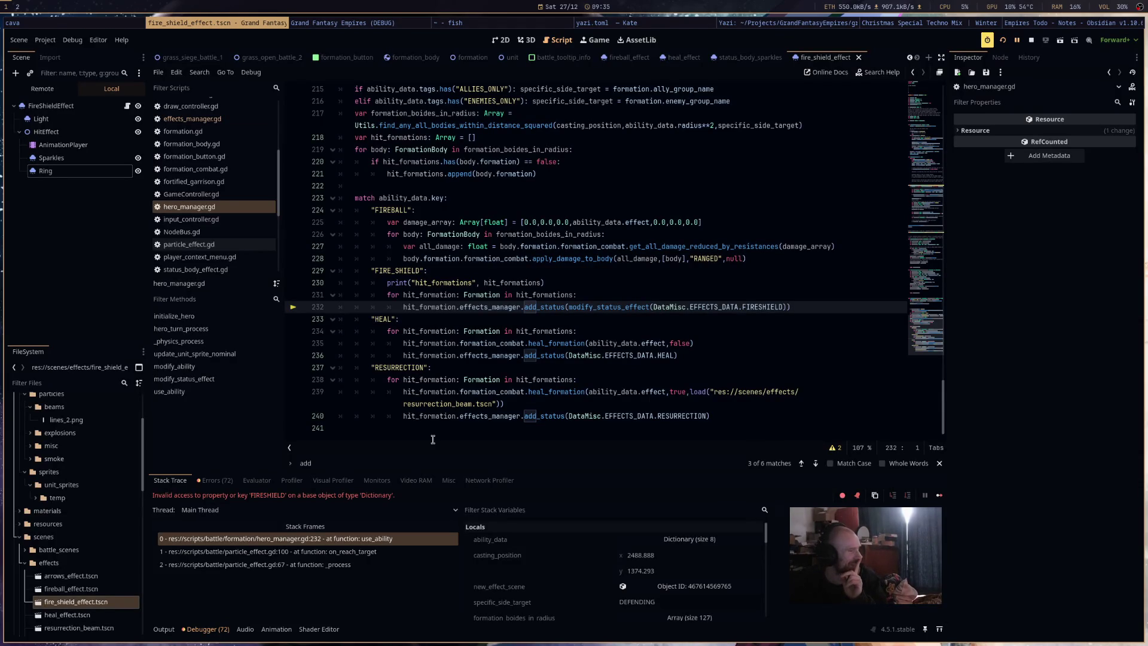
Change the status lookup to EFFECTS_DATA.FIRE_SHIELD and delete the hit_formations debug print line.
click(758, 308)
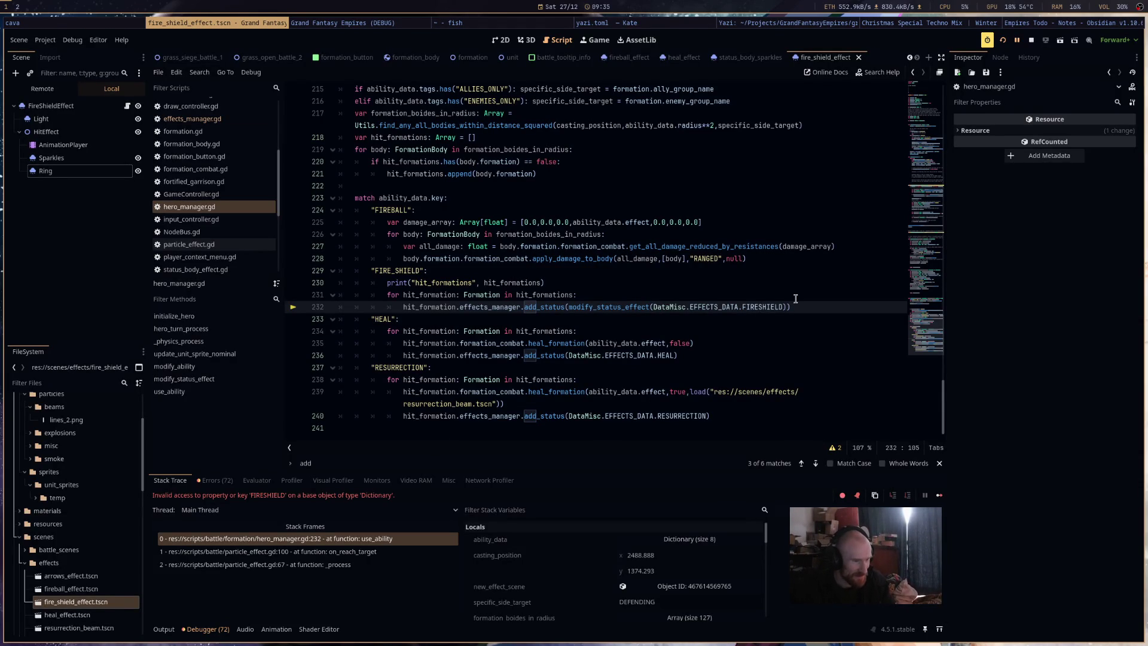
text(_)
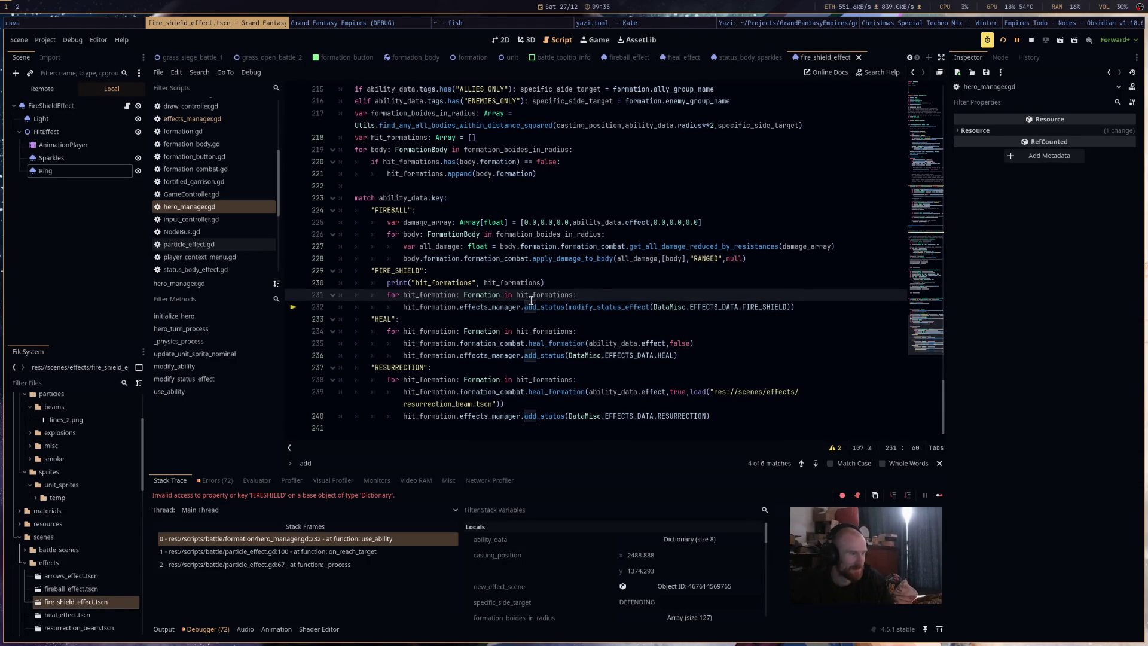
click(599, 285)
triple_click(600, 286)
key(BackSpace)
key(BackSpace)
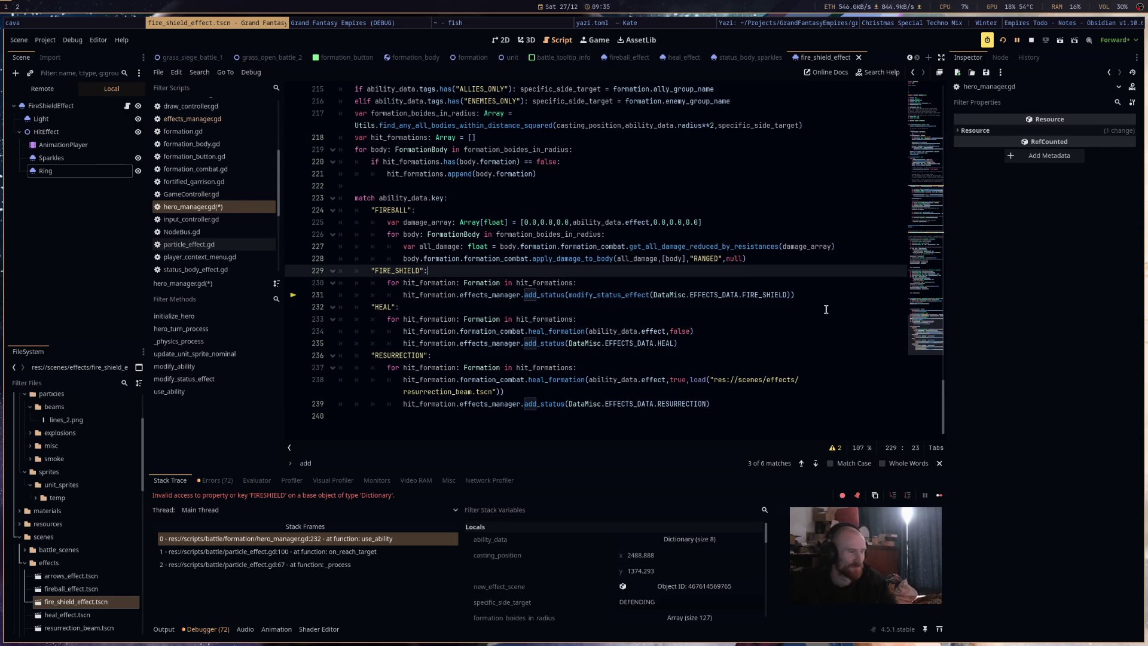
Save hero_manager.gd and stop the running game.
click(817, 310)
key(ctrl+s)
key(F8)
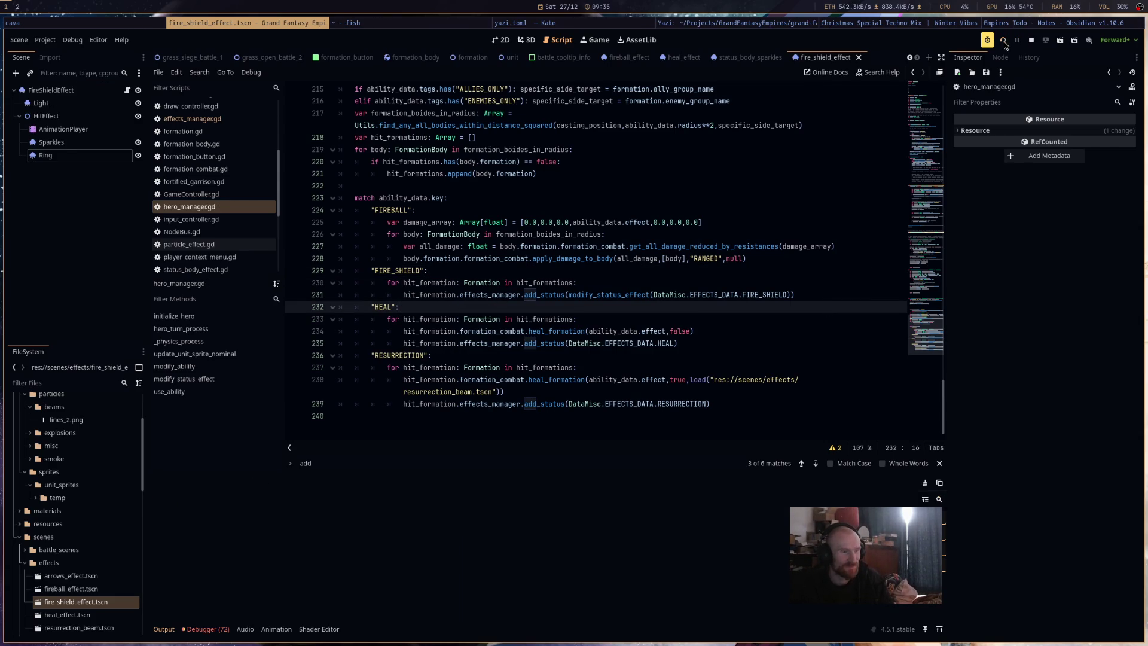
Rerun the game, cast Fire Shield on a formation, then open effects_manager.gd at the missing 'tags' error.
key(F5)
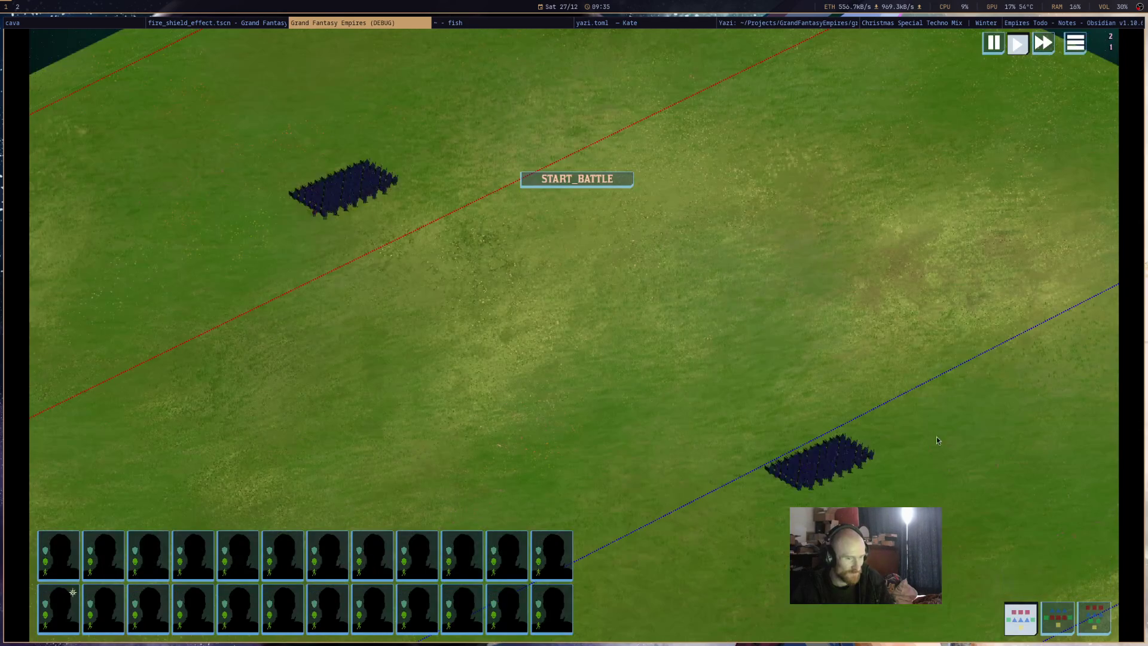
click(1019, 553)
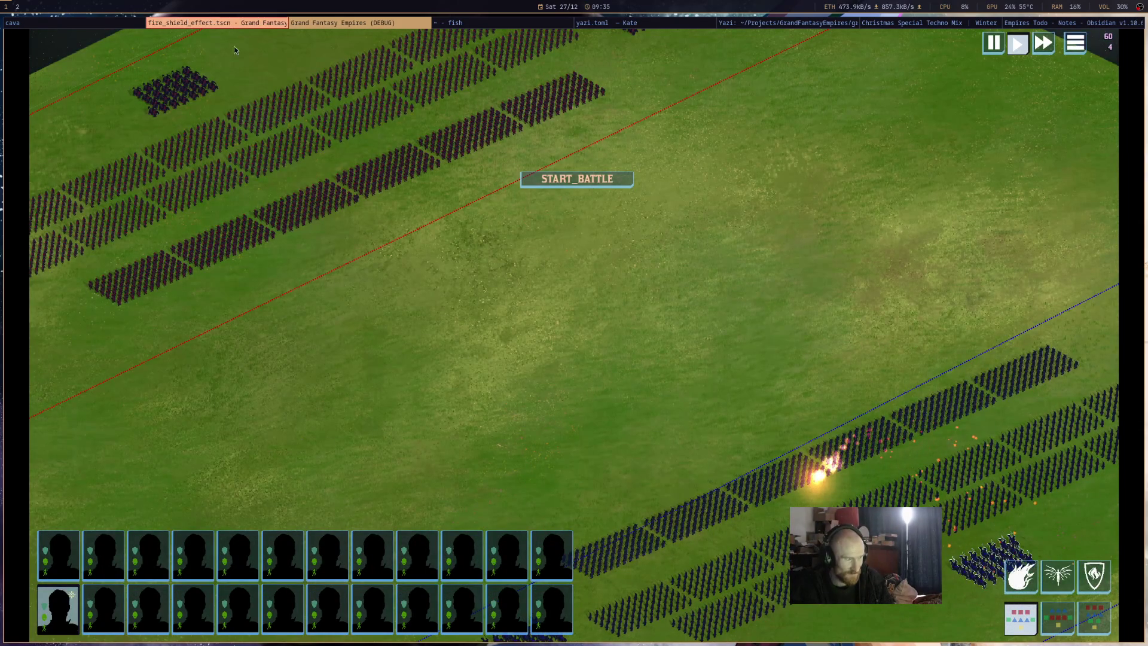
click(238, 22)
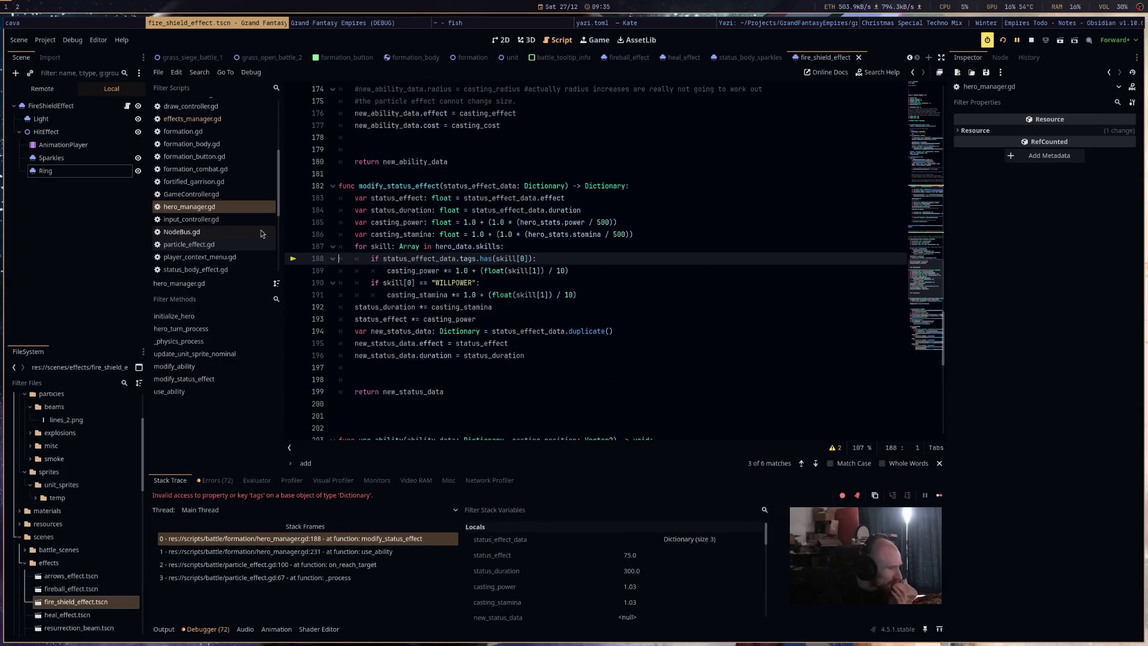
click(191, 118)
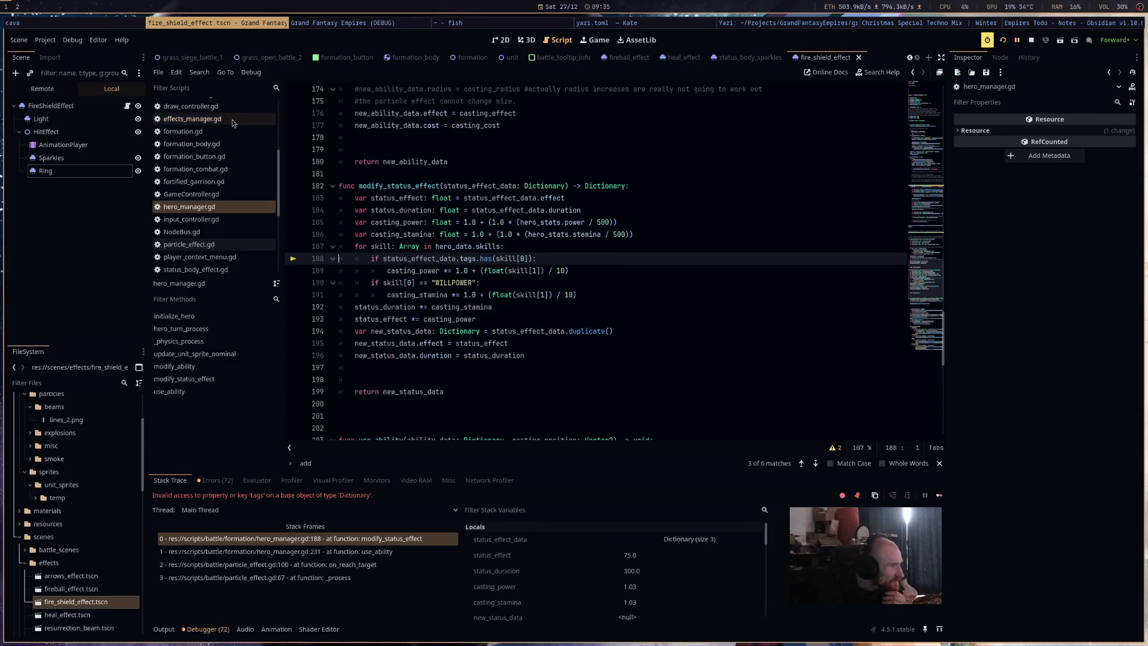
Open DataMisc.gd and start editing the FIRE_SHIELD effect entry after its duration on line 104.
click(222, 207)
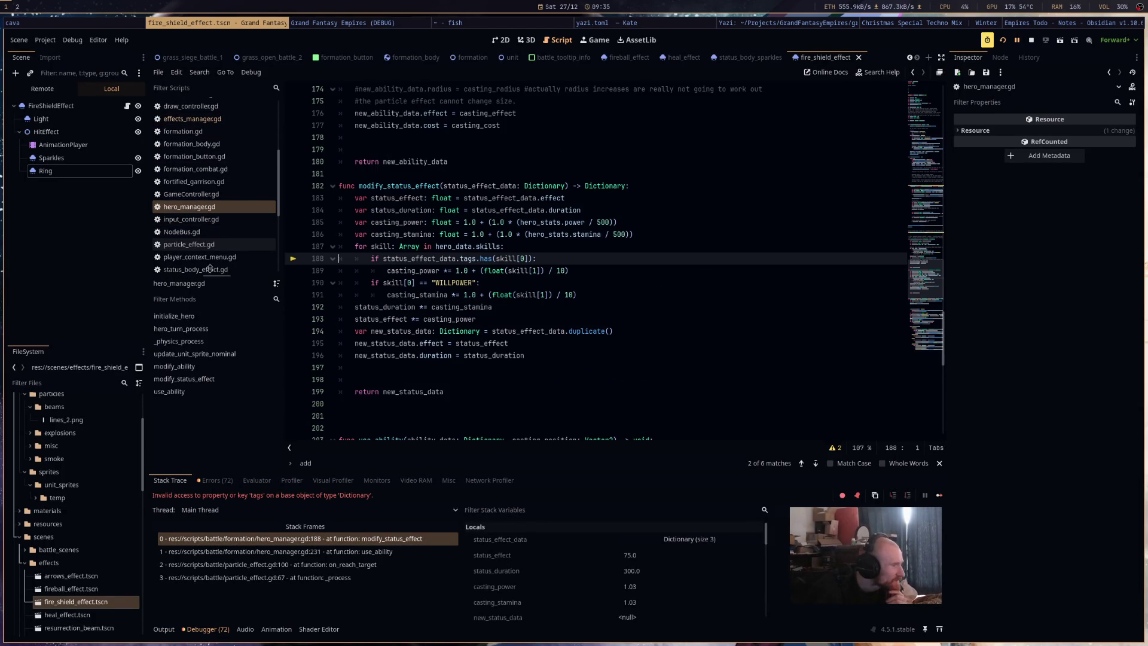
click(242, 121)
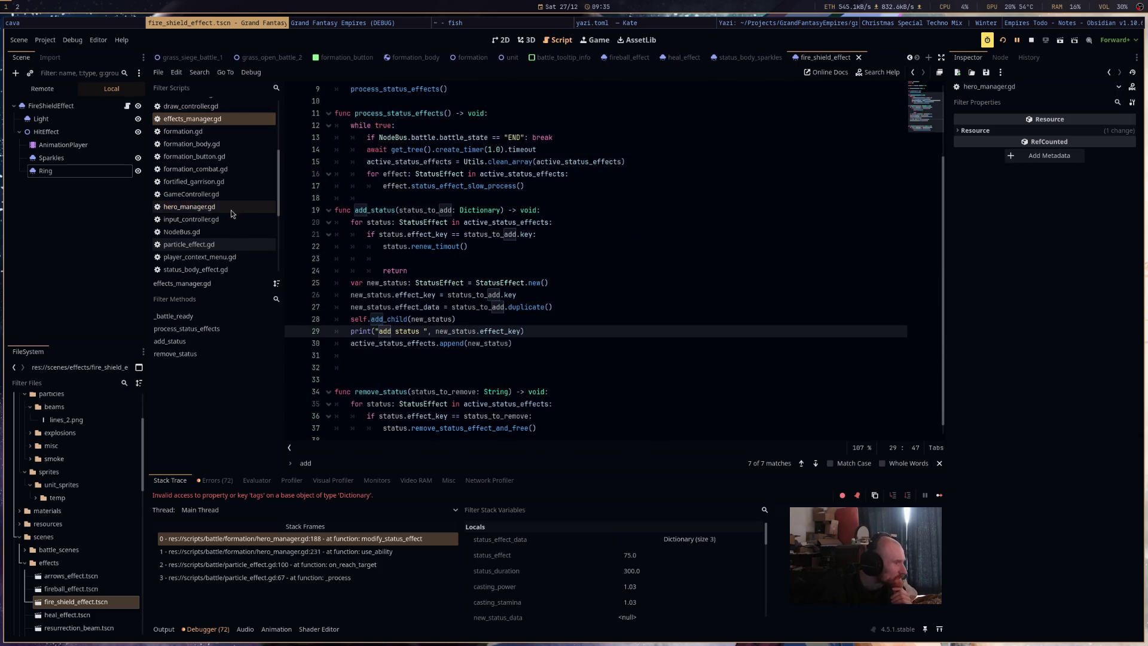
scroll(233, 216, down, 3)
scroll(217, 238, up, 5)
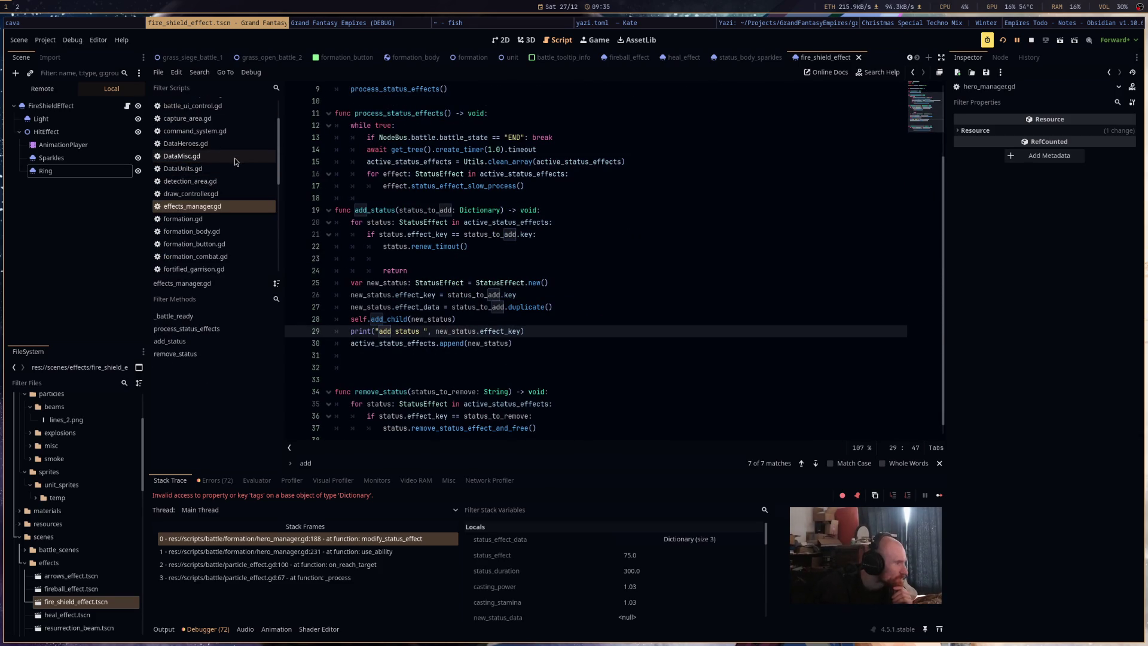
click(234, 157)
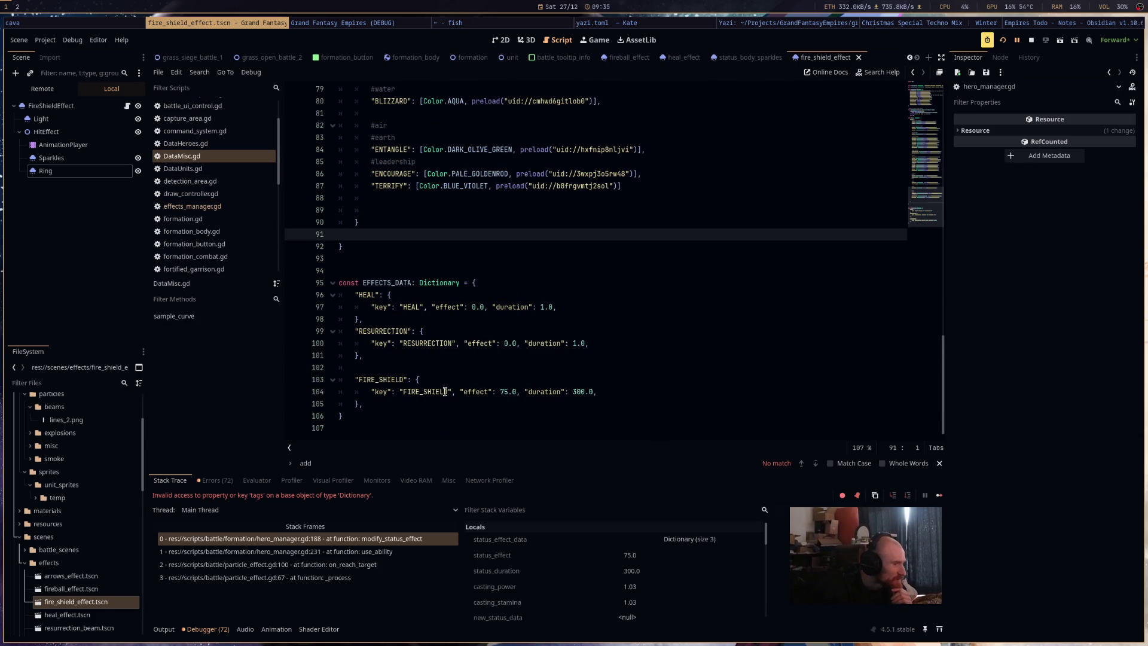
click(603, 391)
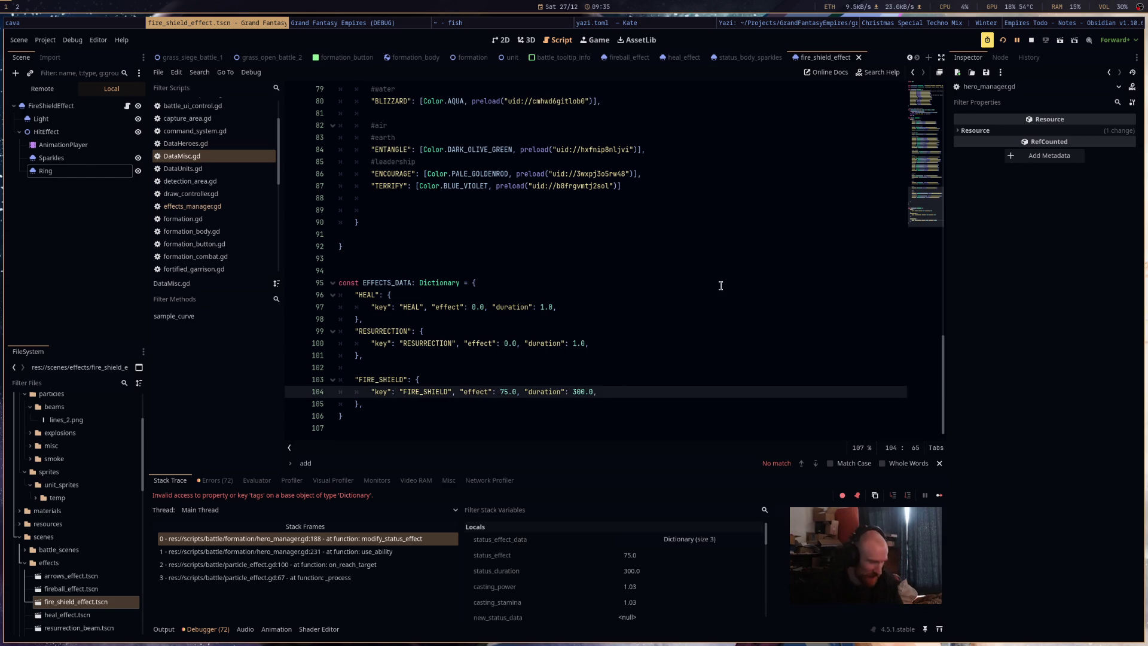
text("")
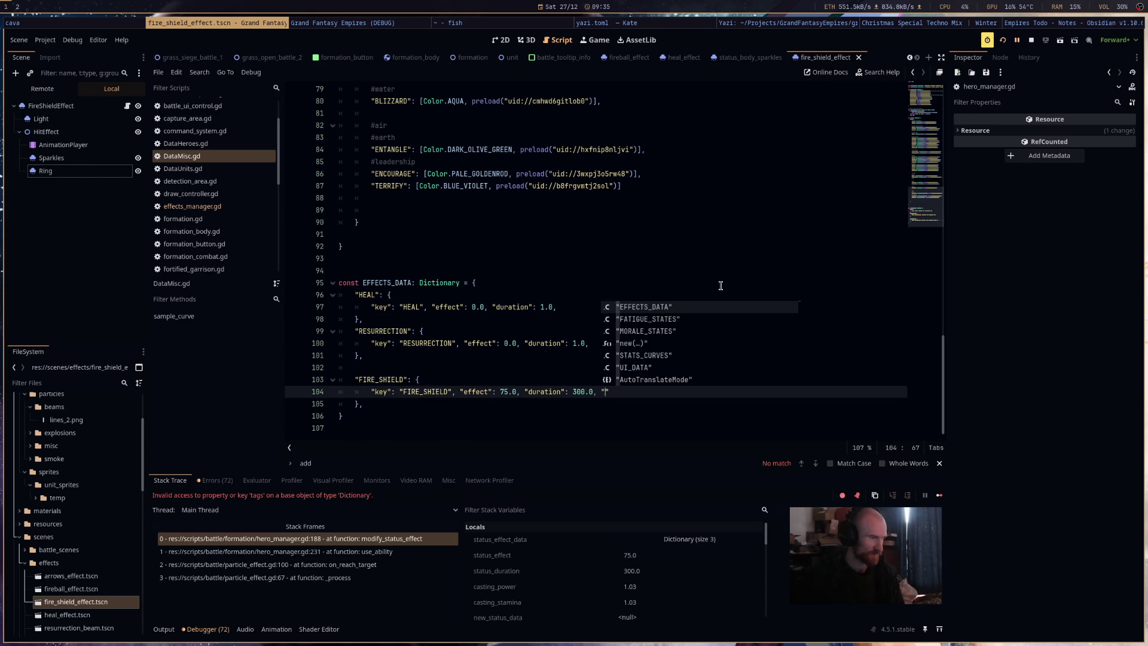
Select the FIRE_SHIELD spell's tags array on line 101 of DataHeroes.gd.
key(ctrl+shift+comma)
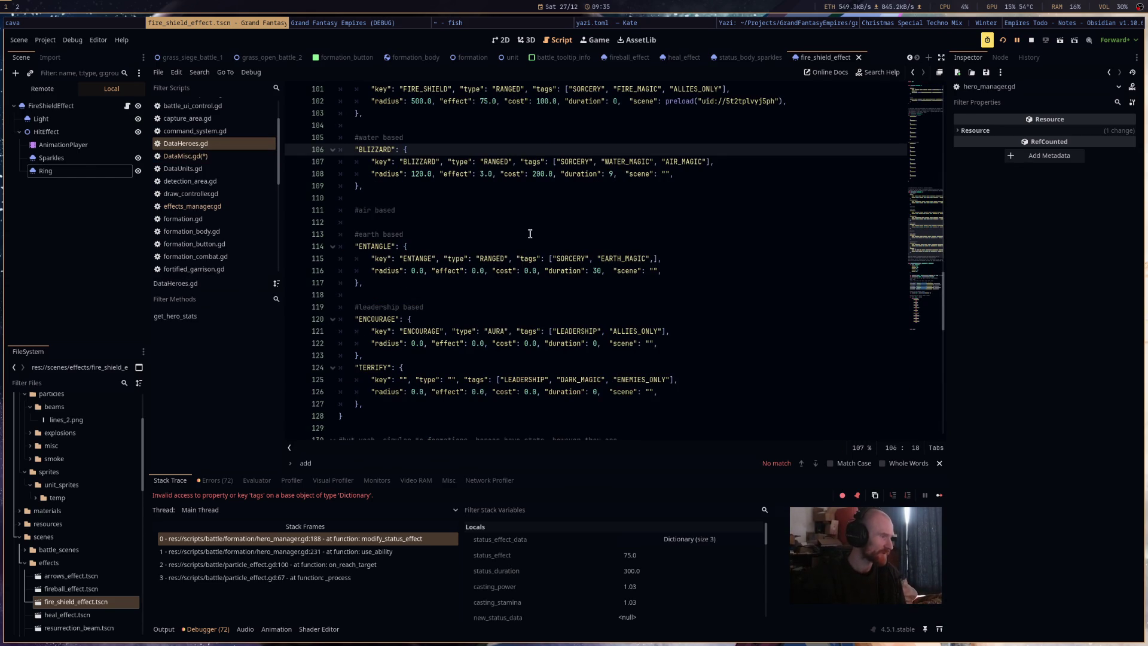
scroll(532, 249, up, 3)
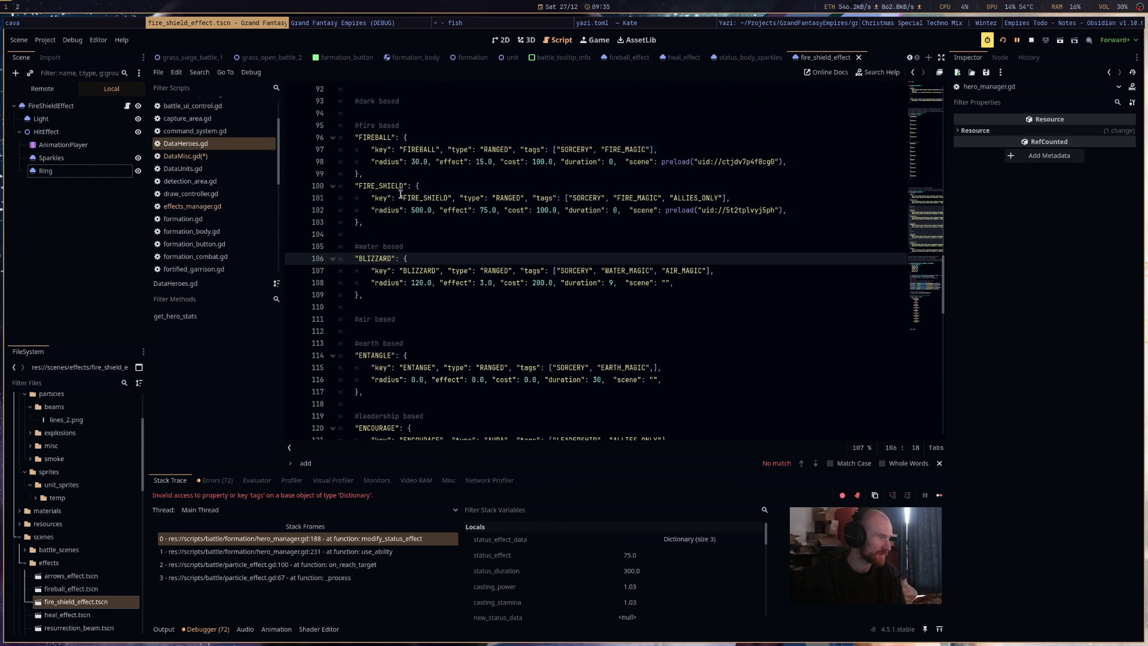
drag(746, 193, 535, 198)
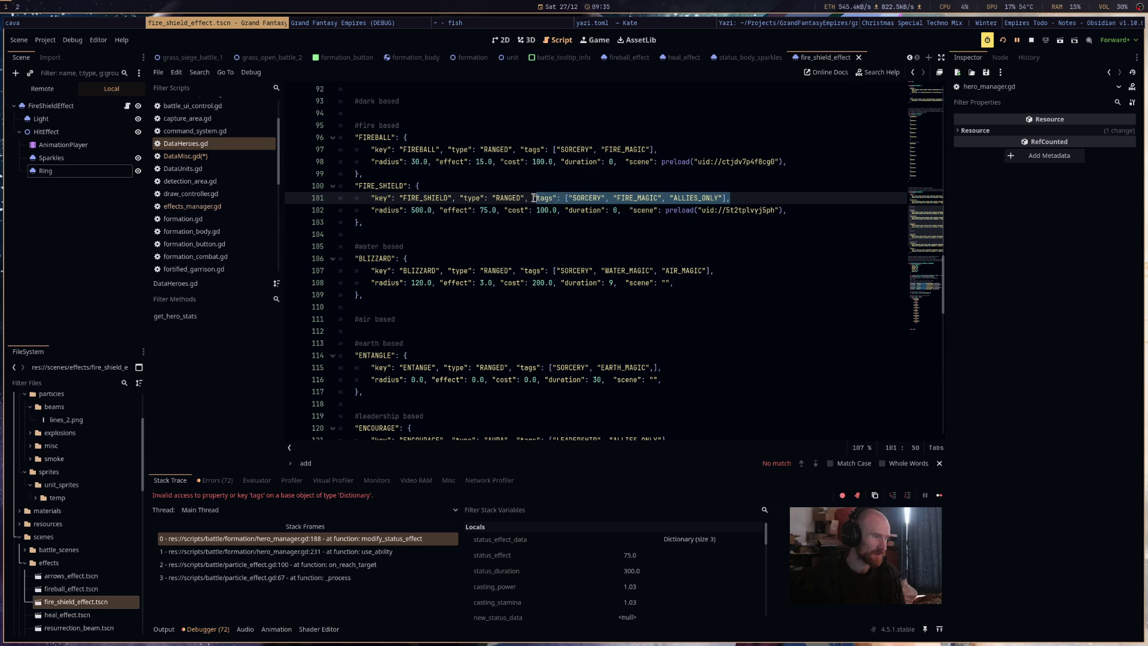
Paste the tags list into DataMisc.gd's FIRE_SHIELD effect entry and save the script.
click(185, 156)
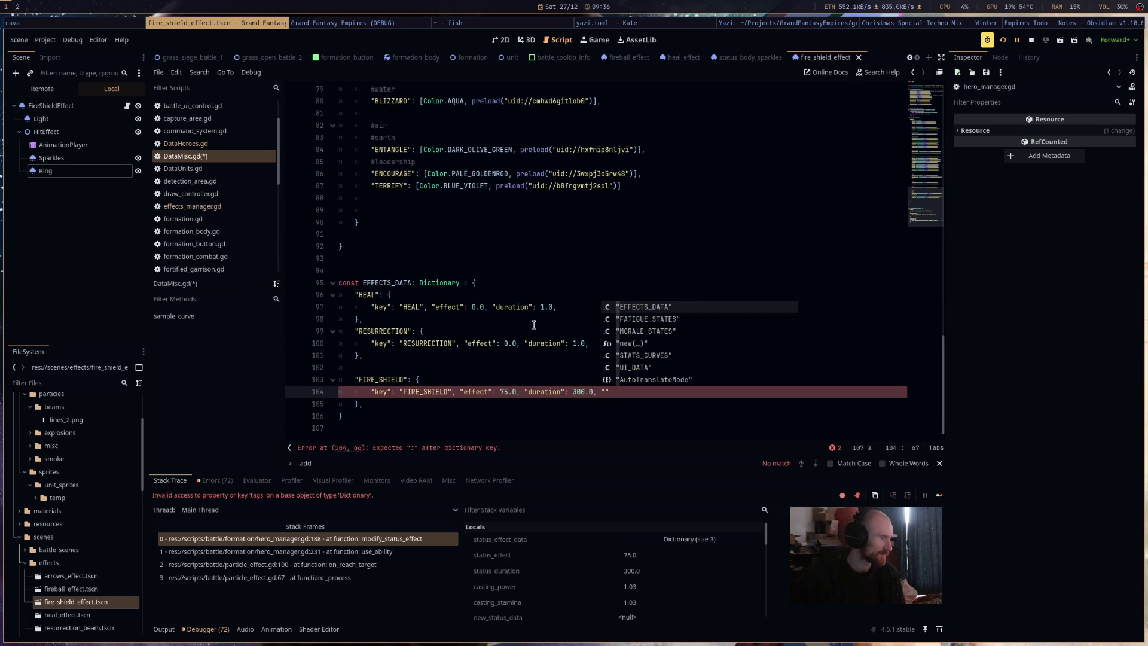
click(606, 392)
text("tags": ["SORCERY", "FIRE_MAGIC", "ALLIES_ONLY"],)
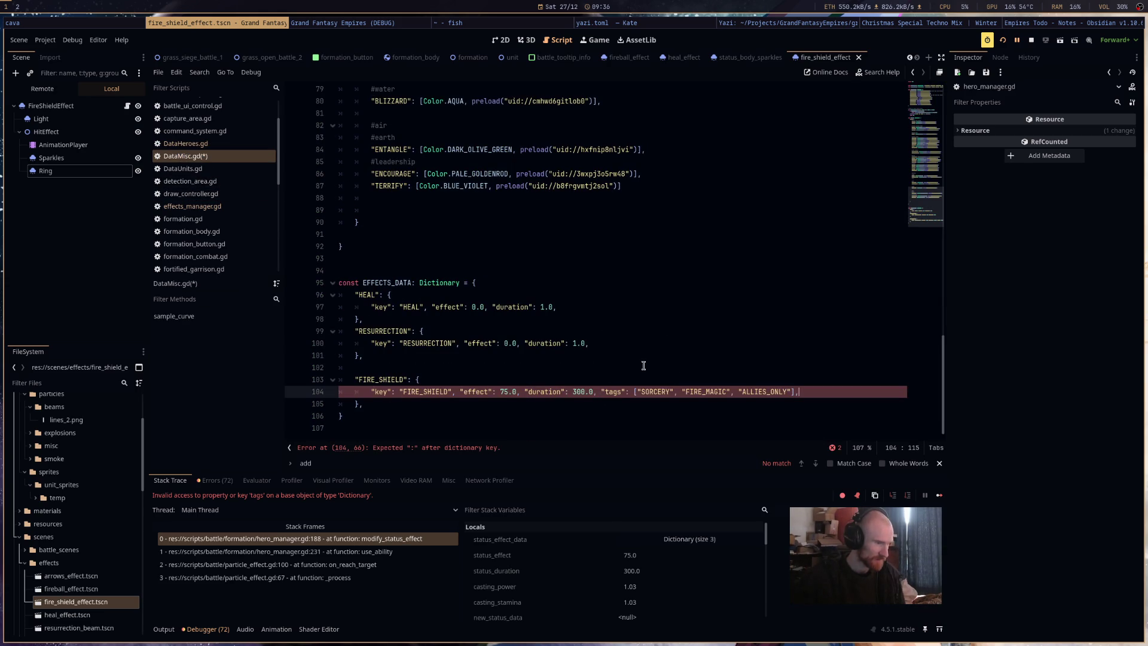
click(612, 345)
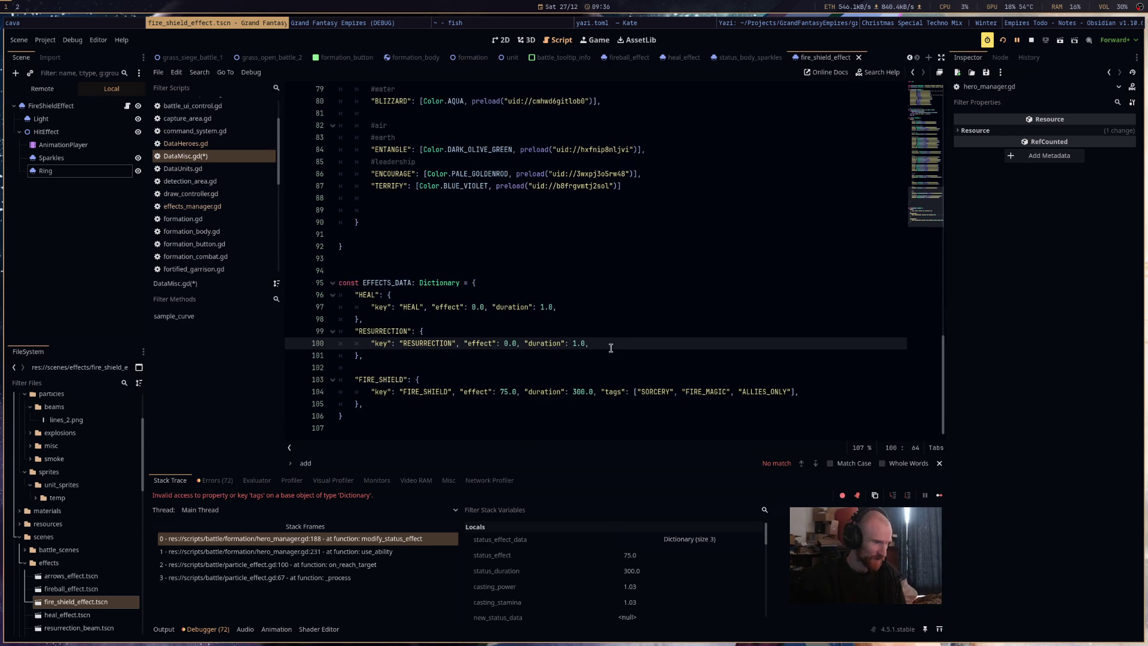
key(ctrl+s)
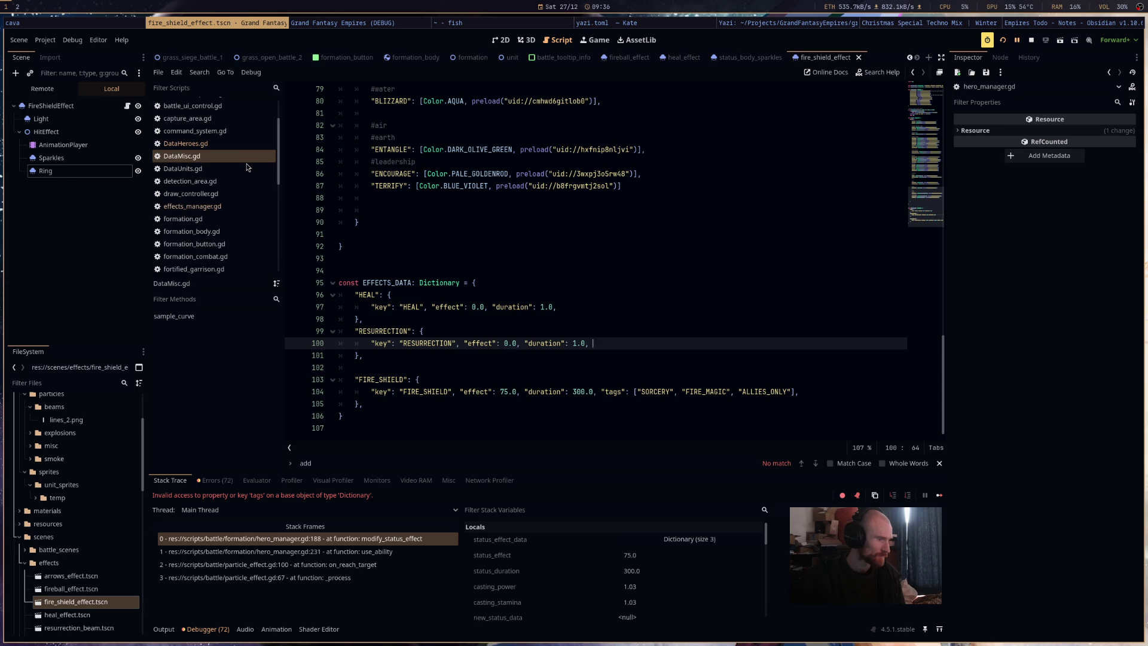
In DataHeroes.gd, replace MAGIC with SORCERY in the RESURRECTION spell's tags on line 89.
click(225, 149)
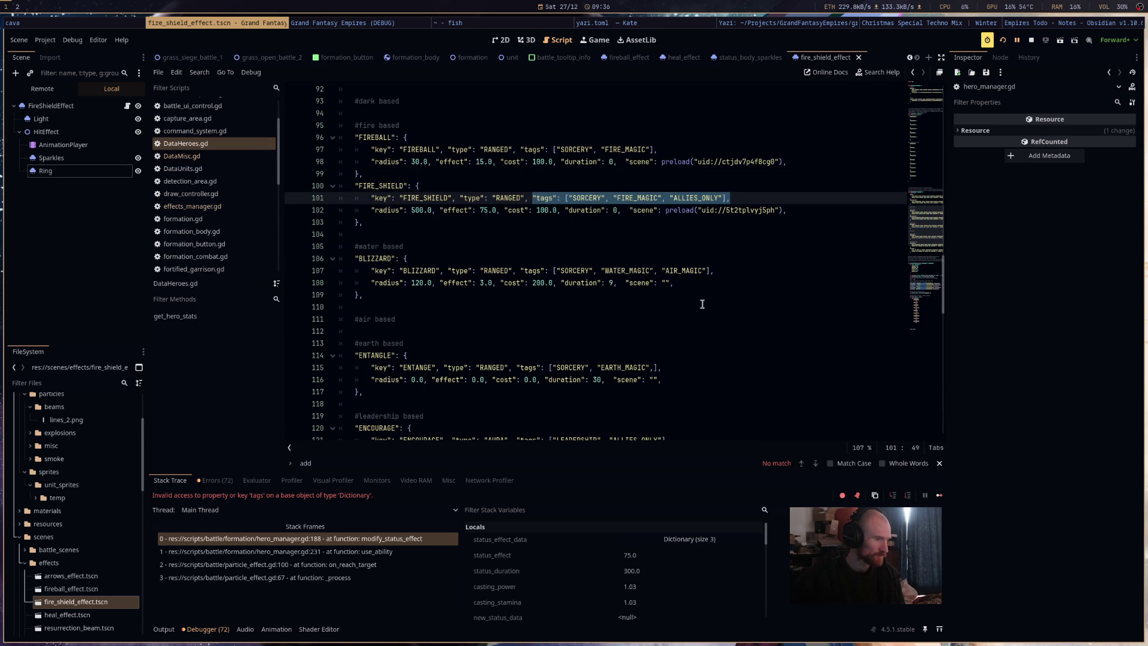
scroll(675, 361, down, 3)
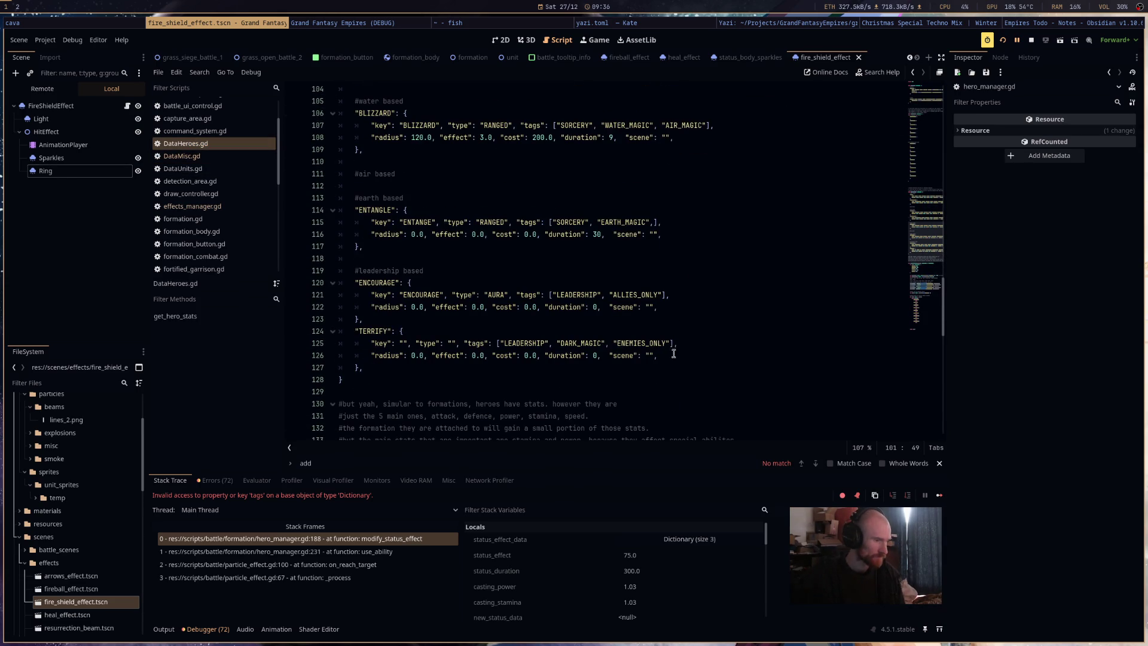
scroll(686, 331, up, 6)
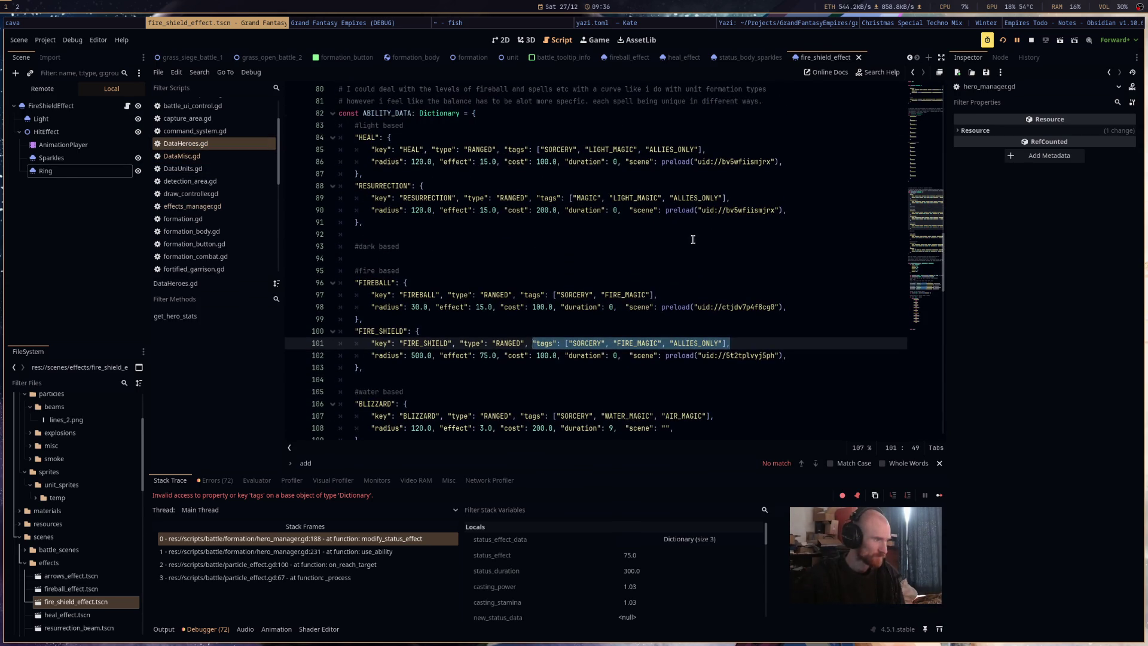
drag(730, 197, 569, 199)
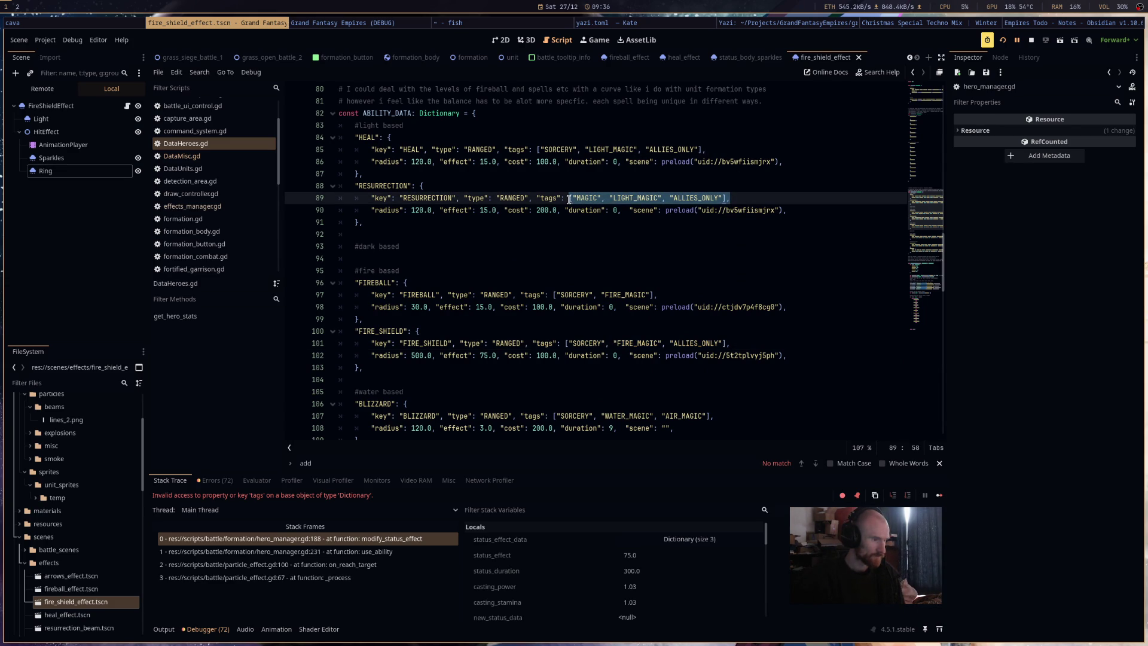
double_click(566, 149)
key(ctrl+c)
double_click(589, 198)
key(ctrl+v)
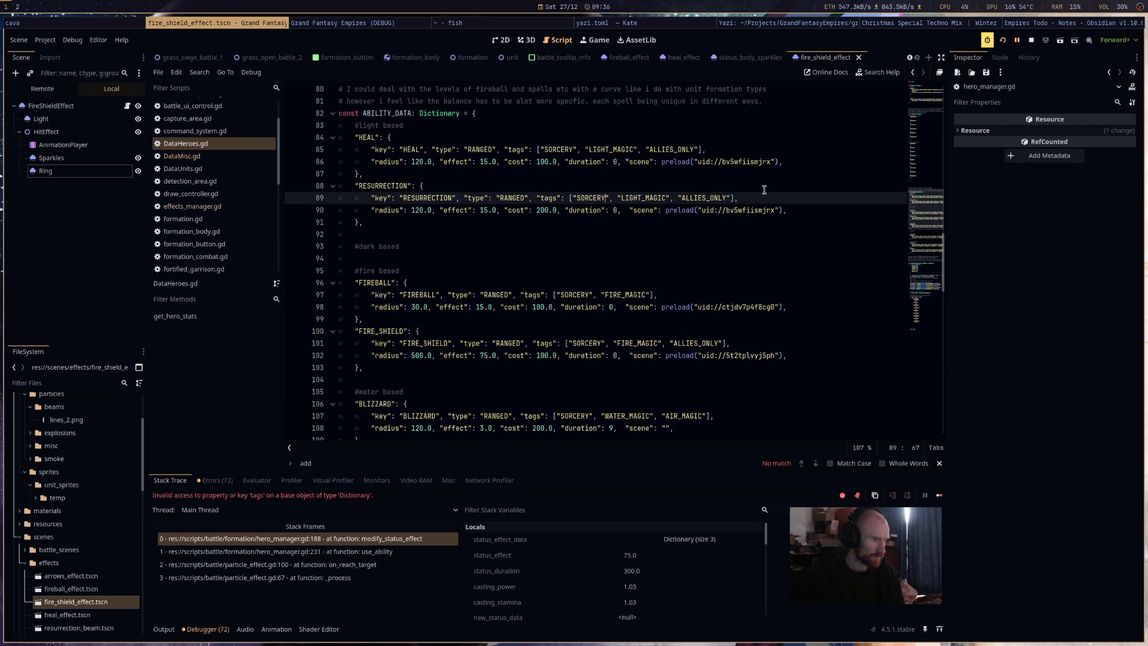
Paste the RESURRECTION tags onto the RESURRECTION and HEAL effect entries, then stop the debug session.
drag(742, 199, 533, 202)
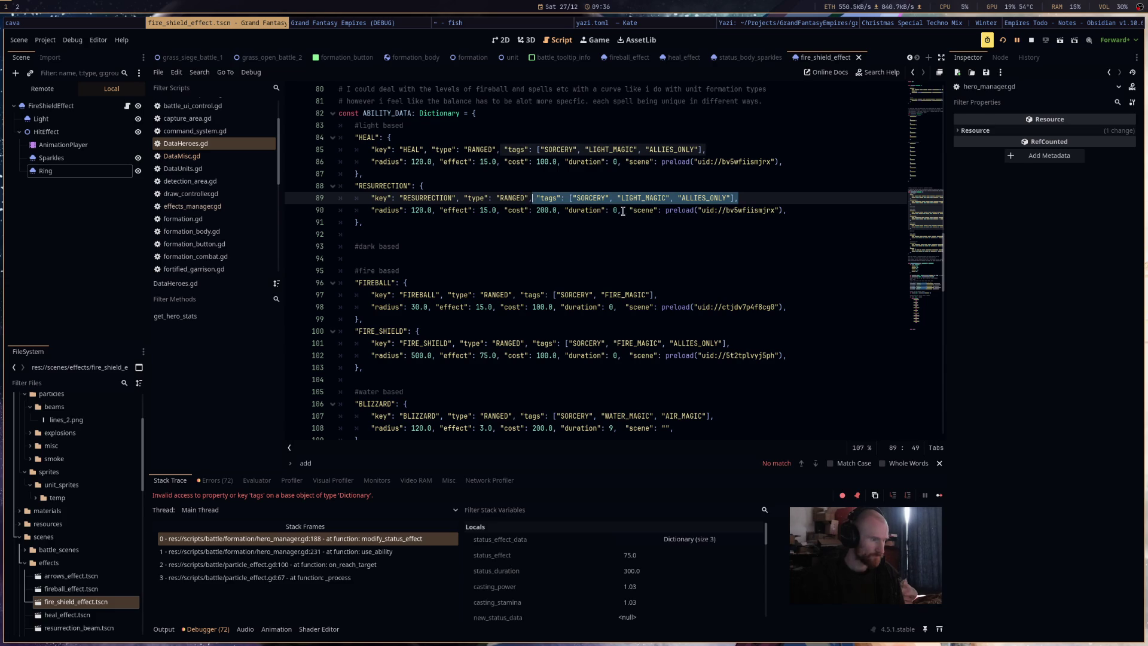
click(228, 157)
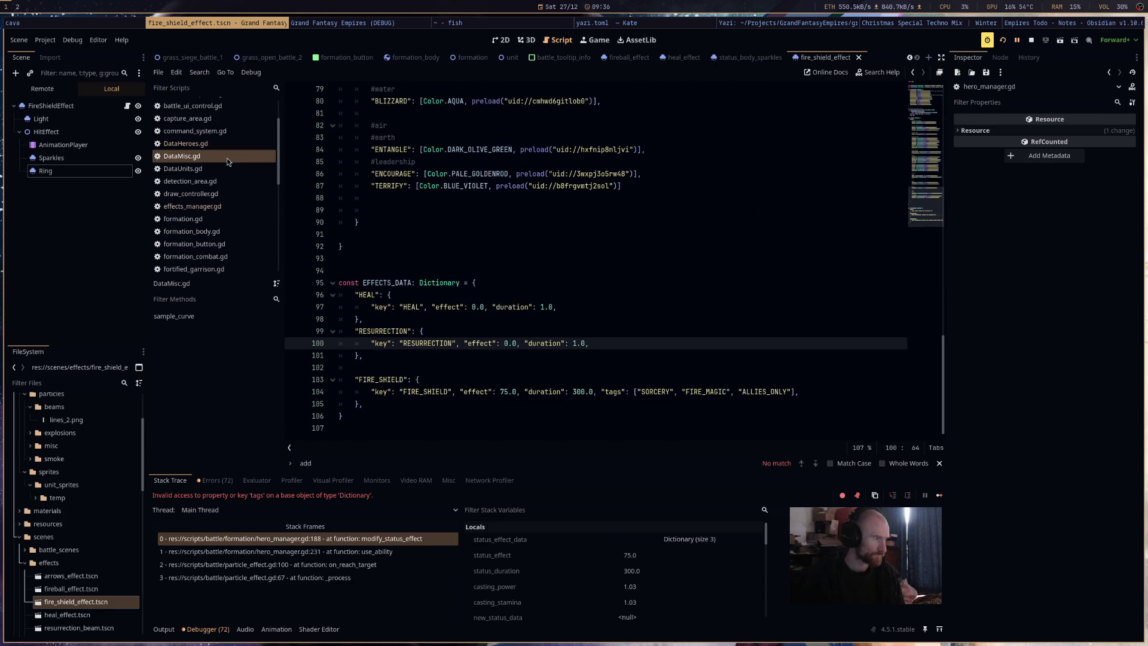
click(602, 332)
click(604, 343)
key(ctrl+v)
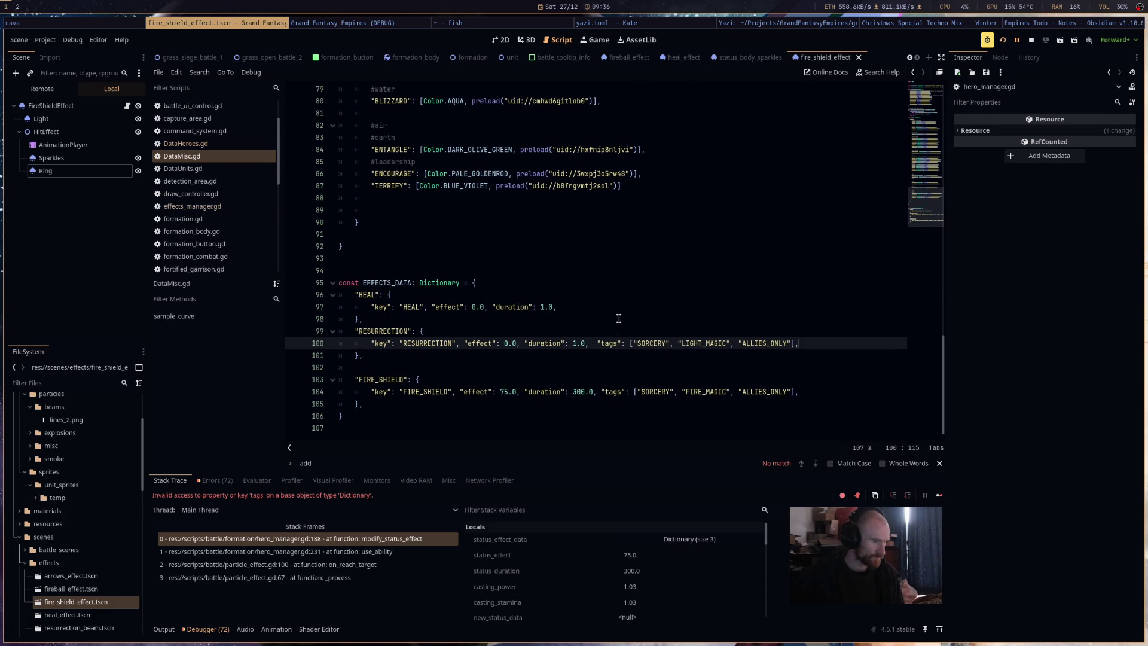
click(621, 308)
key(ctrl+v)
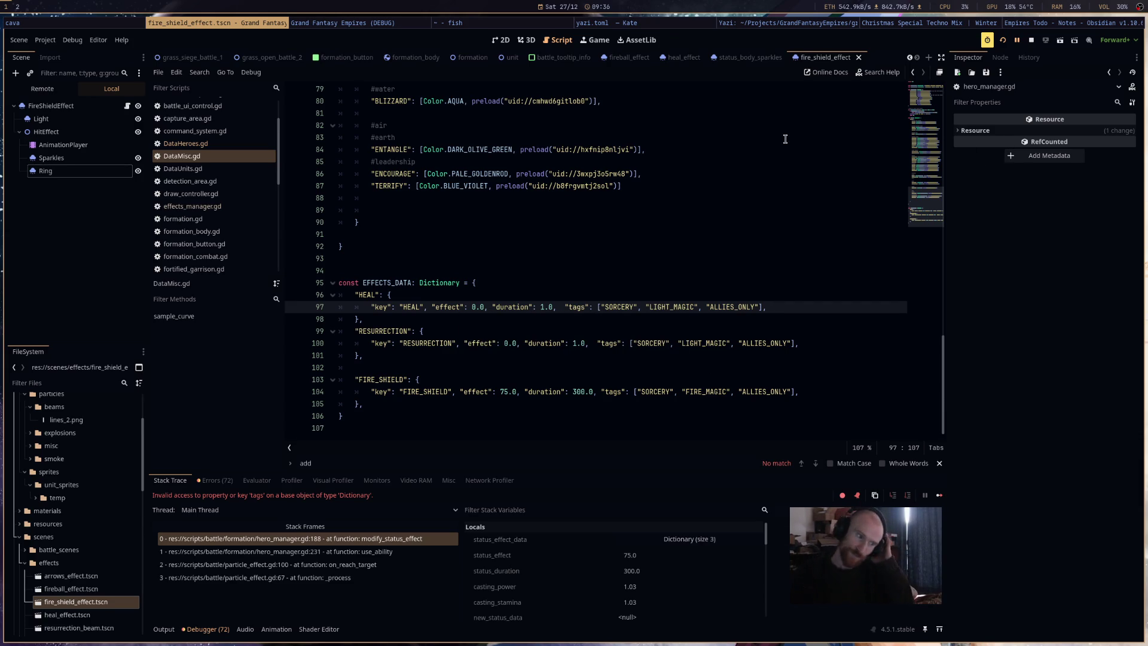
click(1003, 41)
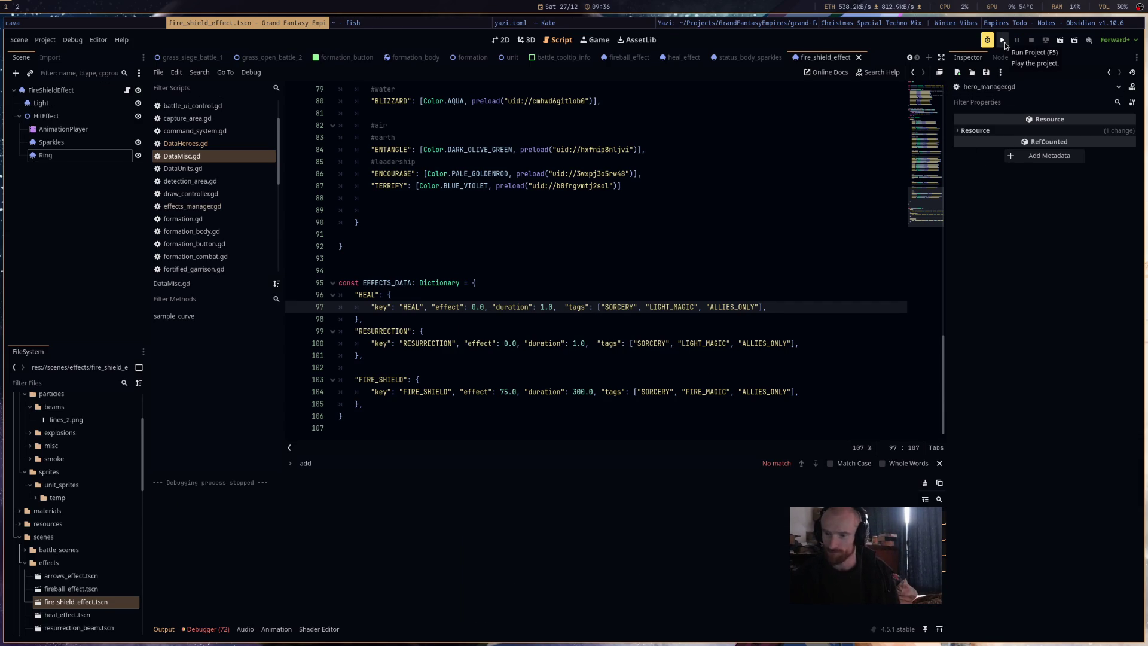
Run the project, review the SORCERY-tagged spells like FIREBALL in DataHeroes.gd, then launch the game again.
click(1004, 42)
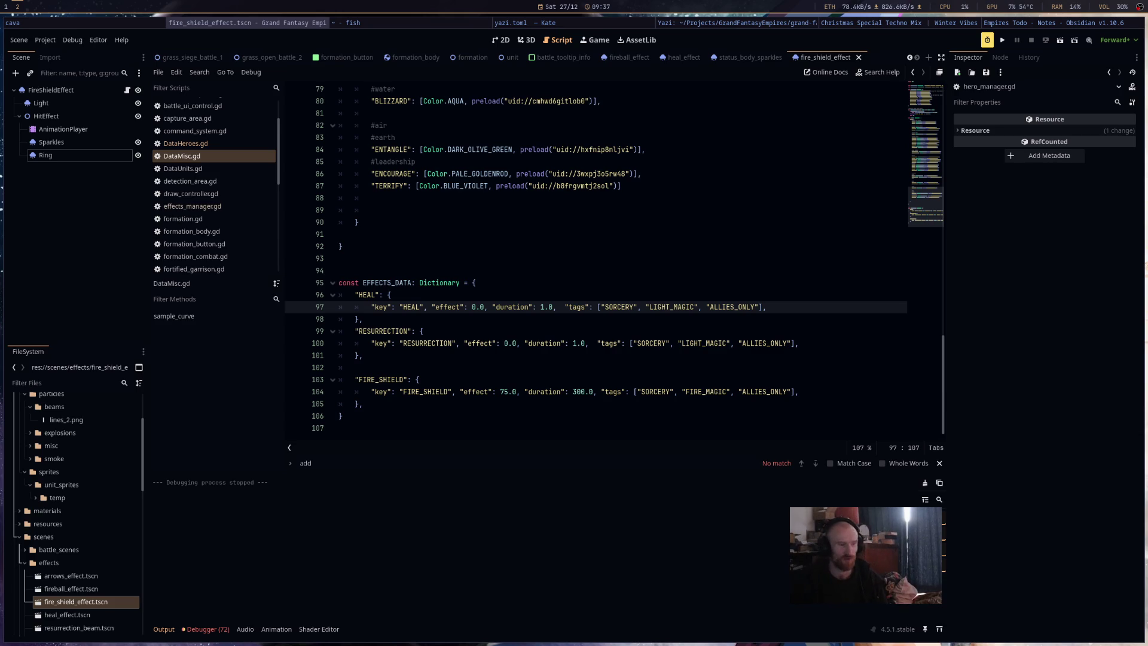
click(867, 327)
click(864, 324)
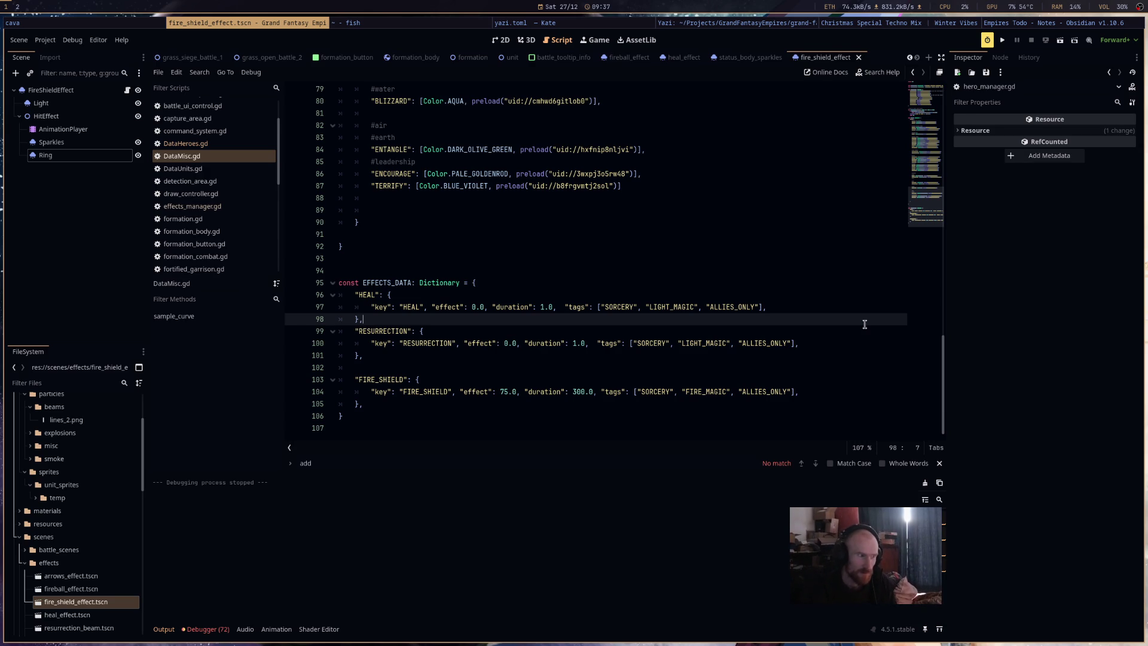
scroll(865, 324, up, 3)
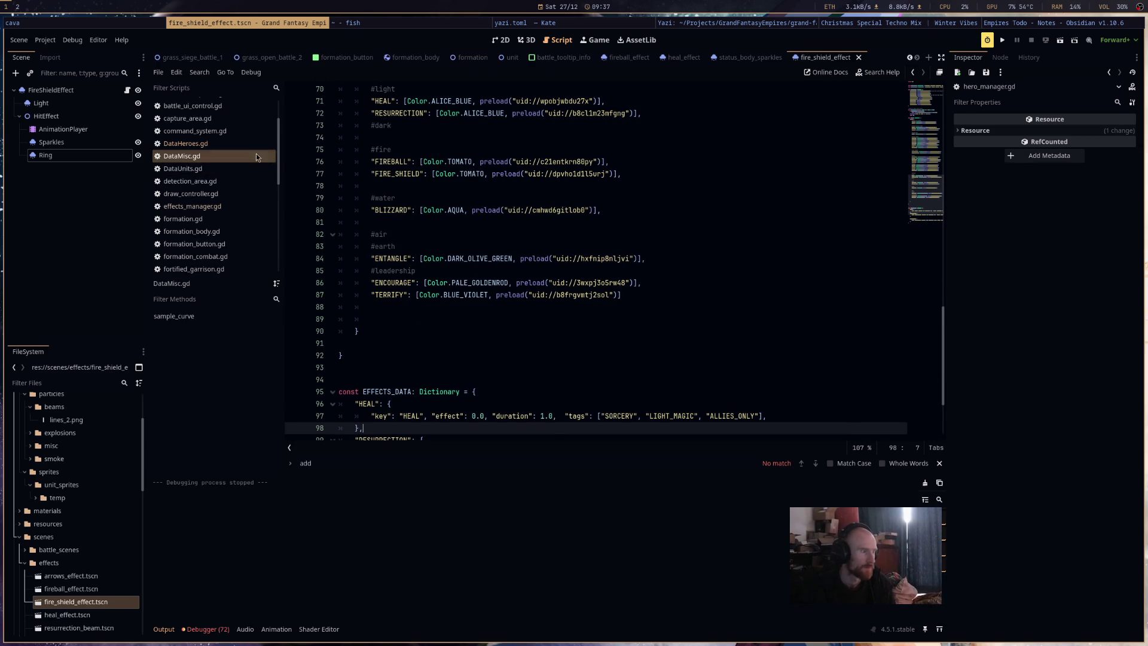
click(242, 142)
click(680, 280)
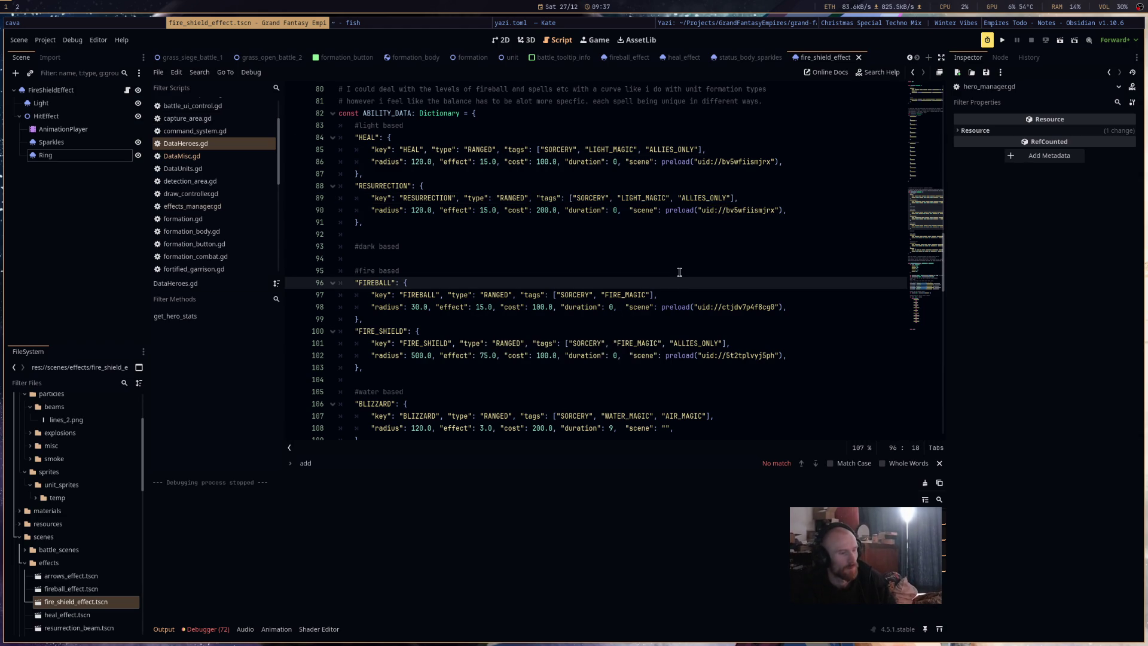
click(1002, 40)
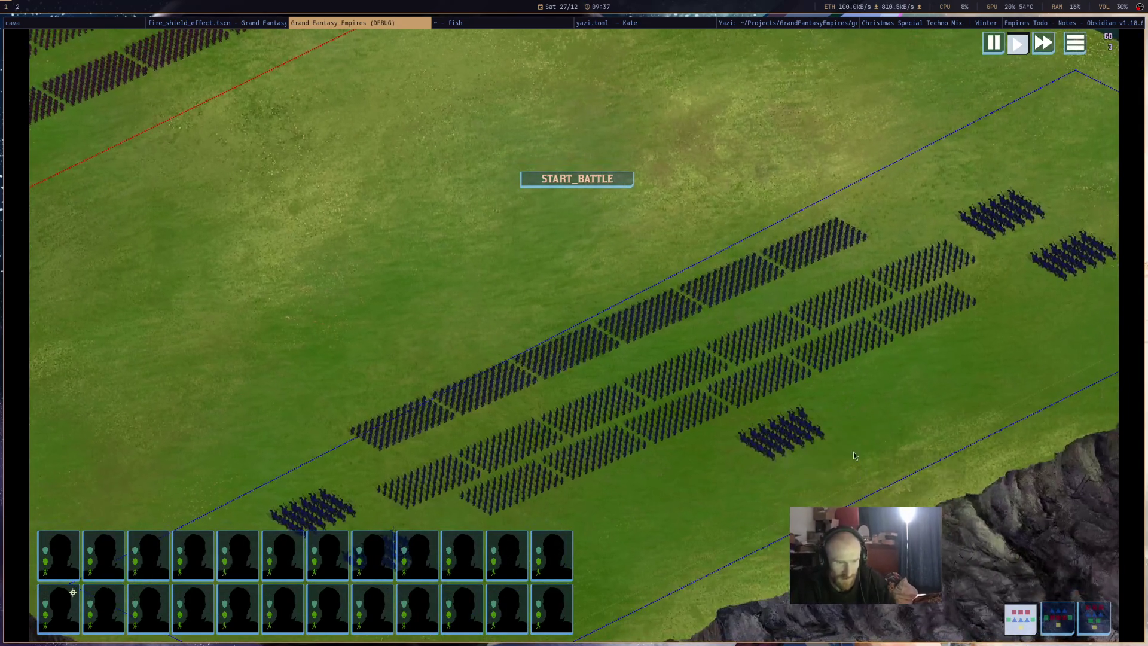
Select a cavalry unit and cast the fire spell over the friendly army.
click(801, 442)
click(1106, 576)
click(687, 367)
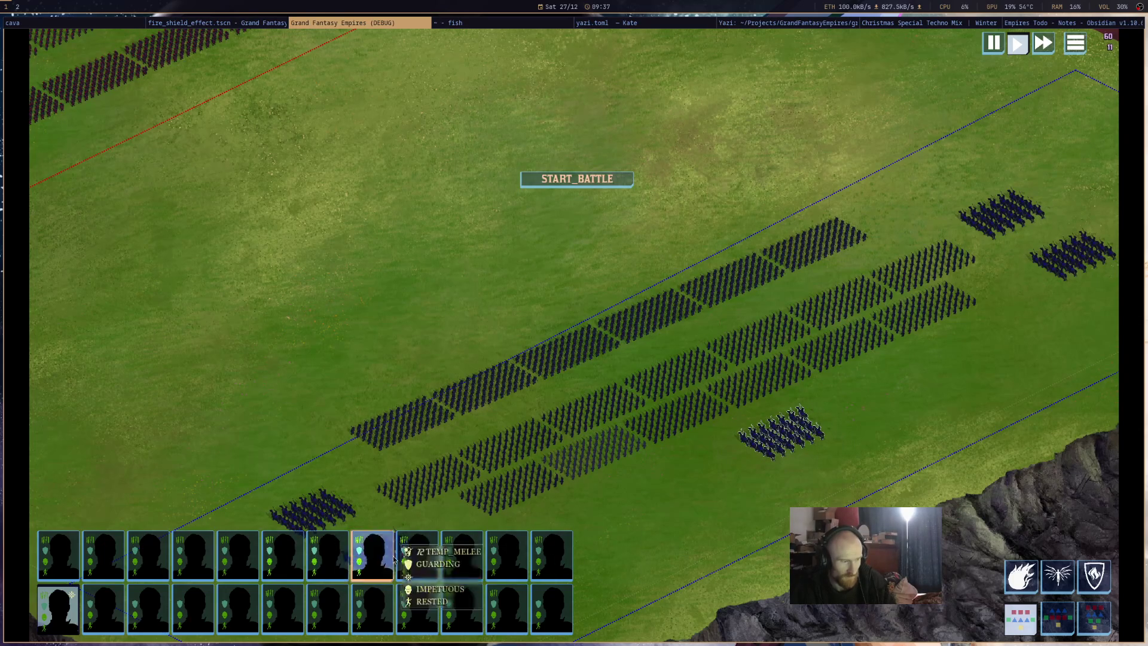
Inspect the units' status cards, then zoom and pan the camera along the army lines.
mouse_move(520, 565)
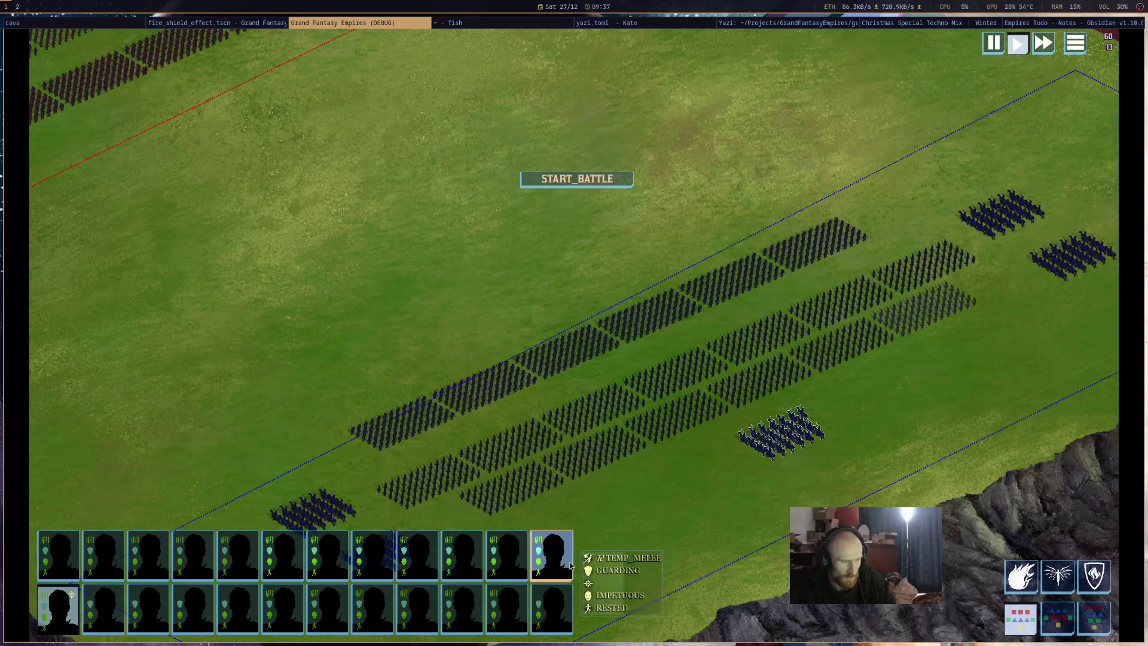
mouse_move(357, 592)
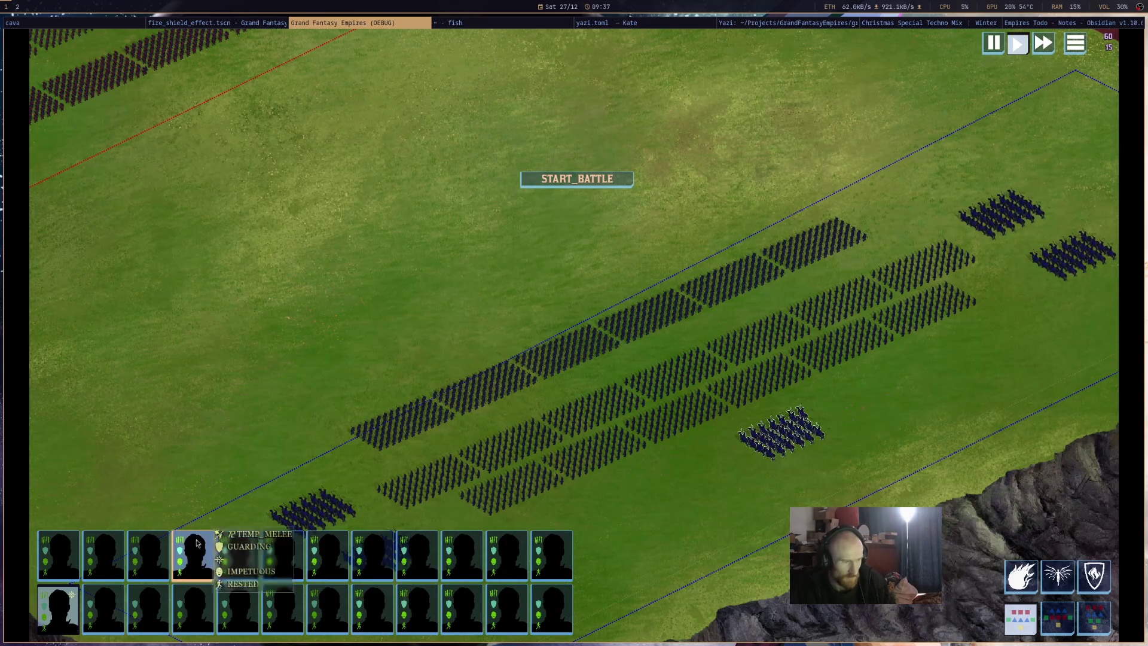
mouse_move(409, 556)
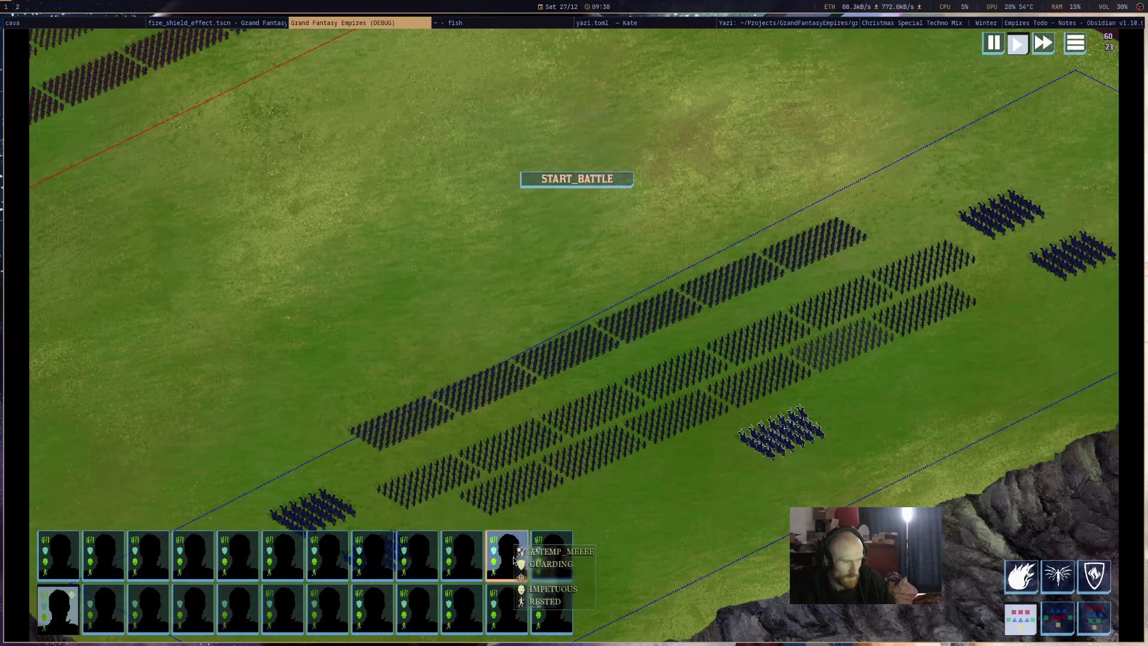
mouse_move(550, 591)
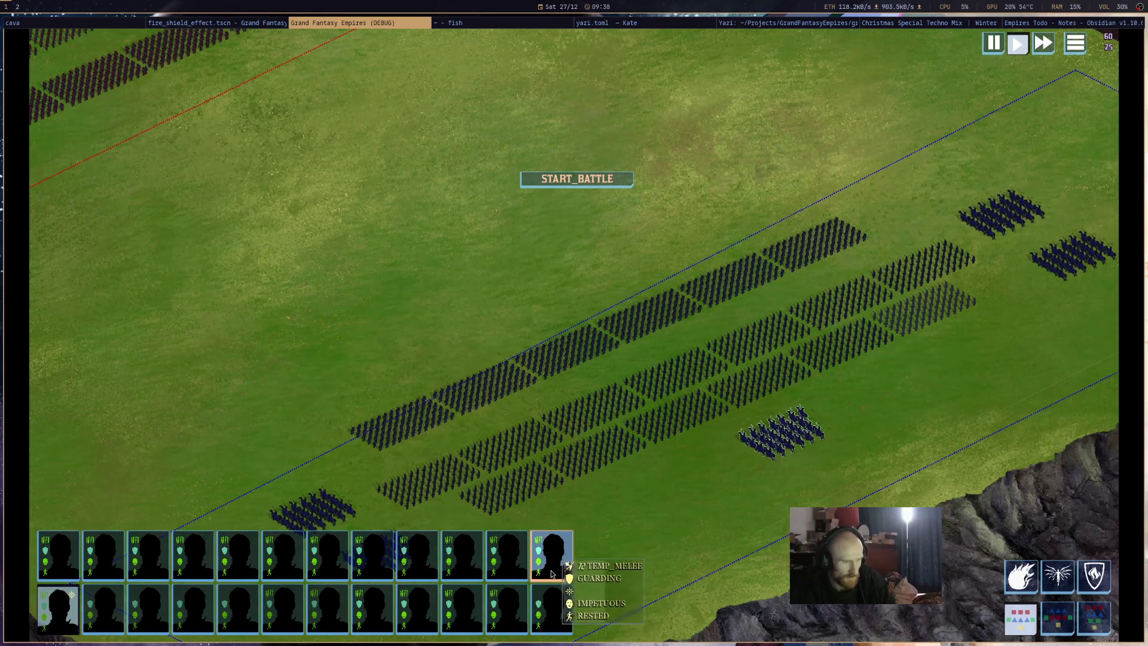
mouse_move(115, 561)
mouse_move(74, 559)
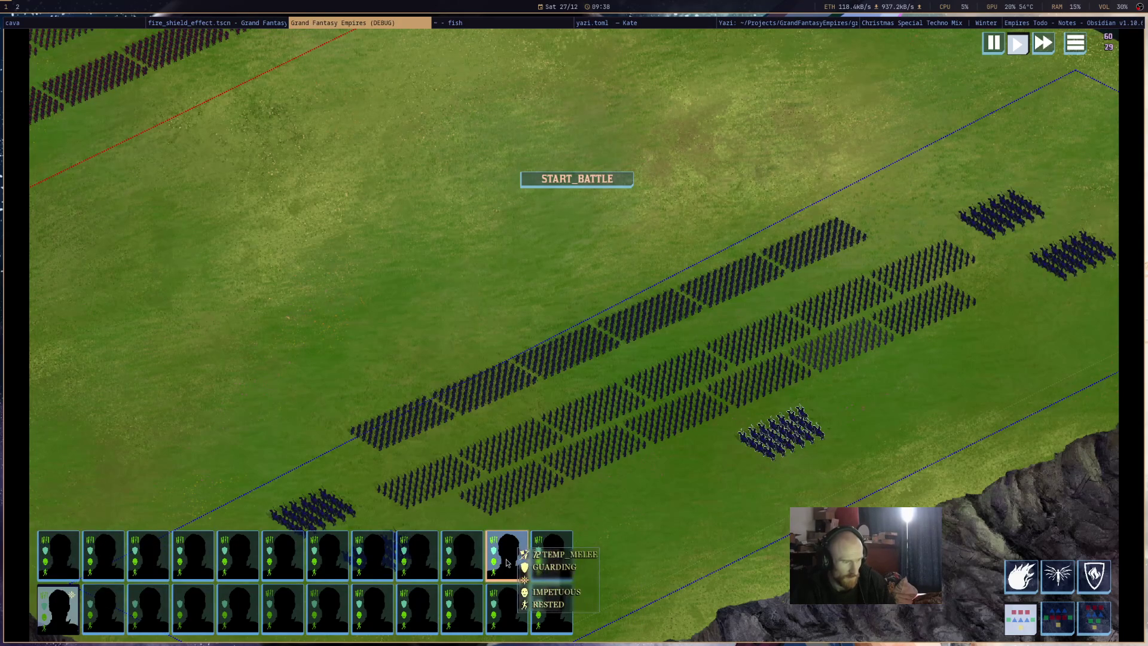
mouse_move(365, 562)
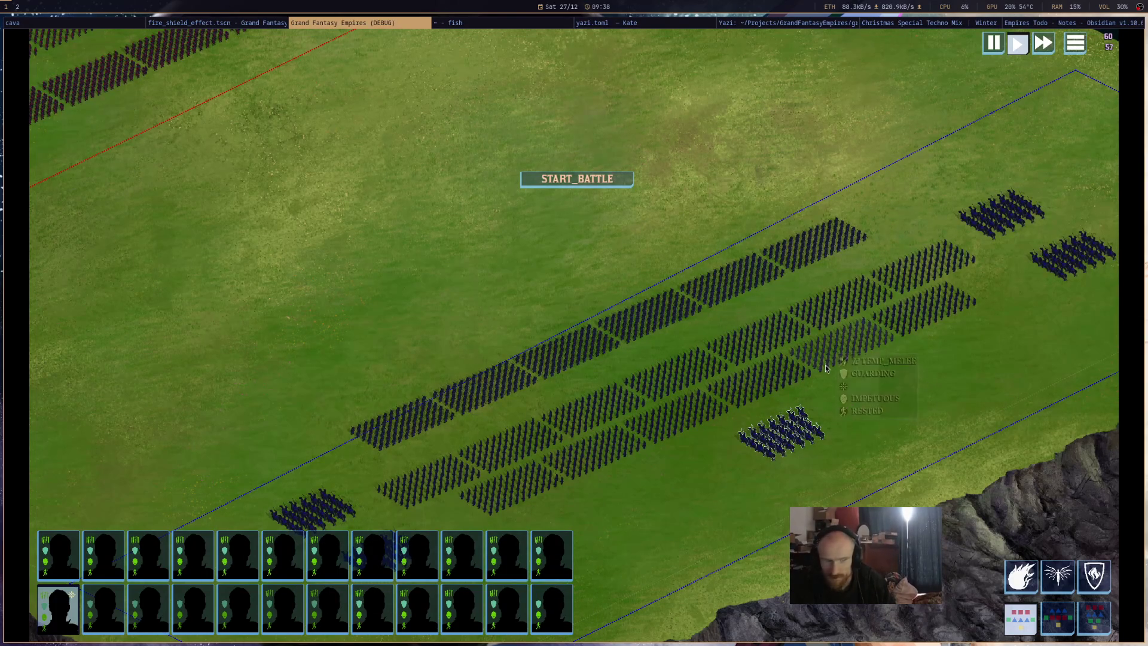
scroll(646, 347, up, 3)
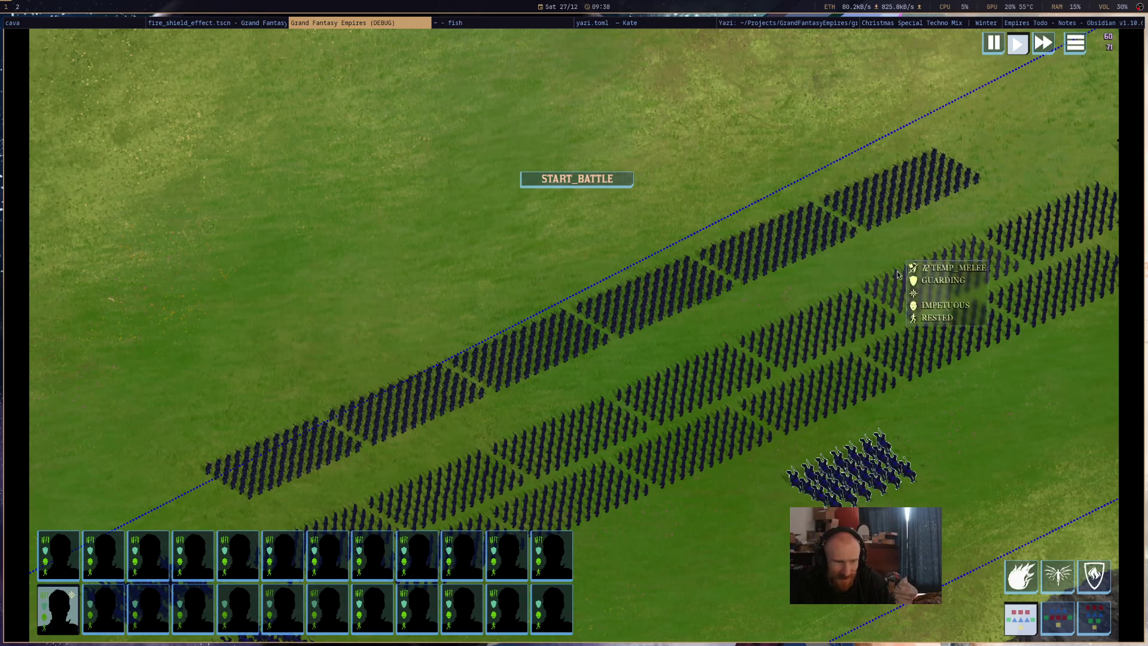
scroll(449, 296, down, 1)
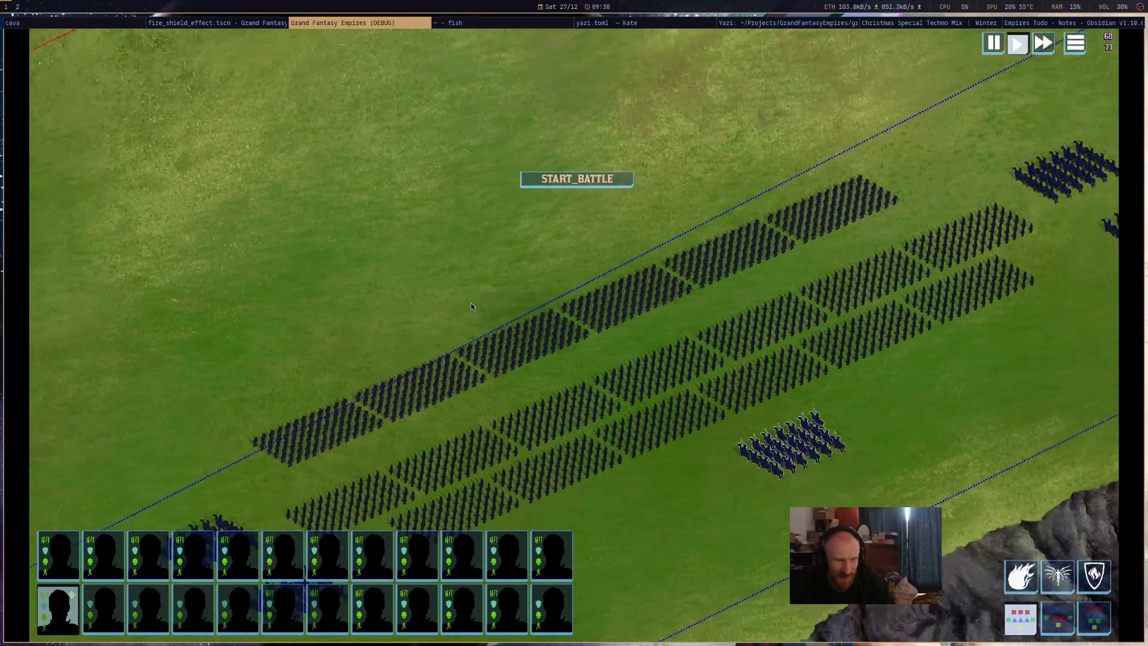
scroll(450, 300, down, 2)
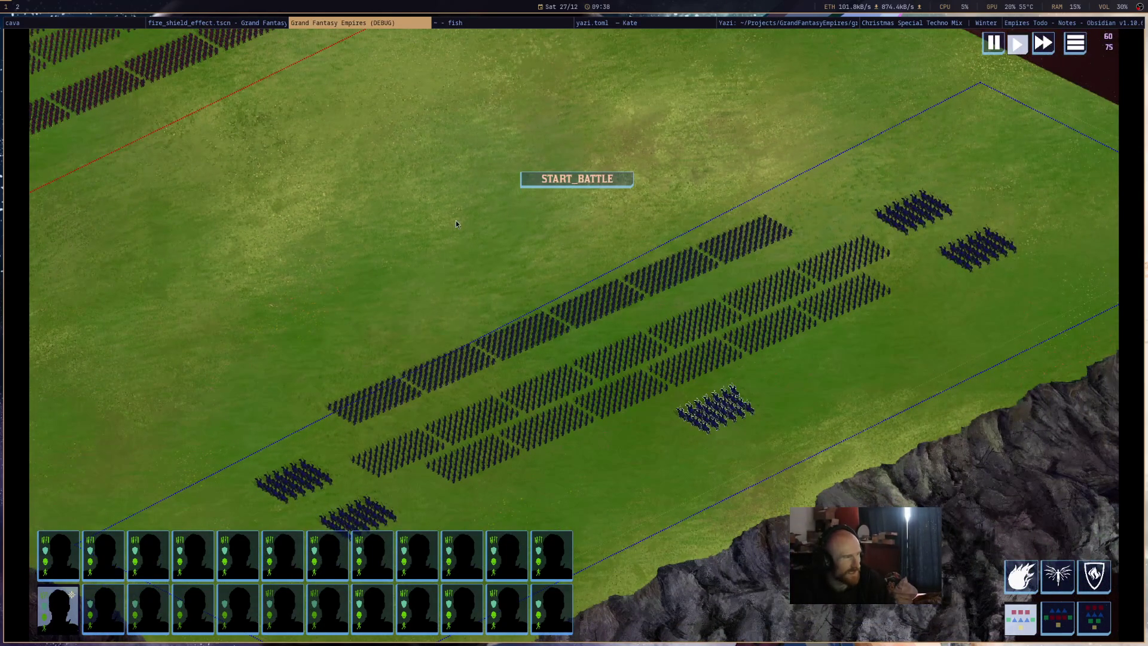
scroll(454, 227, down, 3)
scroll(590, 242, up, 1)
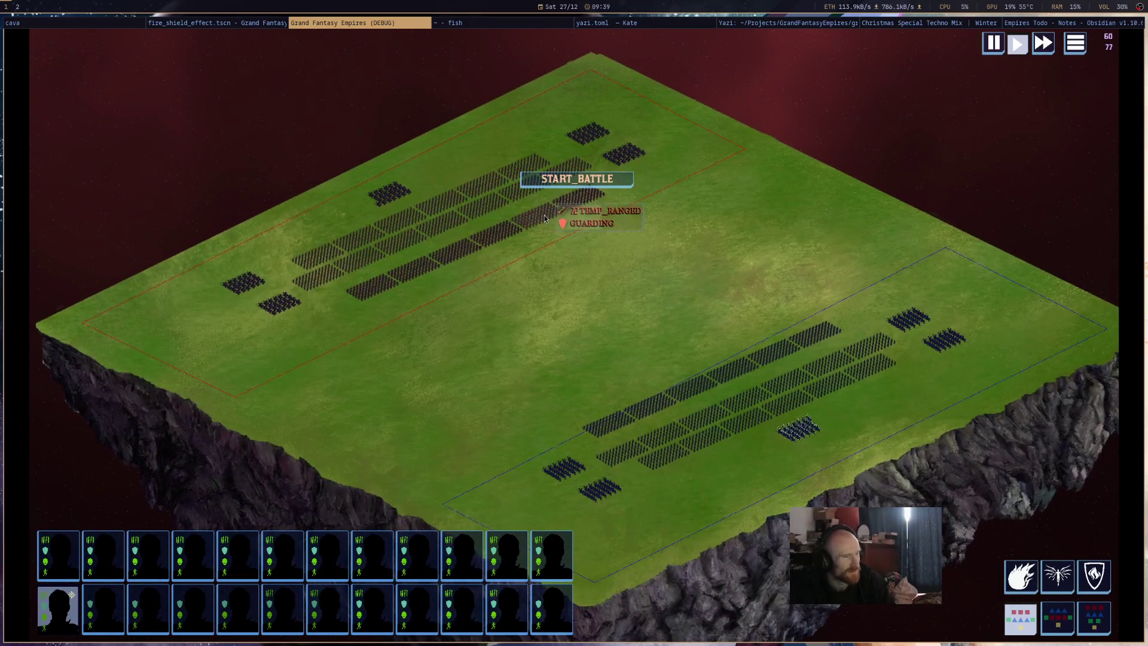
scroll(727, 378, up, 4)
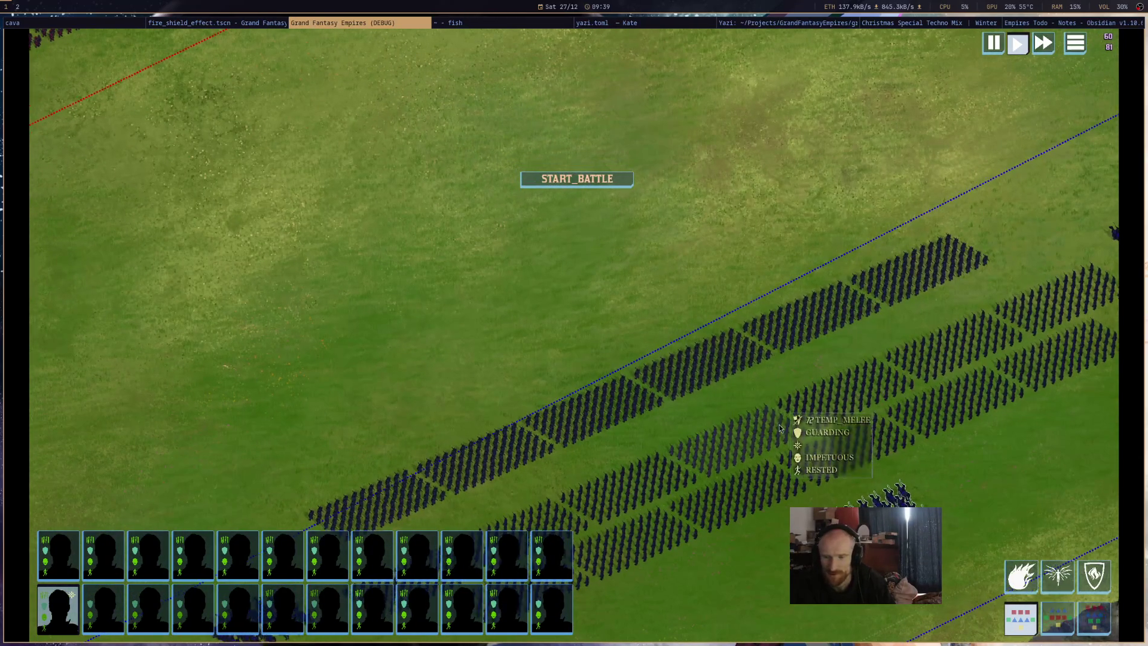
key(d)
key(d)
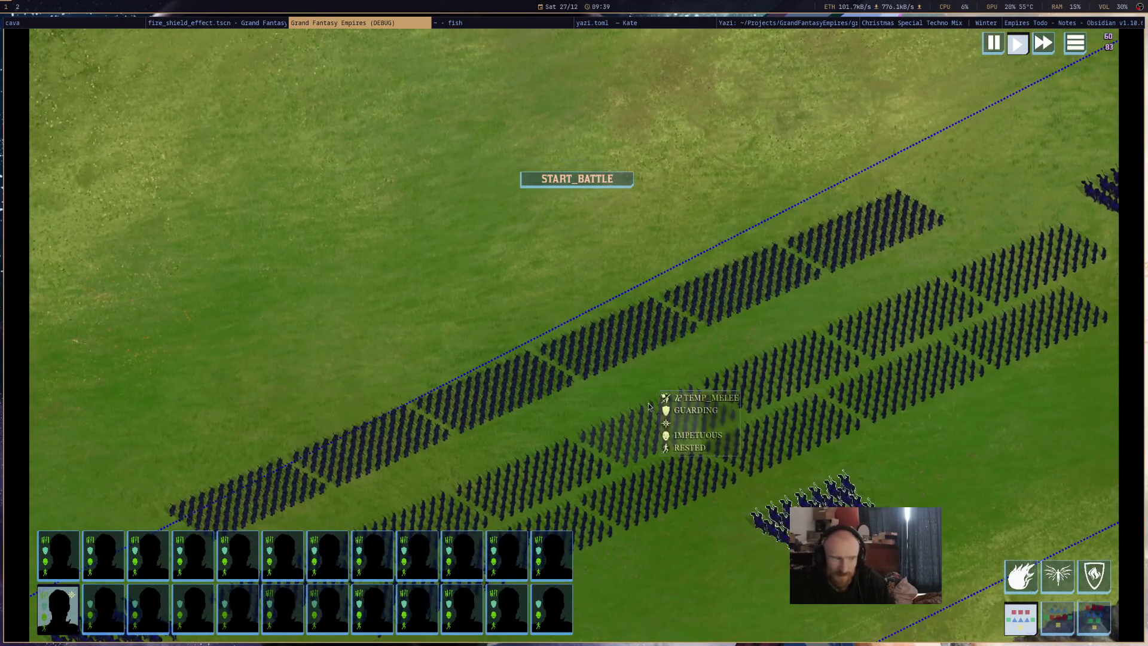
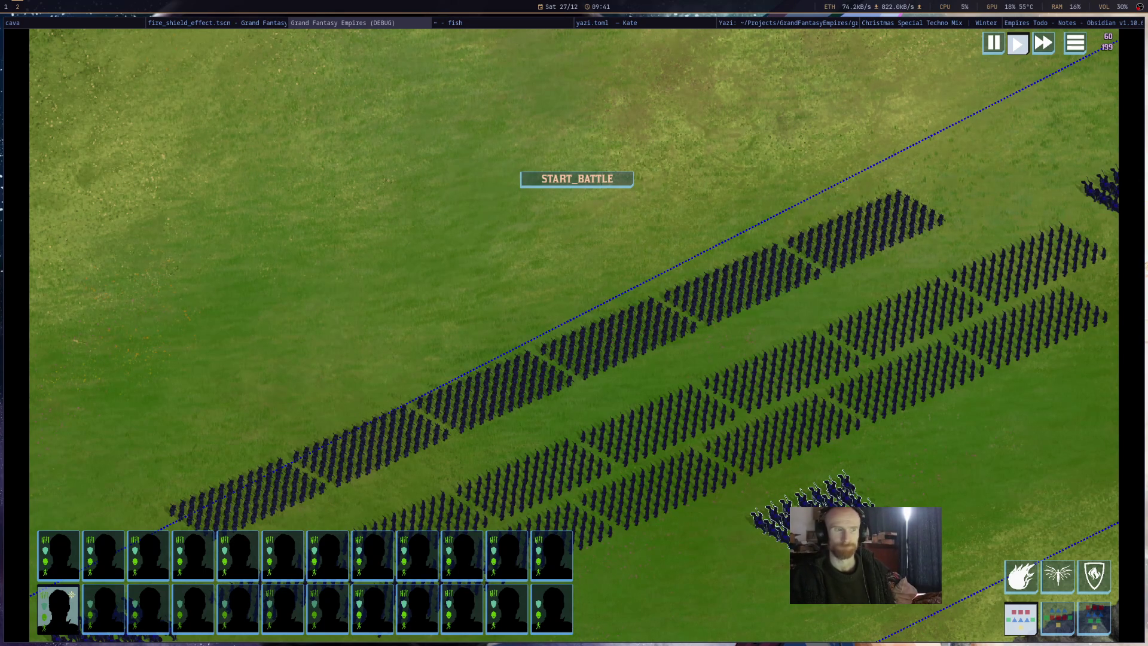
Tile Firefox's Amazon standing desk legs results beside the Grand Fantasy Empires battle window.
key(alt+Tab)
key(super+f)
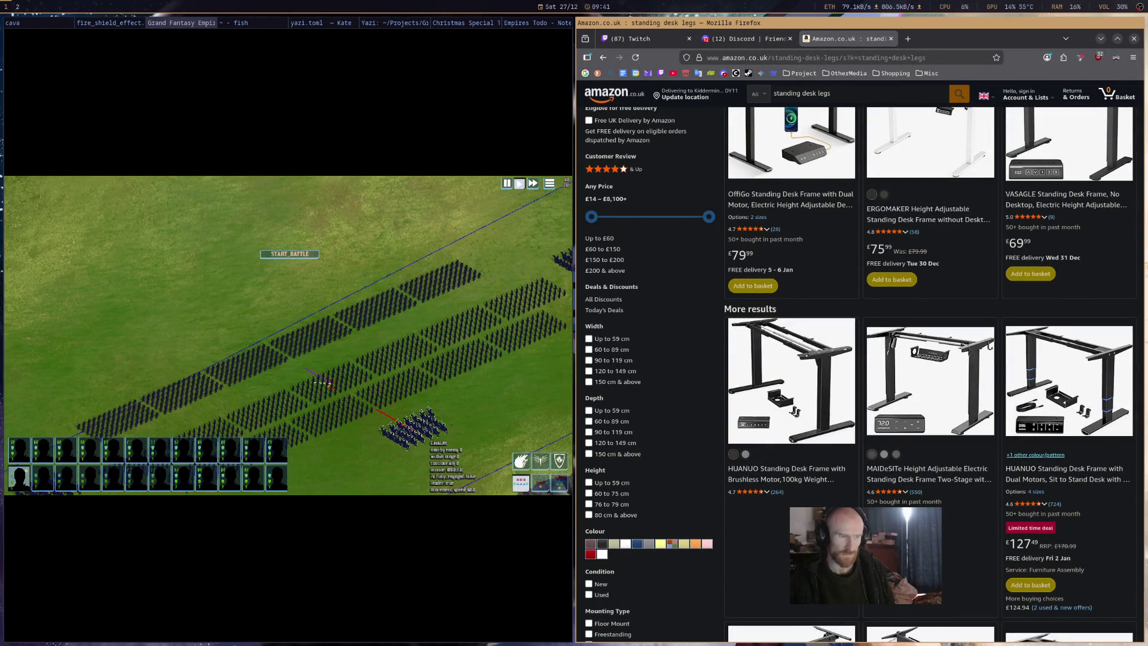
scroll(707, 200, up, 3)
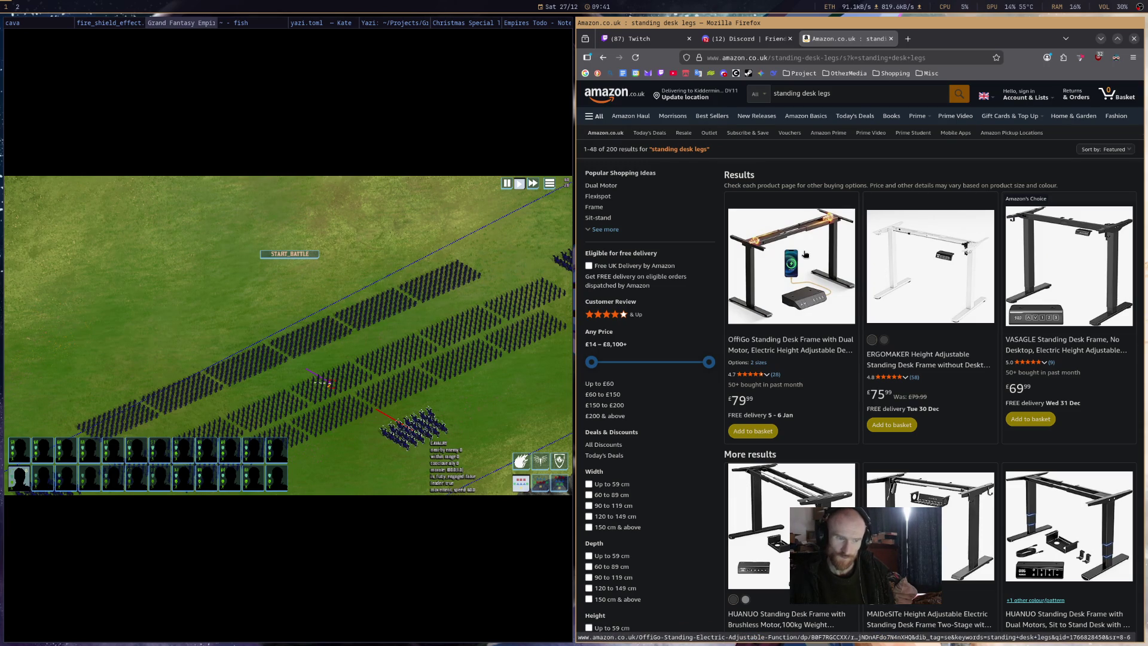
scroll(804, 254, down, 5)
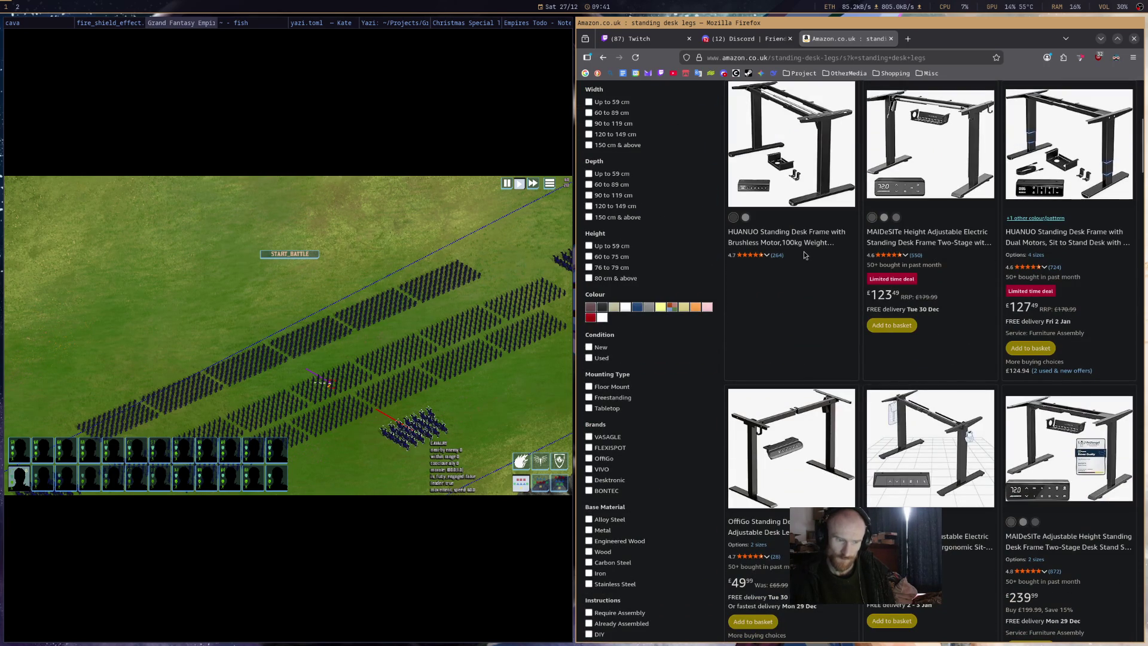
scroll(804, 255, down, 2)
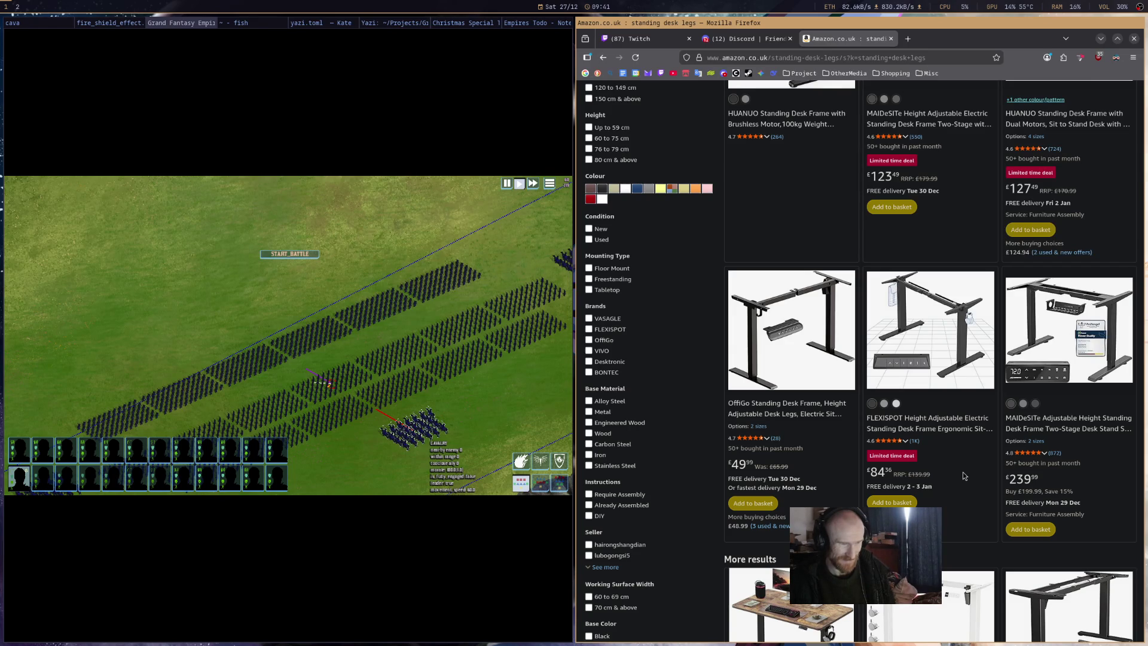
scroll(963, 476, down, 3)
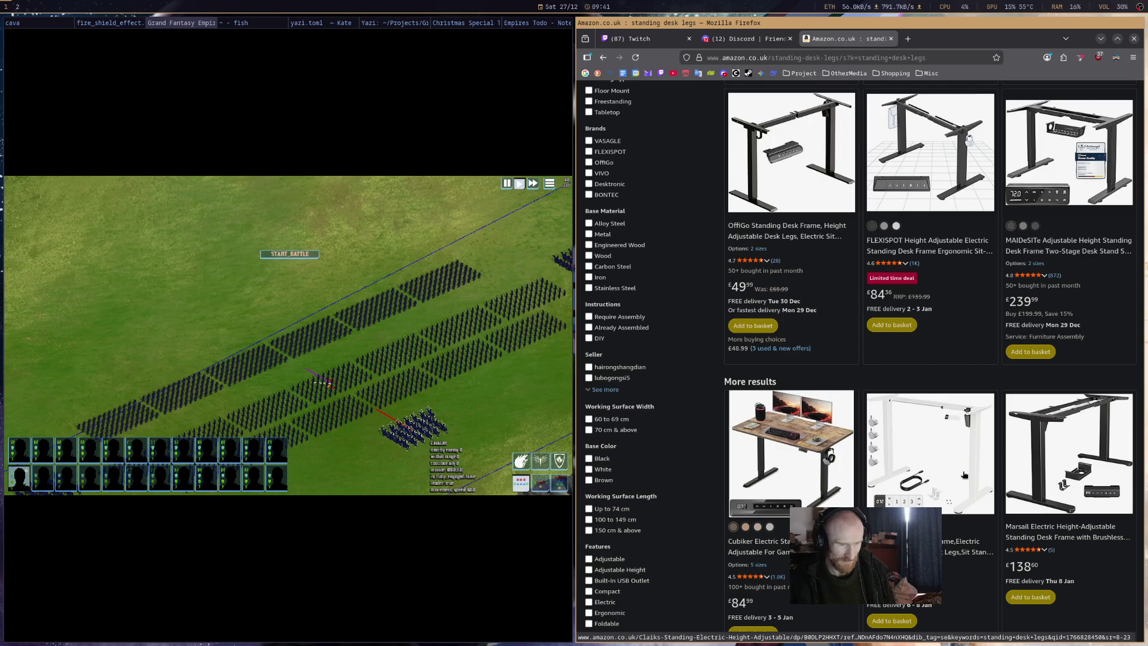
scroll(963, 475, down, 3)
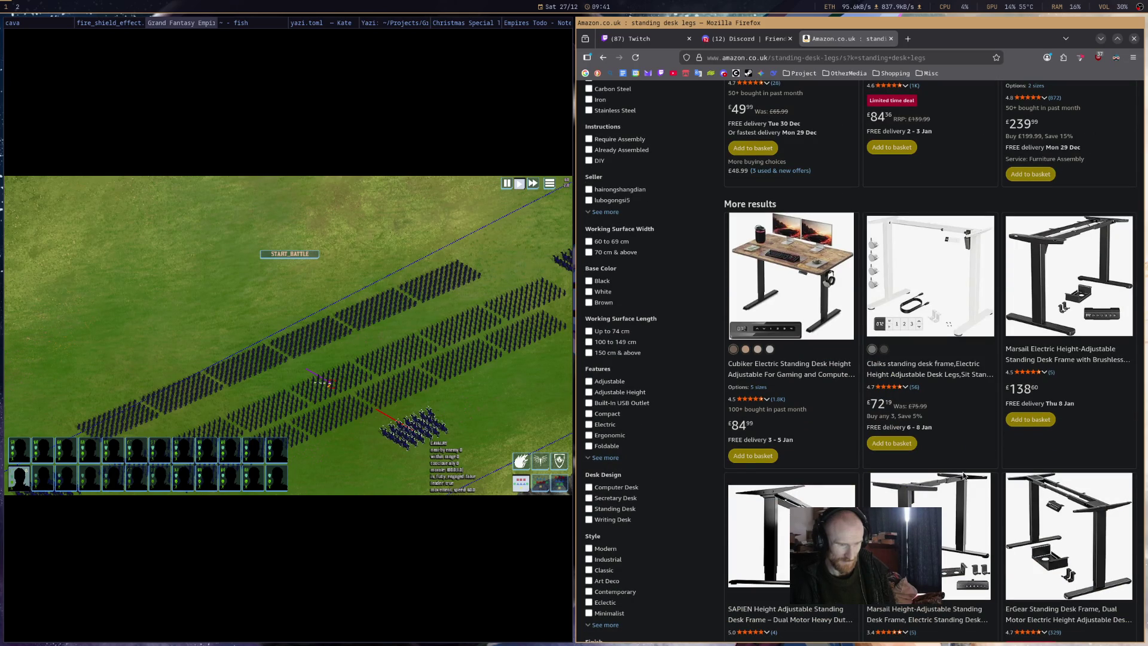
scroll(963, 475, up, 10)
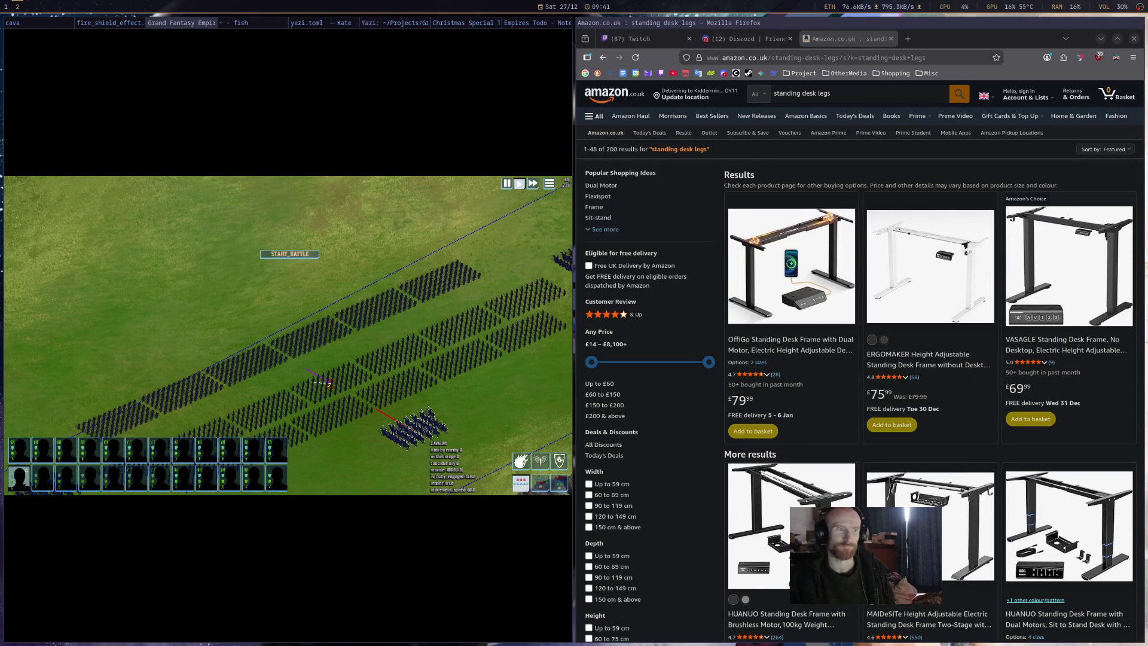
key(super+shift+q)
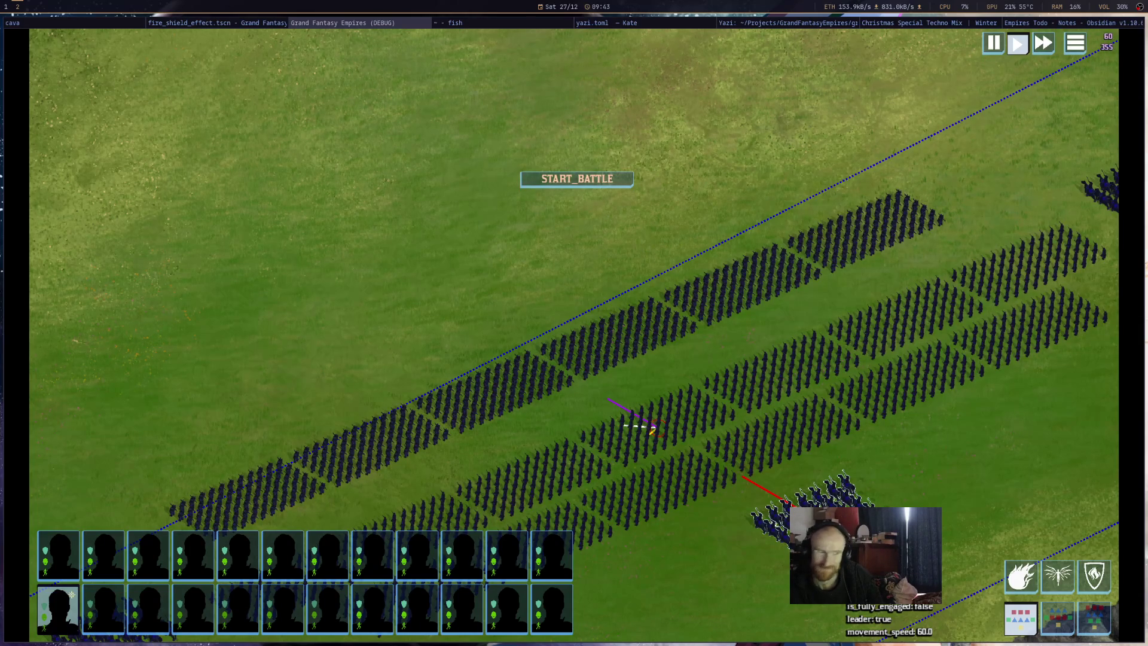
Pan across the battlefield, cast FIRE_SHIELD on two defending formations, then return to Godot.
key(s)
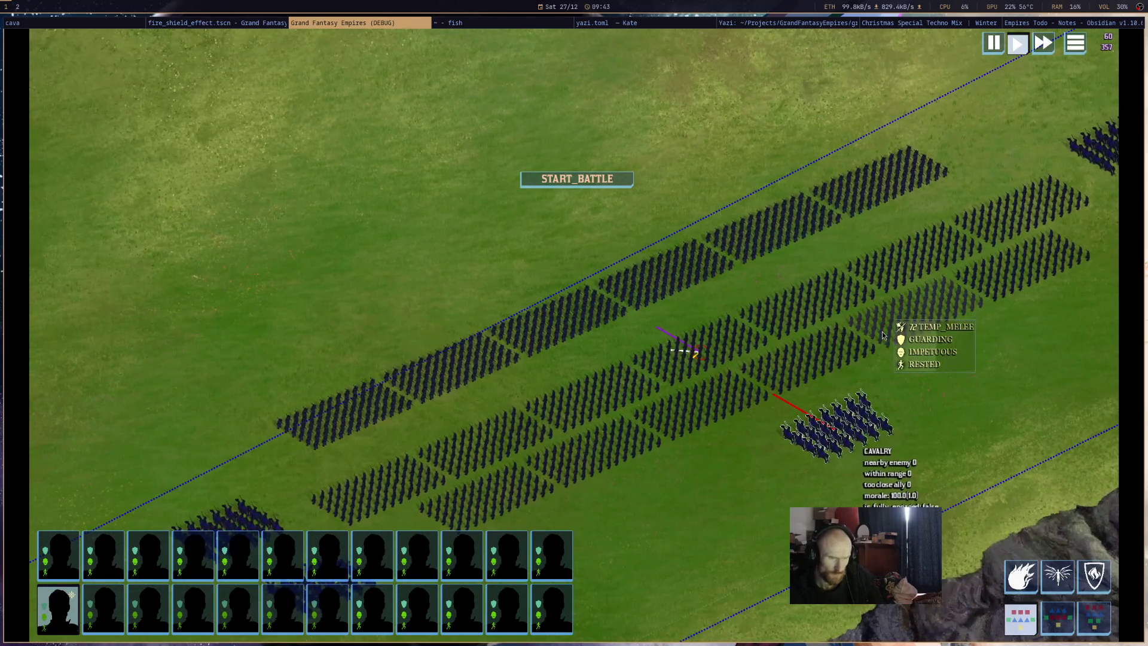
click(1088, 587)
click(742, 377)
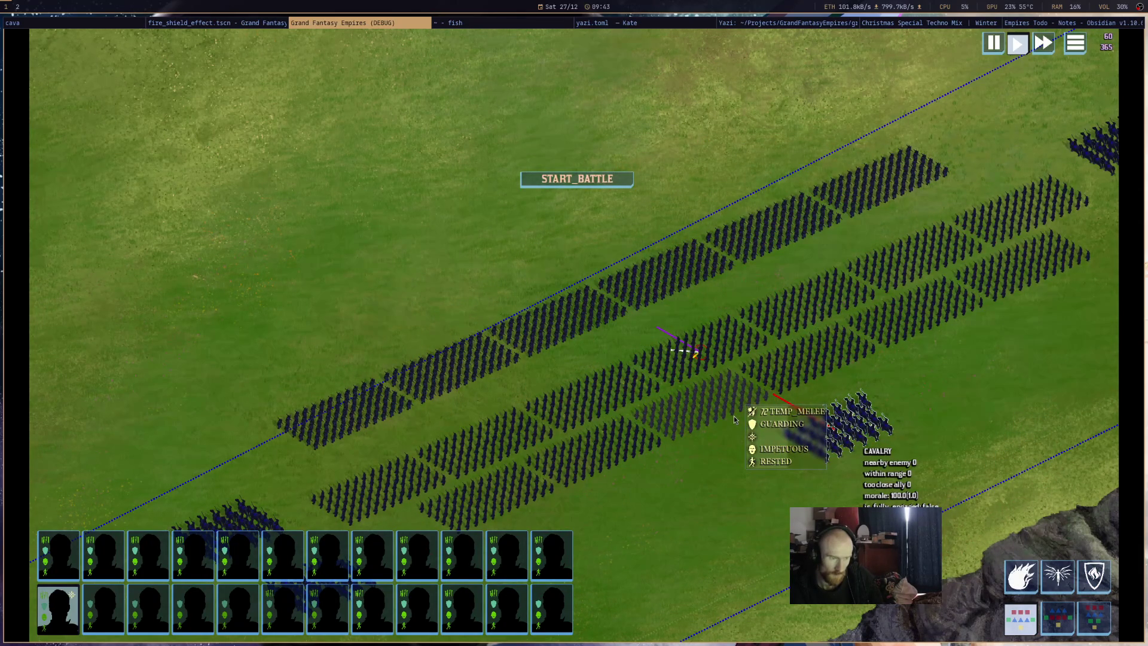
click(206, 22)
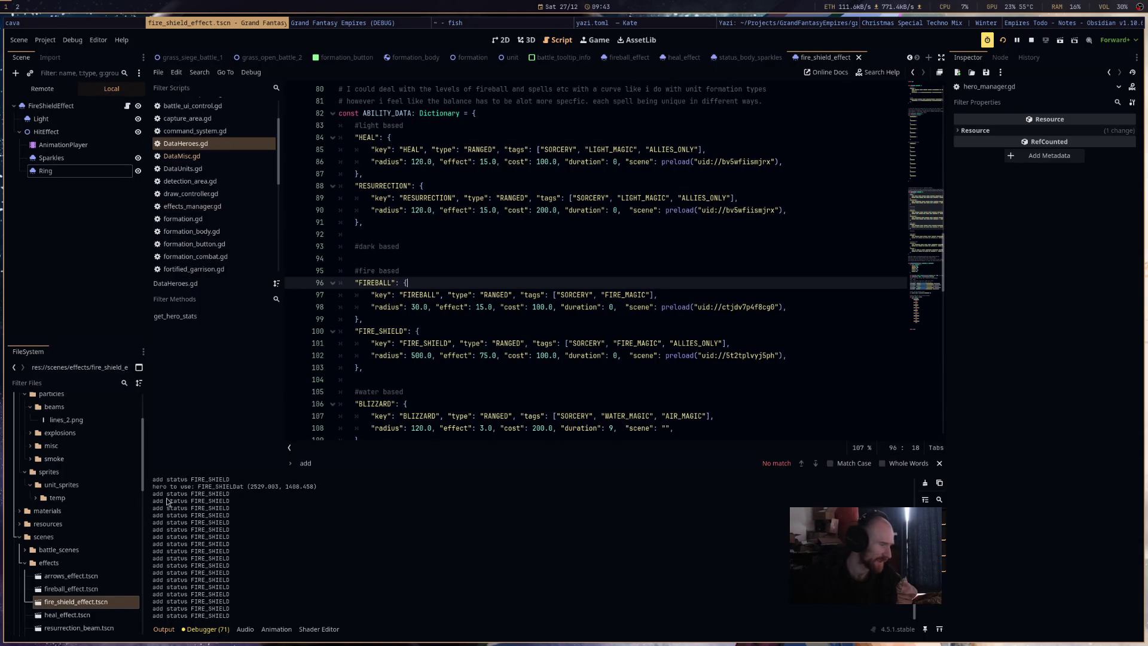
Stop the game, review DataMisc.gd and DataUnits.gd, then relaunch the project.
click(1031, 39)
click(190, 157)
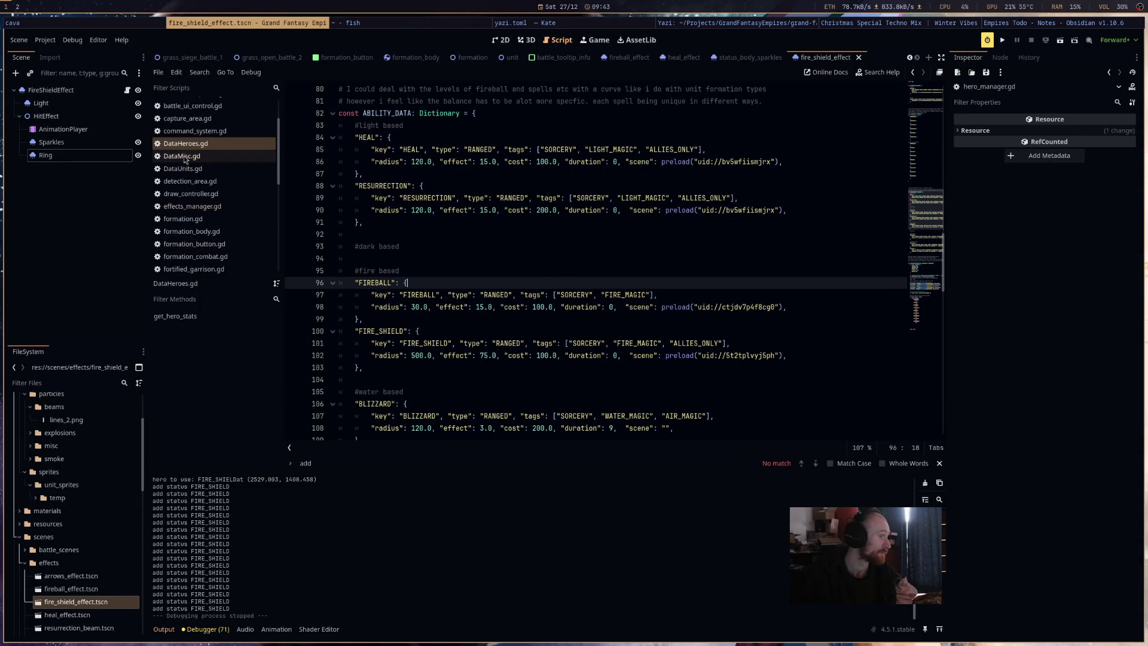
scroll(444, 251, down, 3)
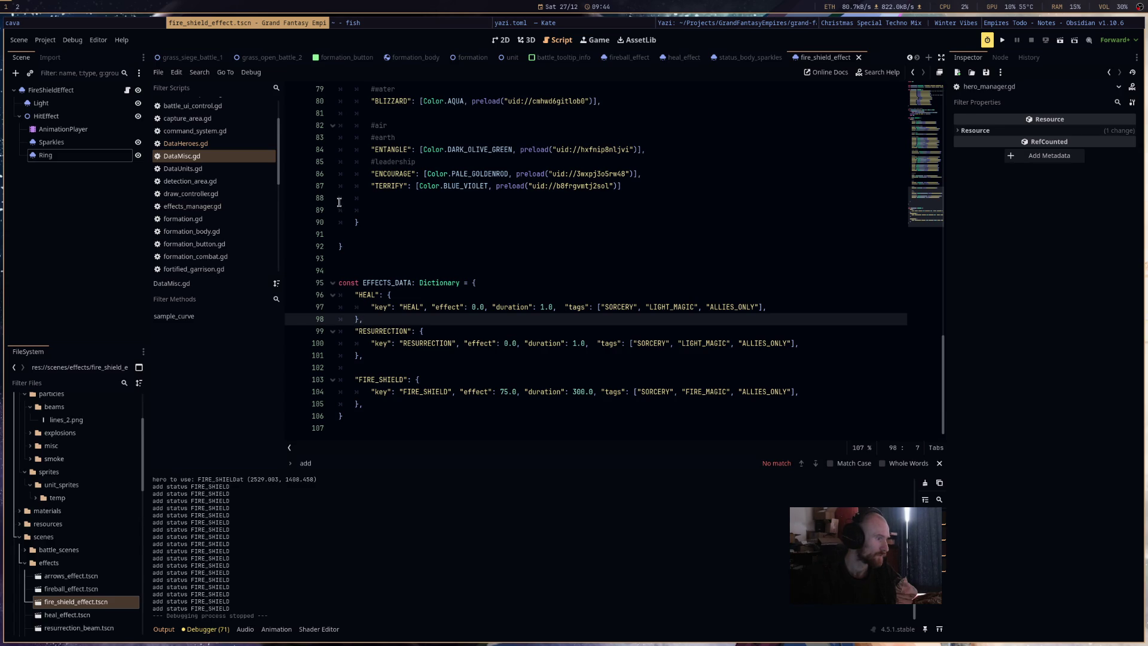
click(231, 170)
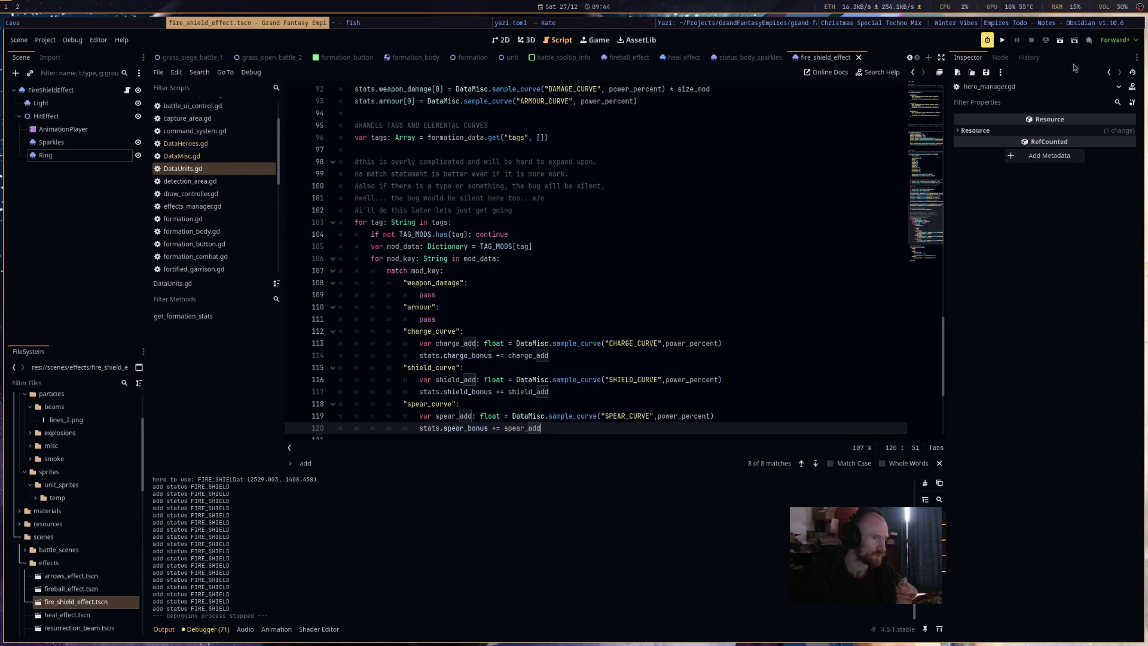
click(1003, 40)
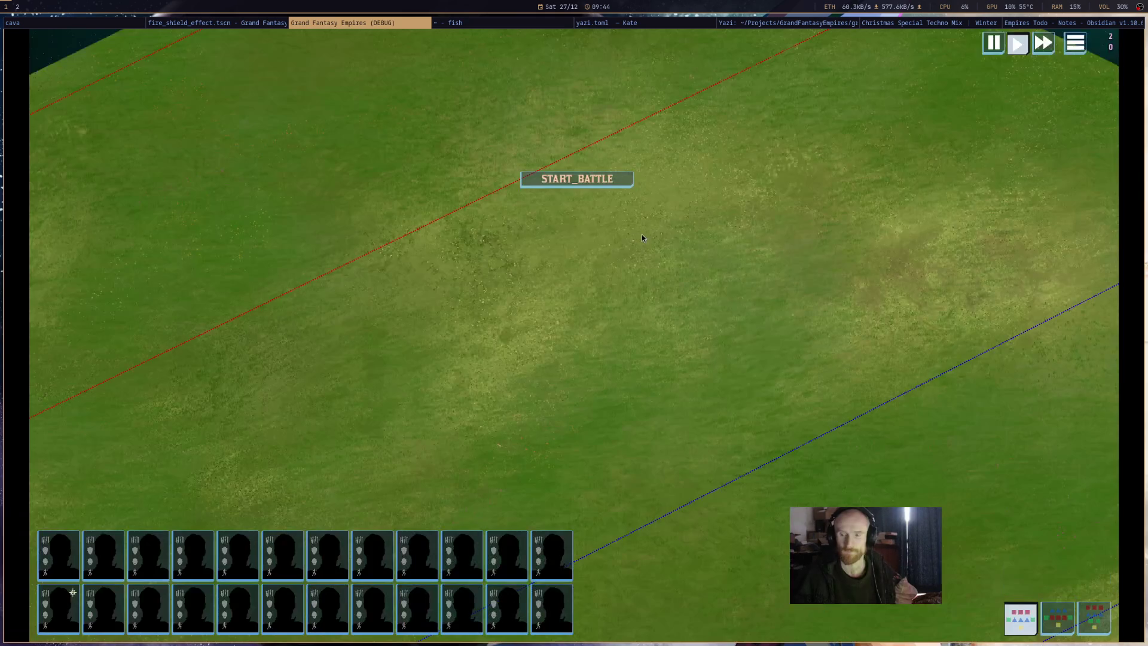
Shield the blue bottom-right formation with FIRE_SHIELD, then switch back to the Godot editor.
click(993, 559)
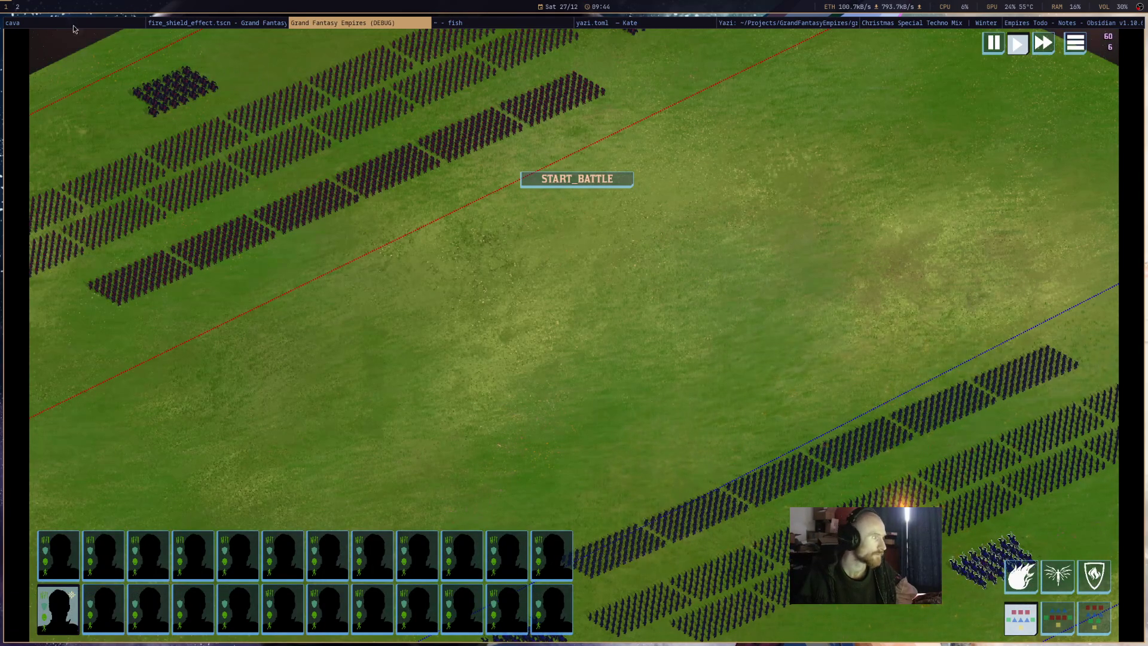
key(super+Left)
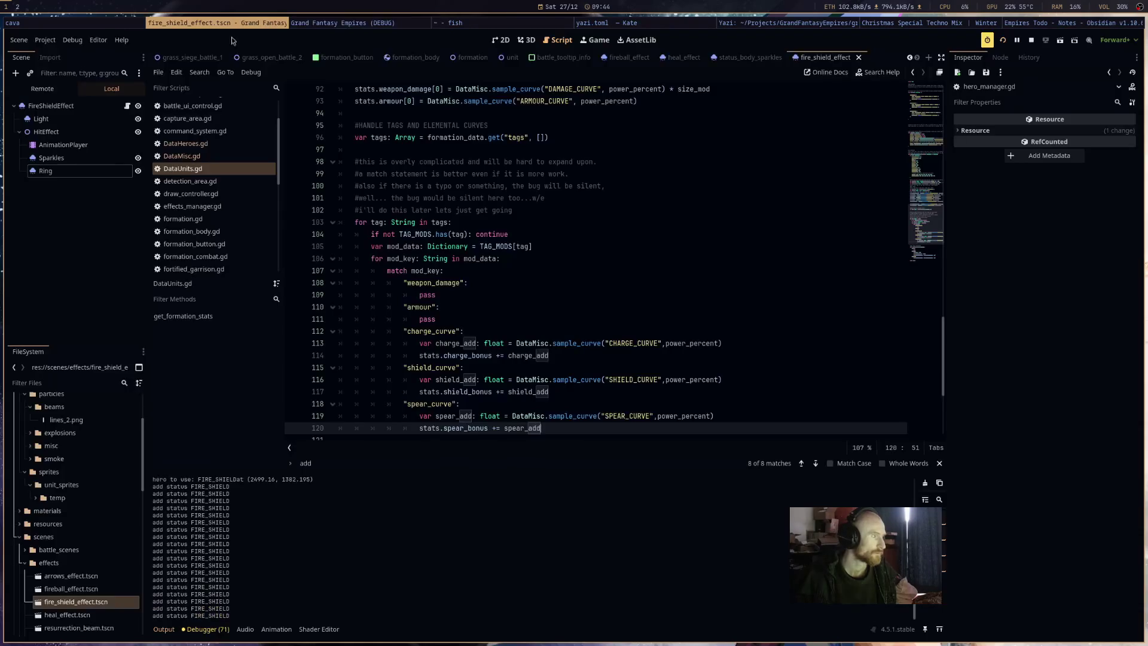
Select DefendingMelee11 in the Remote scene tree and expand its EffectsManager.
scroll(84, 239, up, 5)
click(77, 266)
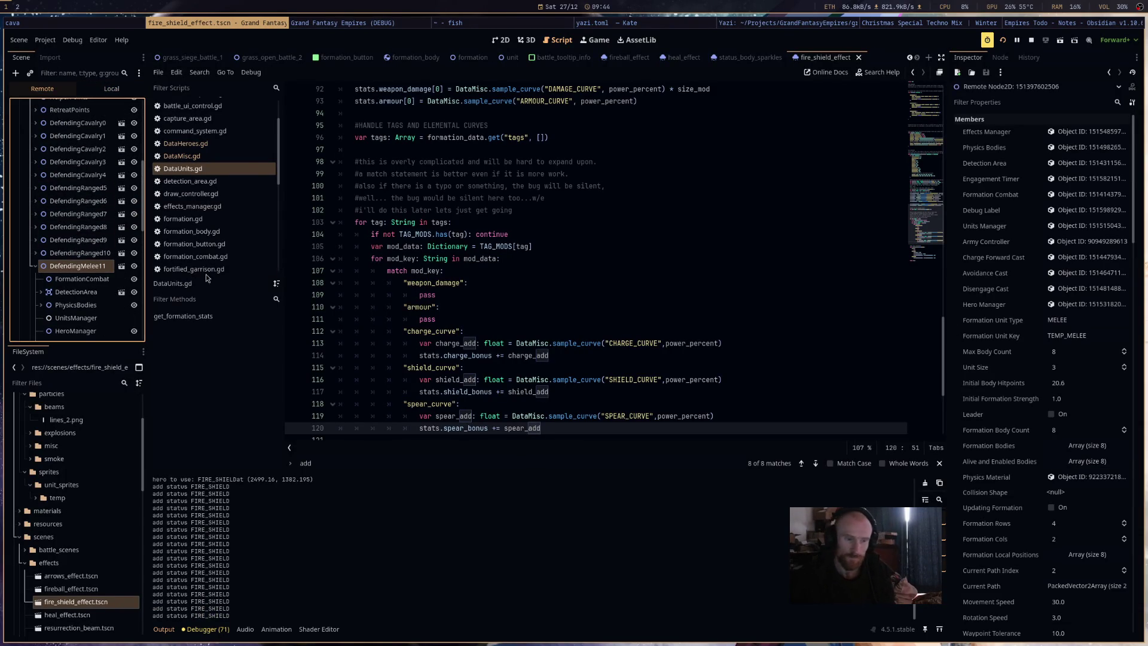
scroll(95, 305, down, 3)
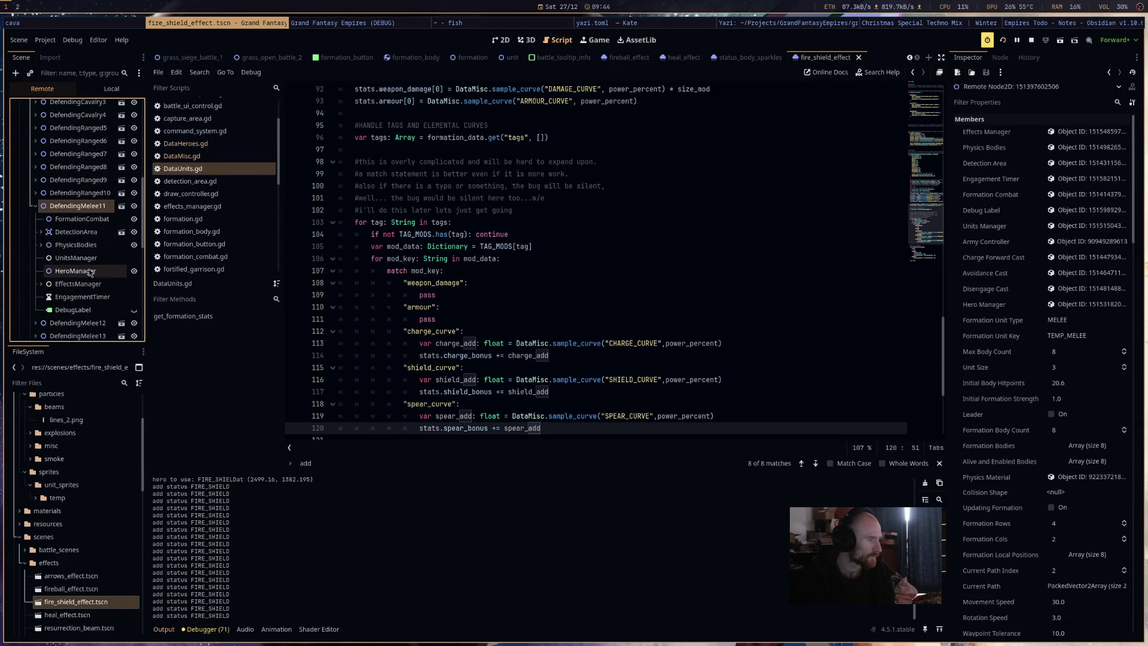
click(40, 285)
click(79, 297)
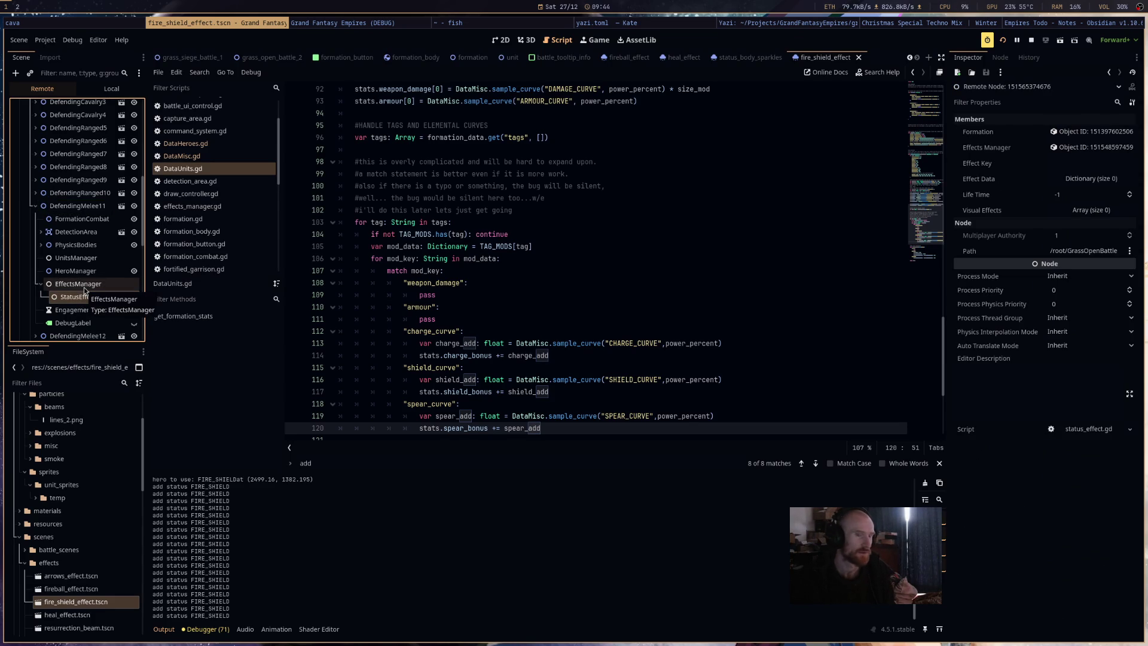
click(83, 287)
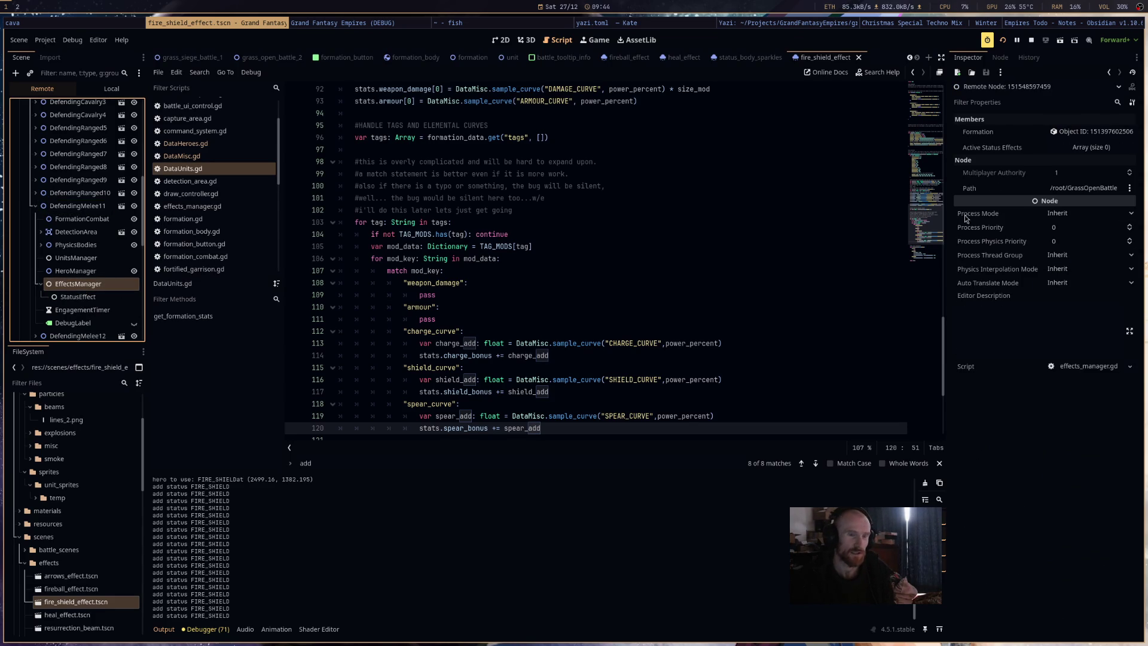
Inspect the FIRE_SHIELD status data (effect 84.975, duration 309) and its tags, then stop the game.
scroll(95, 265, down, 5)
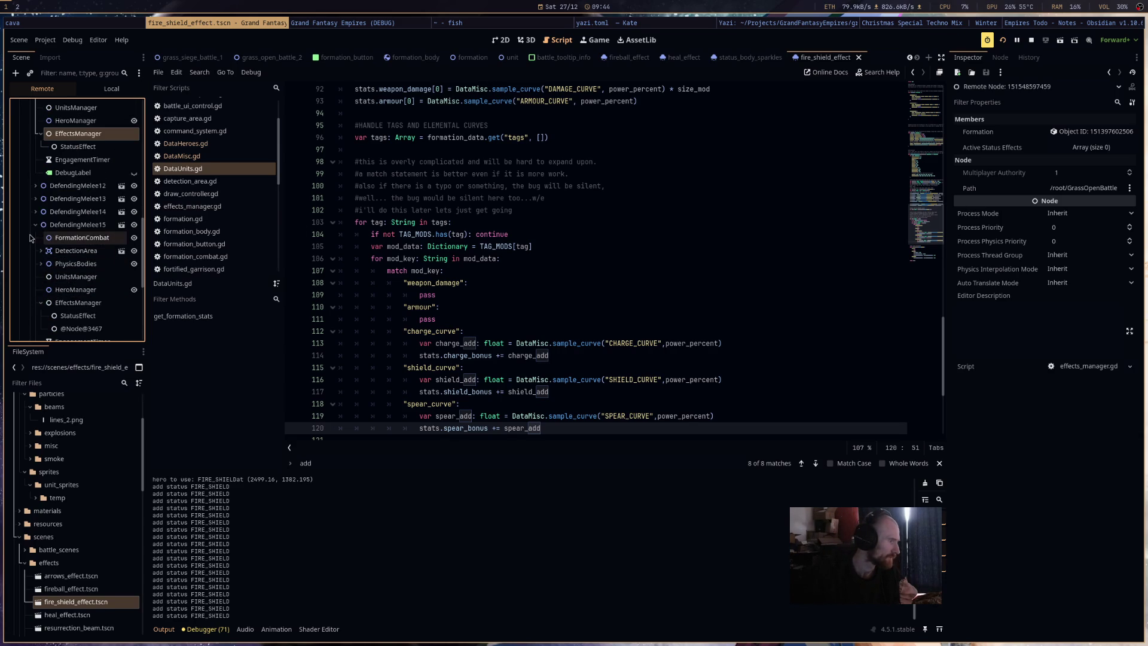
click(70, 331)
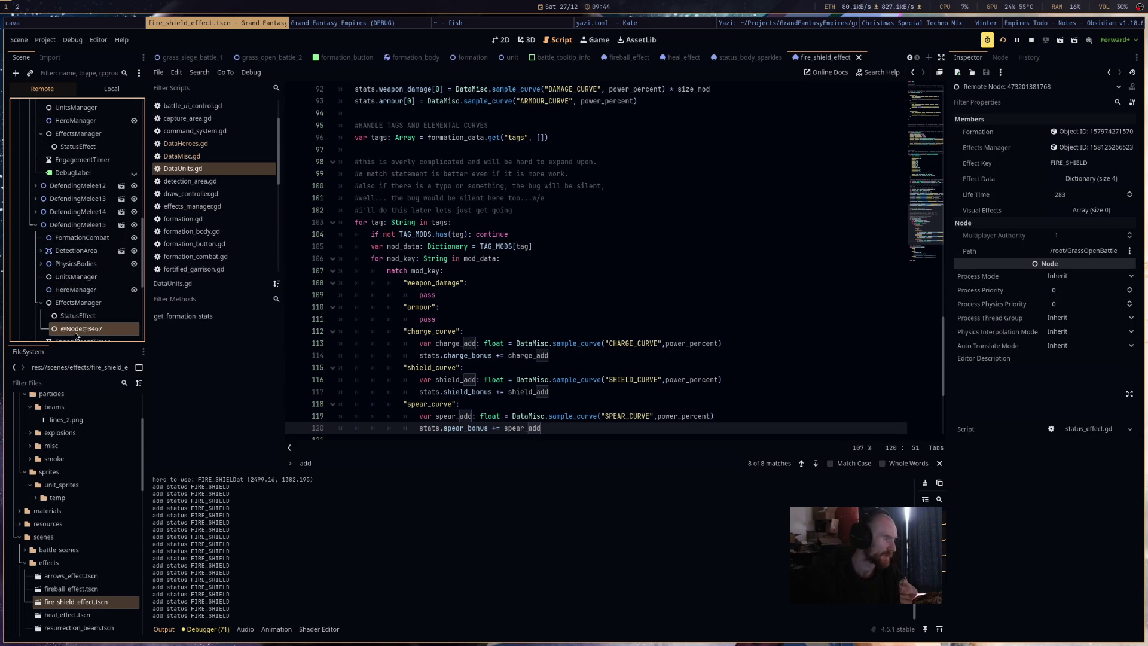
mouse_move(1068, 202)
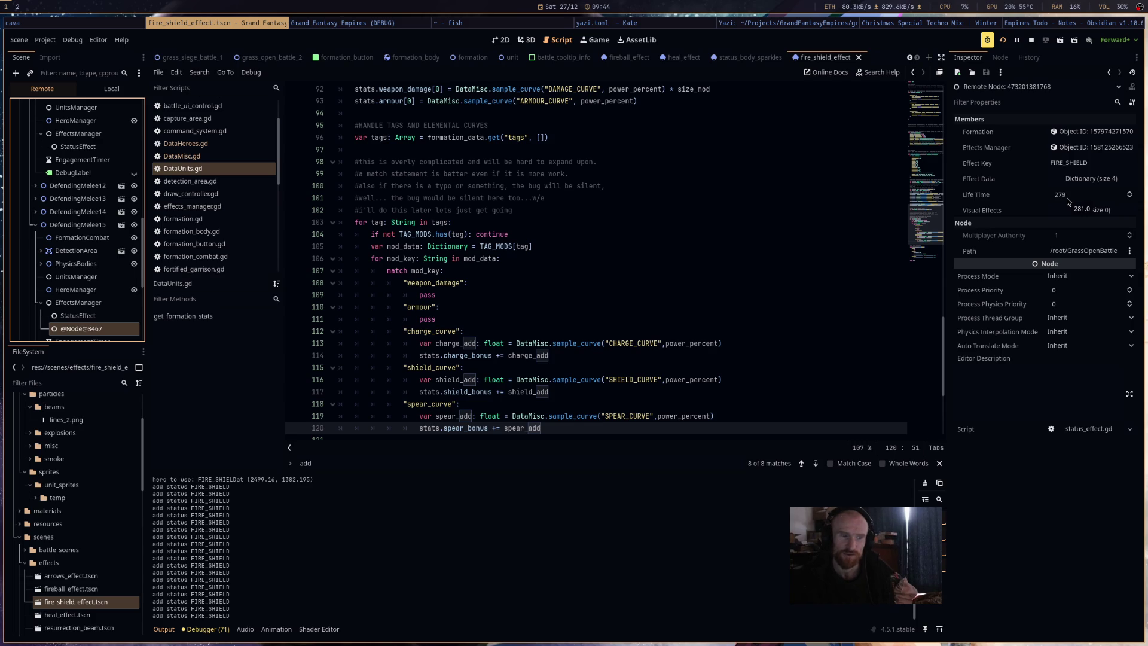
click(1078, 182)
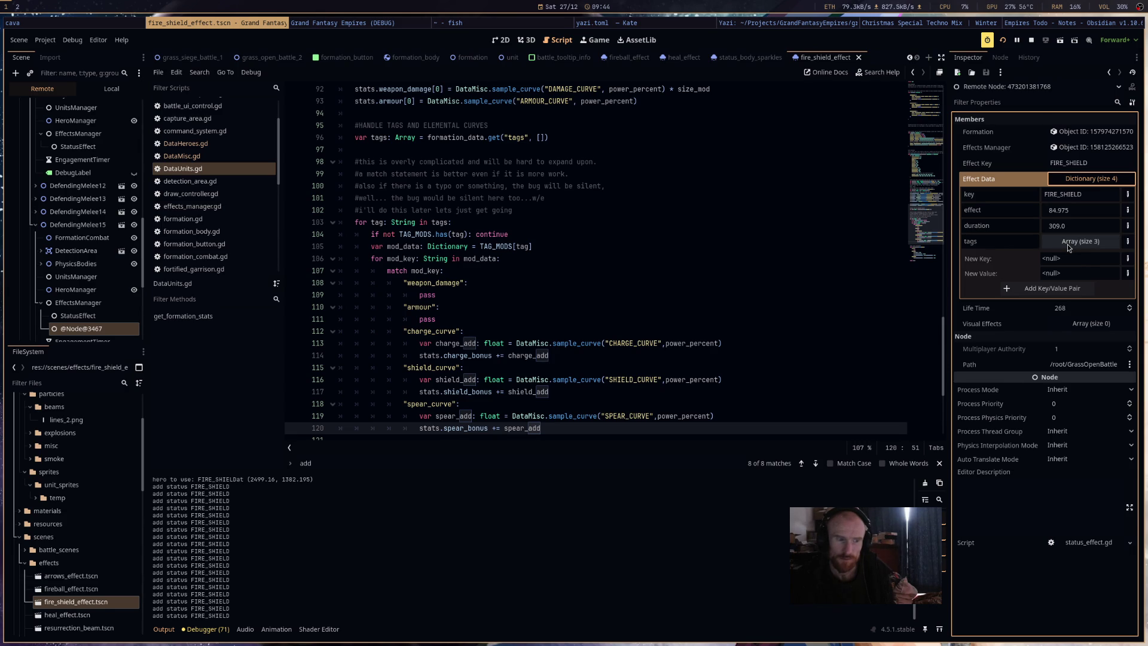
click(1067, 244)
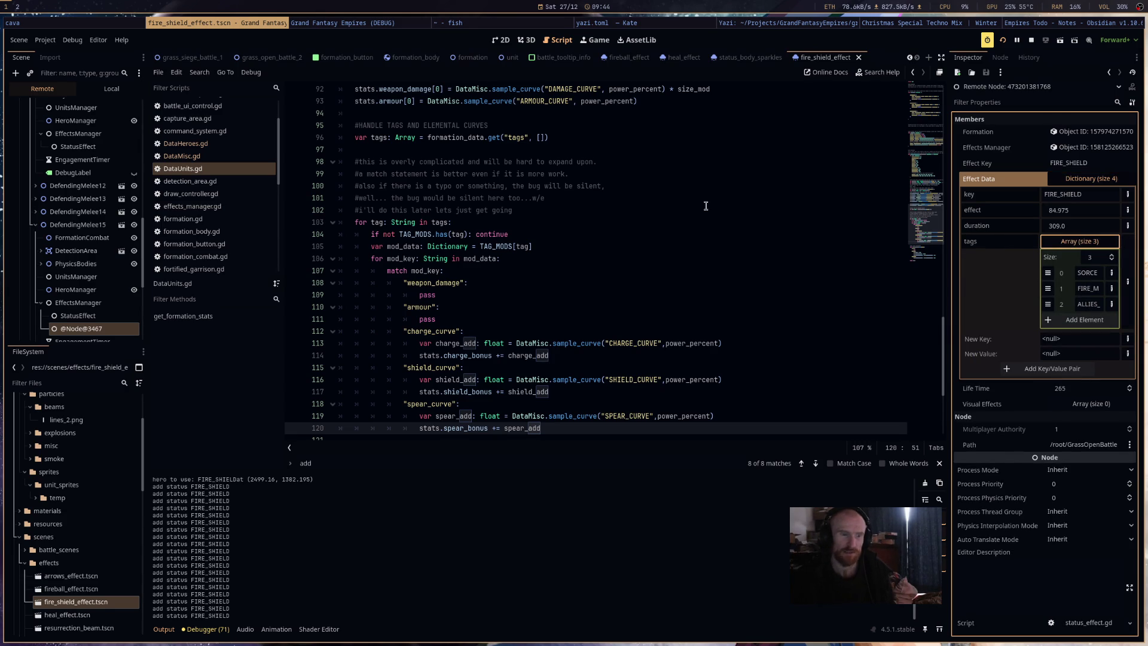
click(1031, 40)
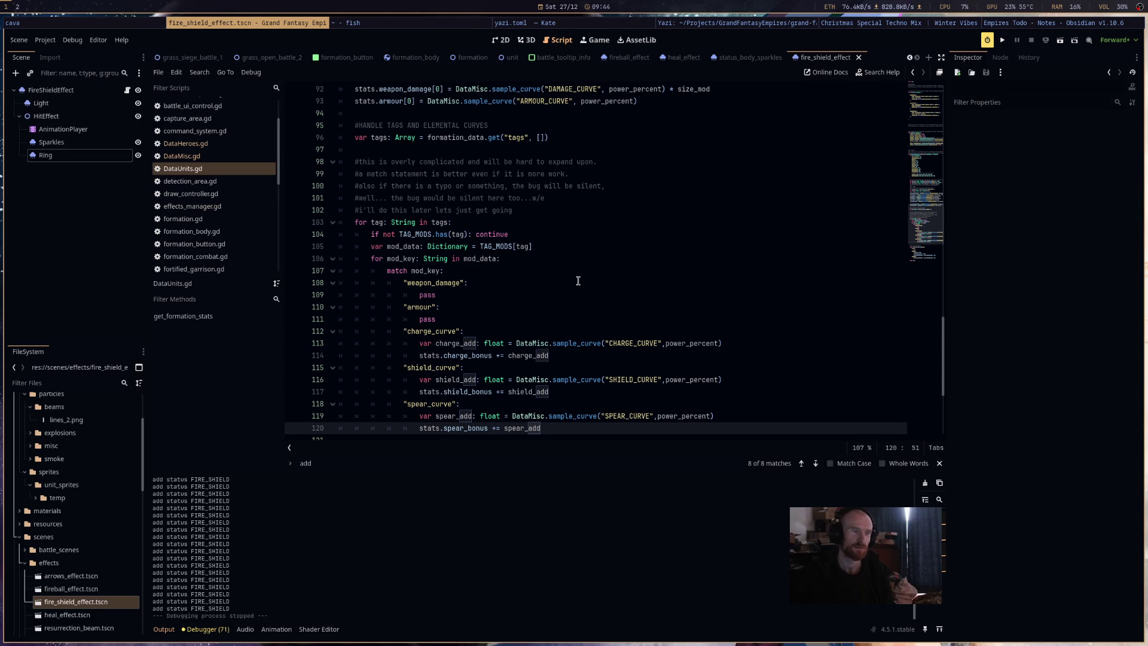
Cycle through DataHeroes.gd, DataMisc.gd and DataUnits.gd, open status_body_sparkles.tscn, then switch windows.
click(225, 144)
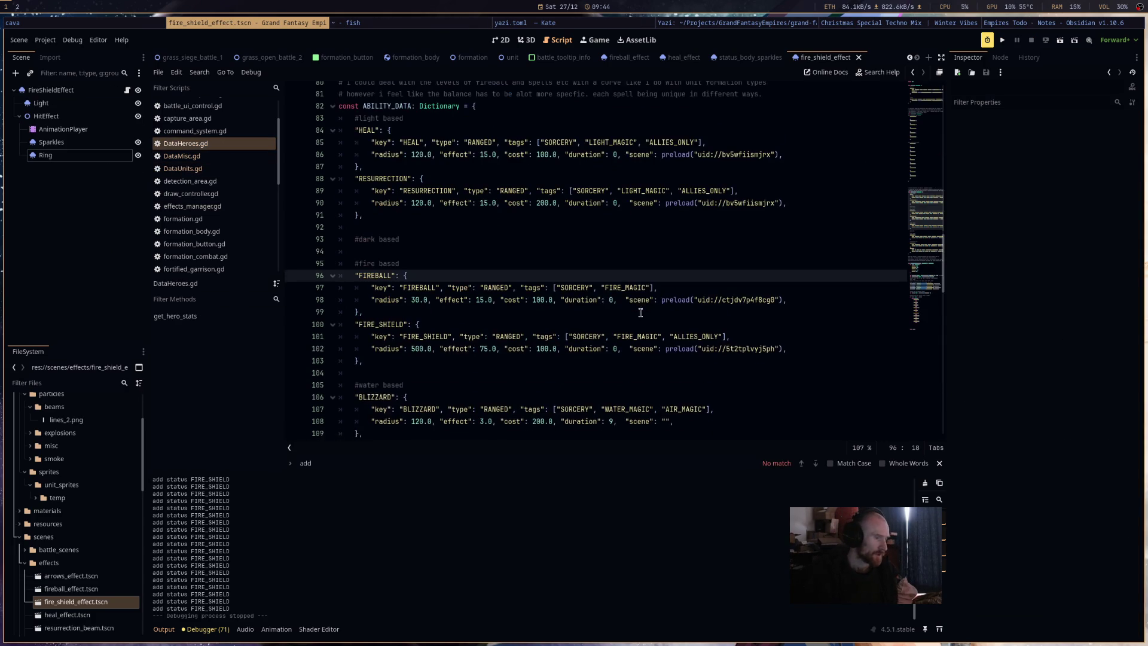
click(210, 156)
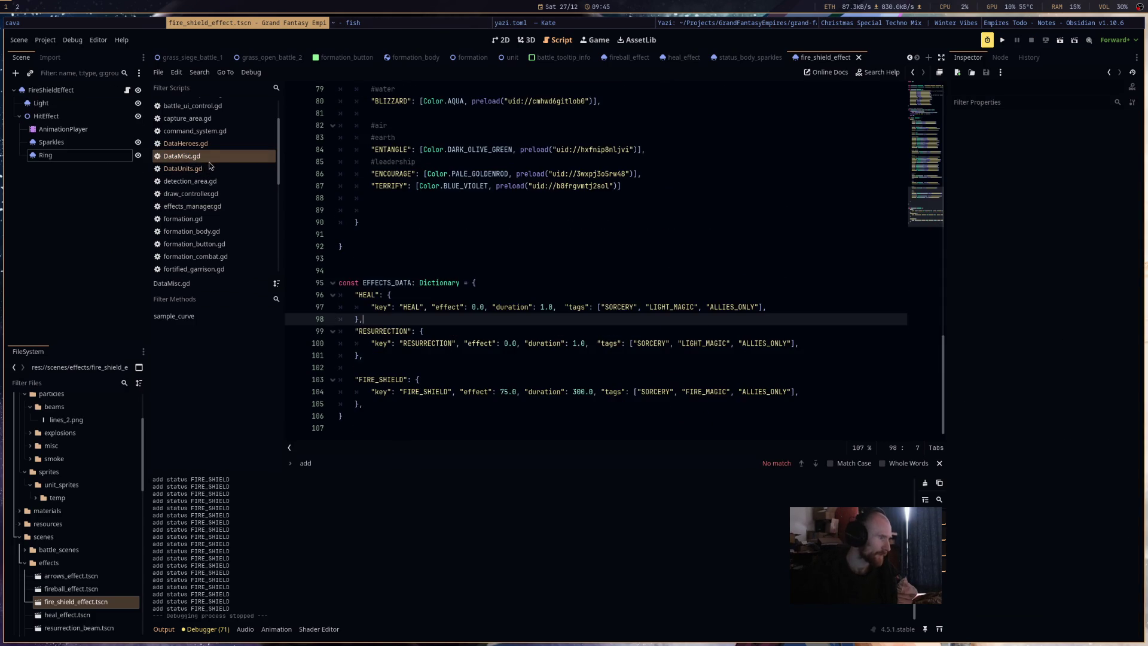
click(209, 169)
click(740, 59)
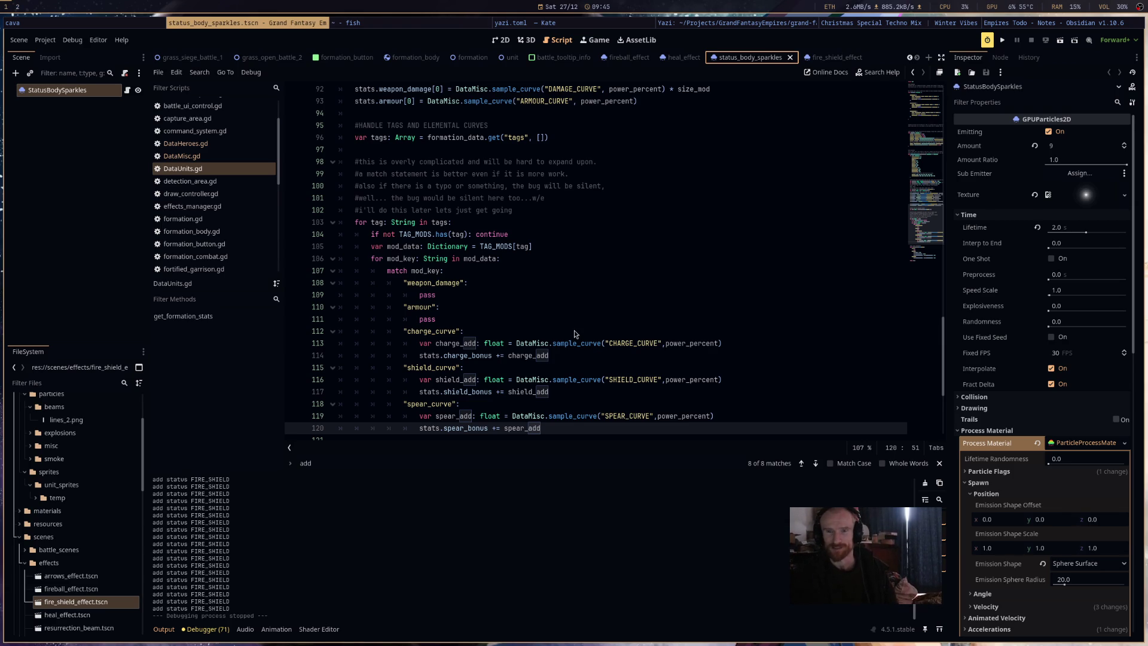
key(alt+Tab)
key(alt+Tab)
key(alt+Tab)
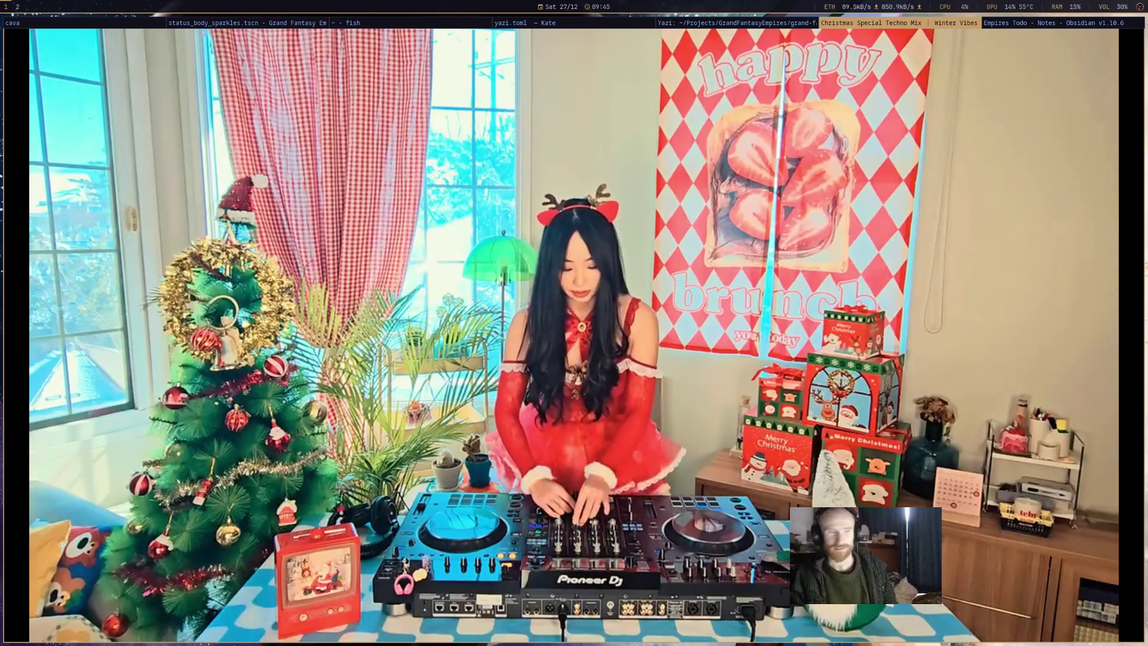
key(alt+Tab)
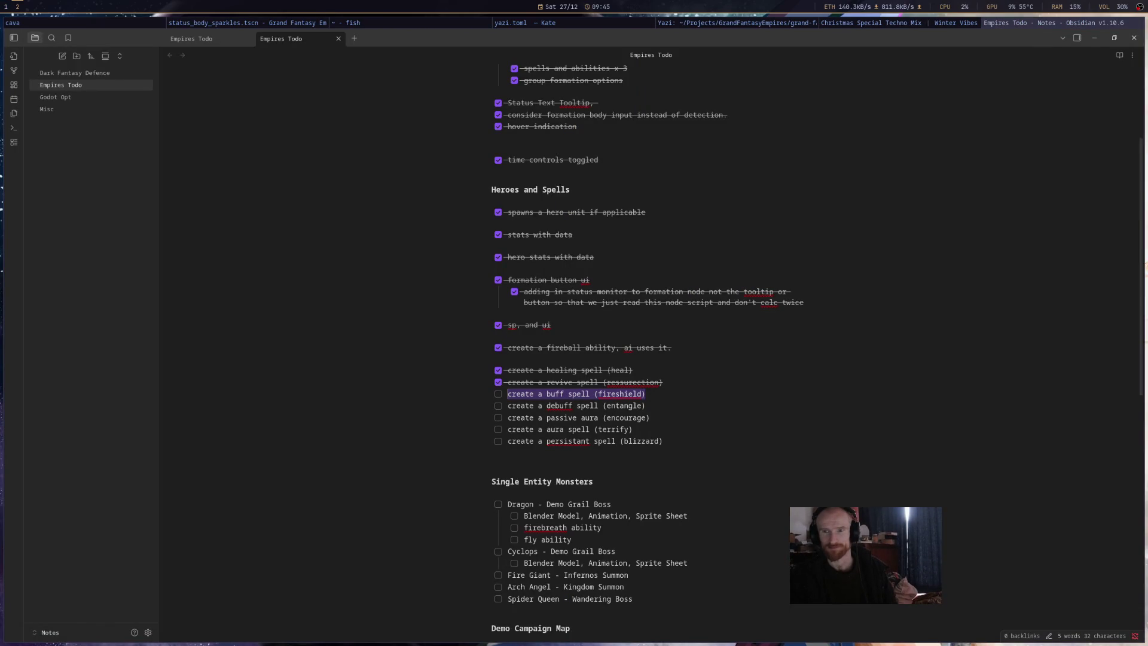
Enlarge the shared Imgur photo of the multi-monitor desk, then return to the Twitch tab.
key(super+shift+Right)
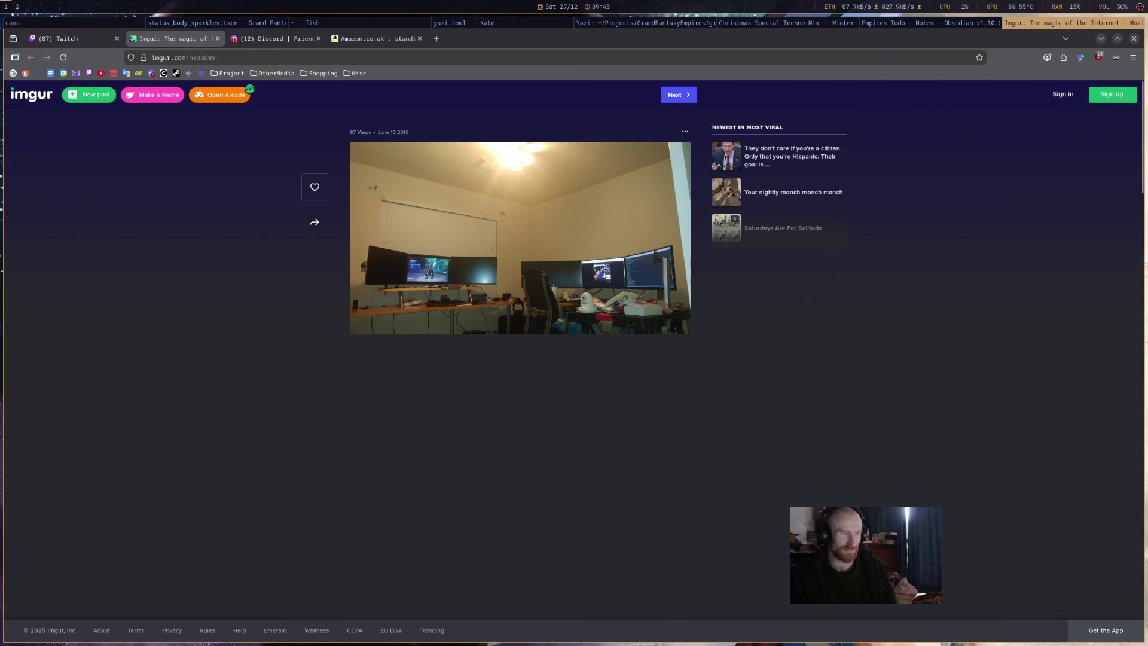
scroll(569, 234, up, 6)
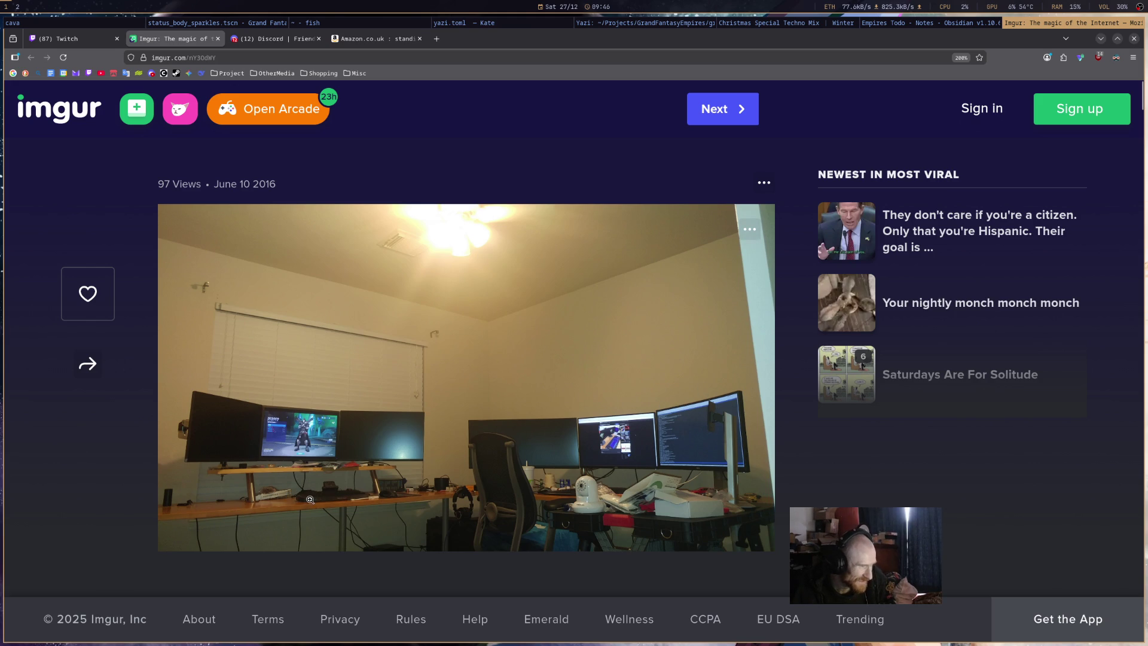
click(119, 43)
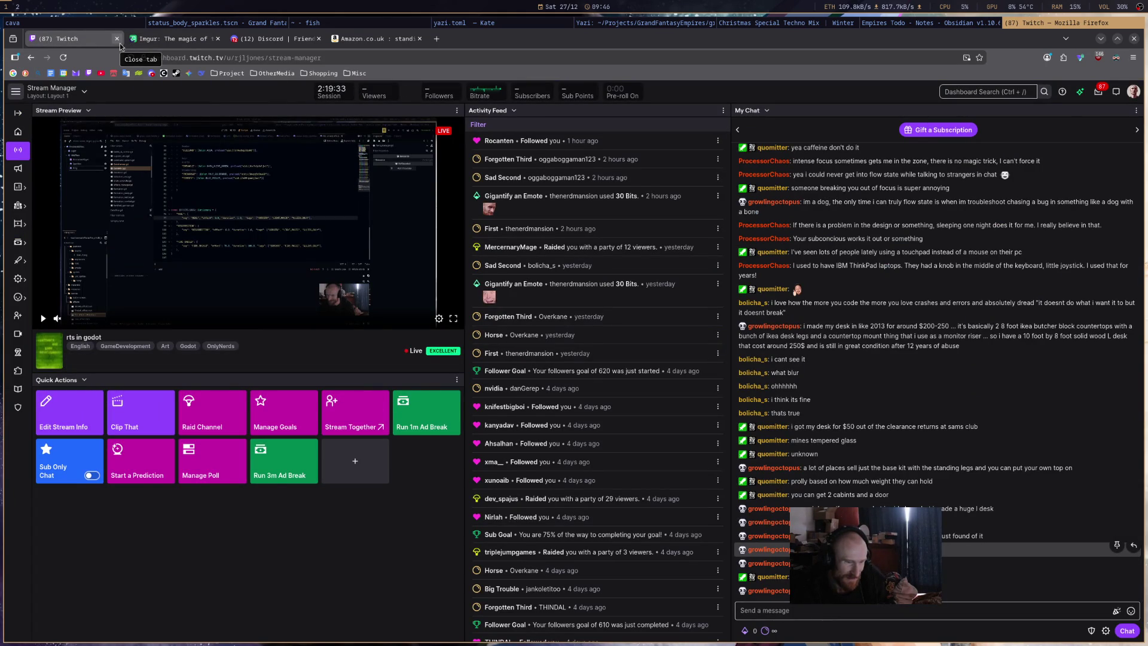
Toggle between the Imgur desk photo and Twitch chat tabs, then switch to the Empires Todo note.
click(159, 46)
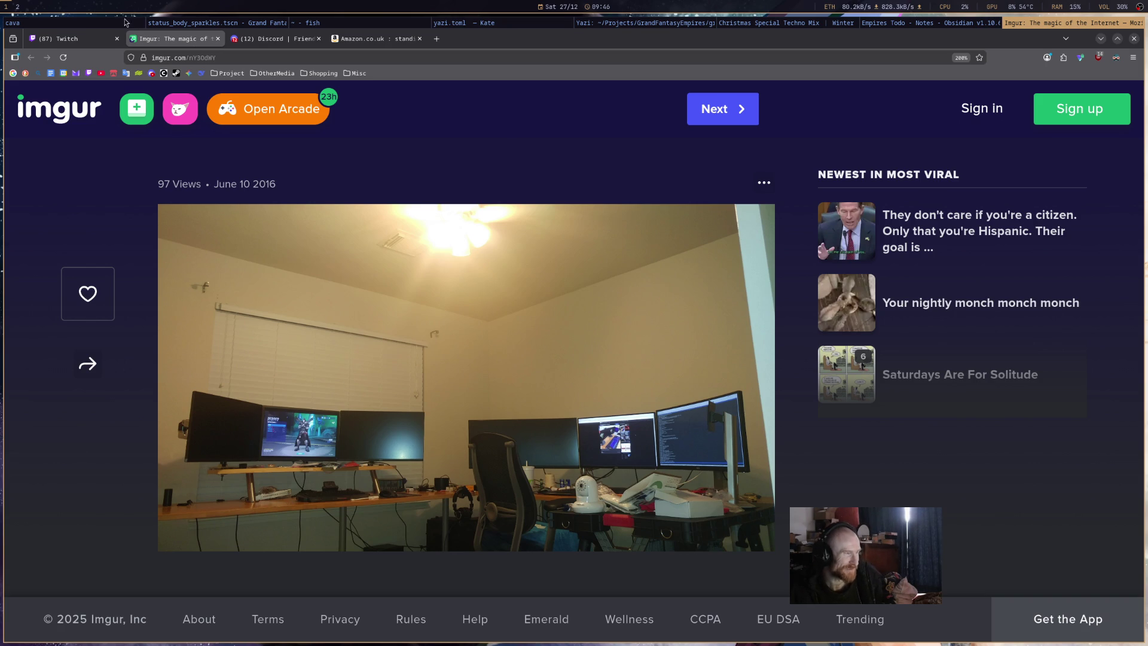
click(82, 38)
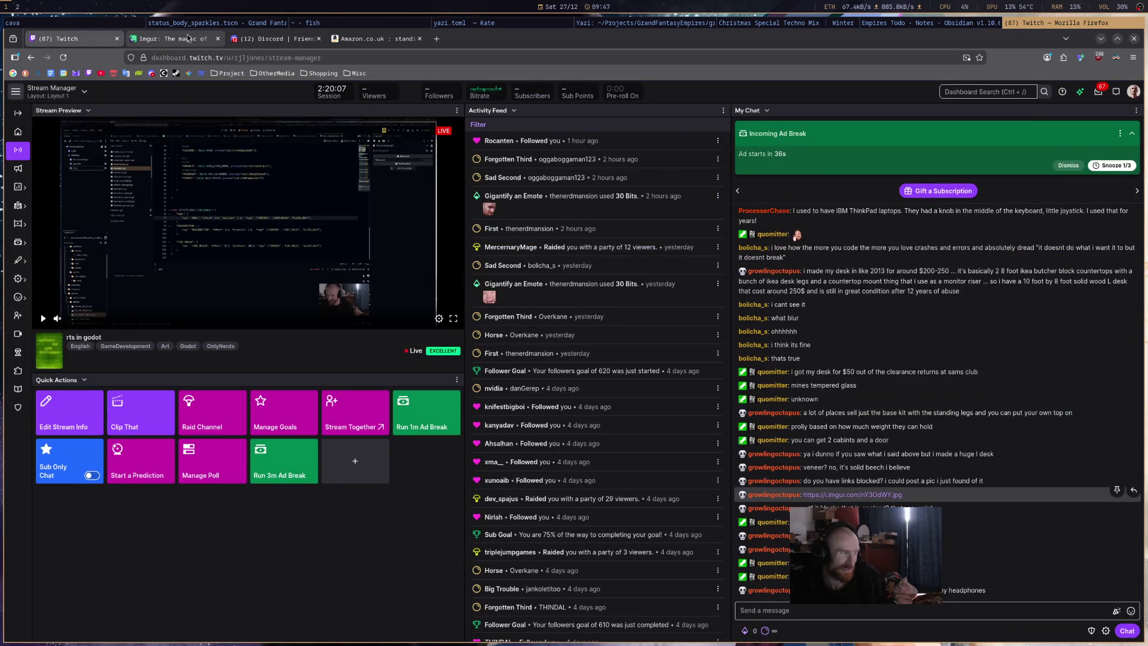
click(186, 39)
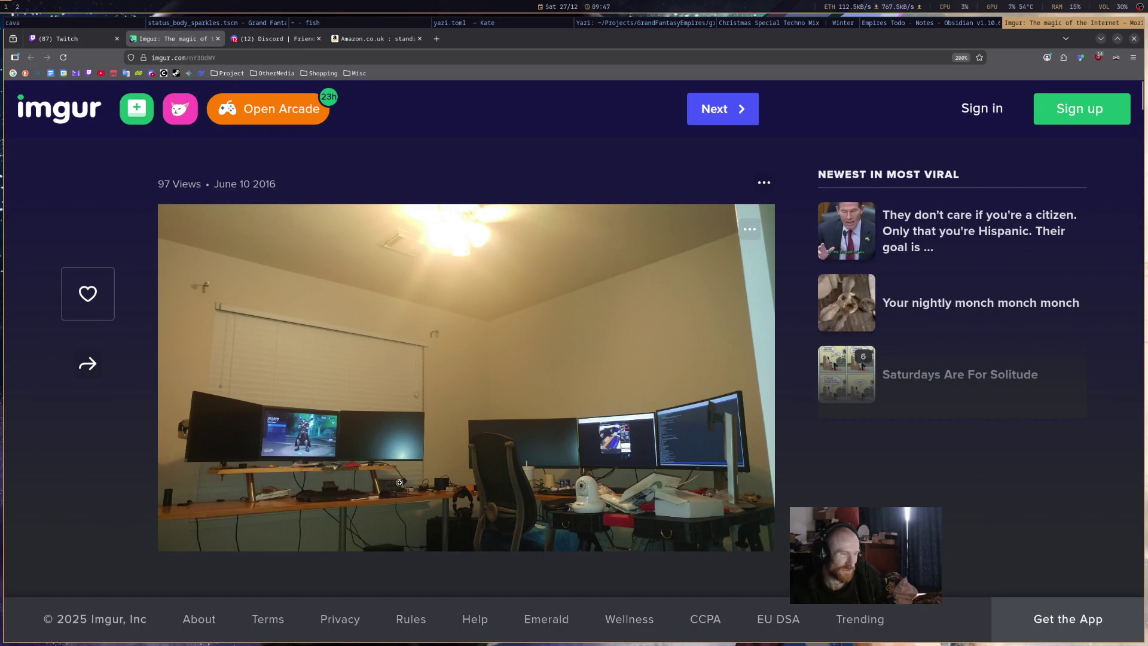
click(66, 41)
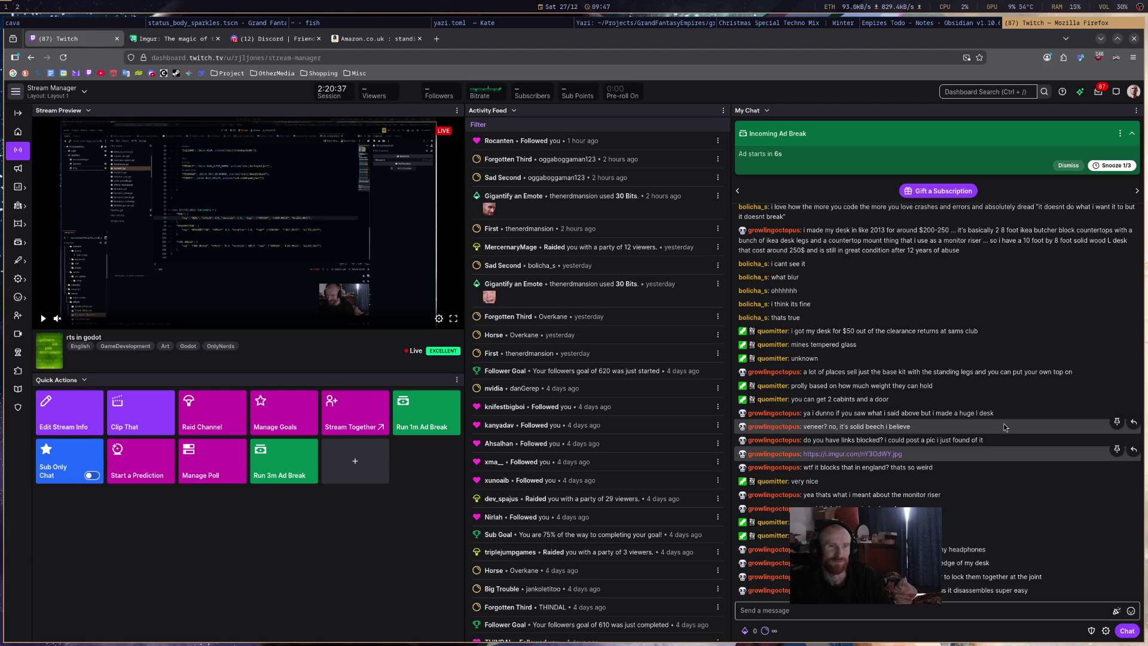
key(alt+Tab)
key(alt+Tab)
key(super+shift+2)
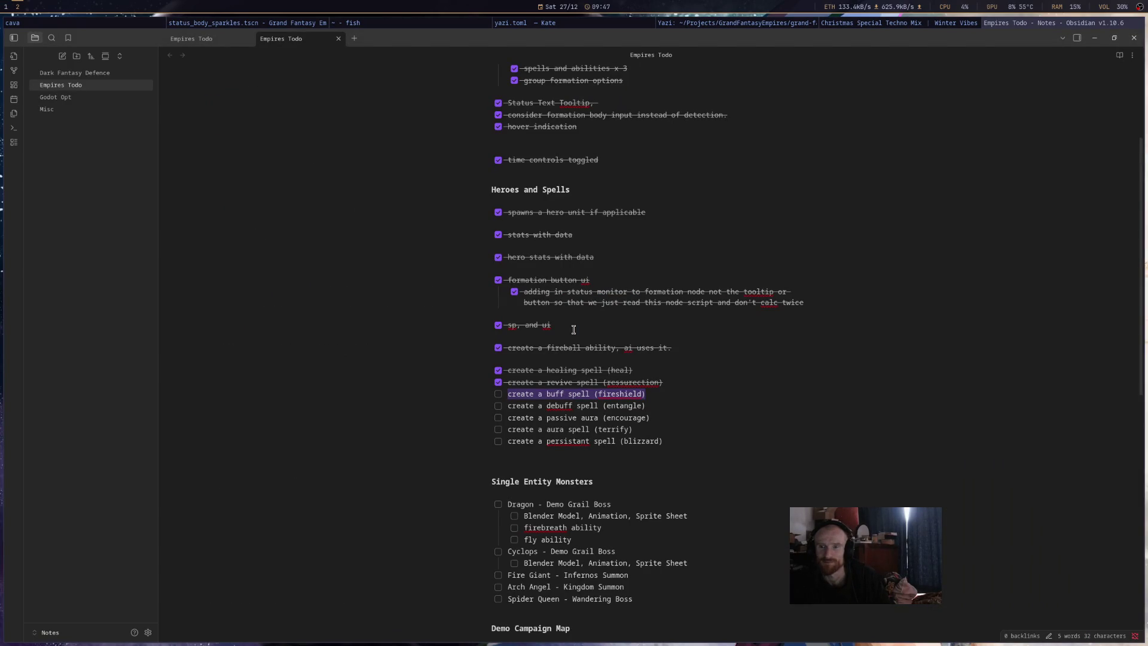
Switch from the Obsidian note back to the Godot editor showing DataUnits.gd.
key(alt+Tab)
key(alt+Tab)
key(alt+Tab)
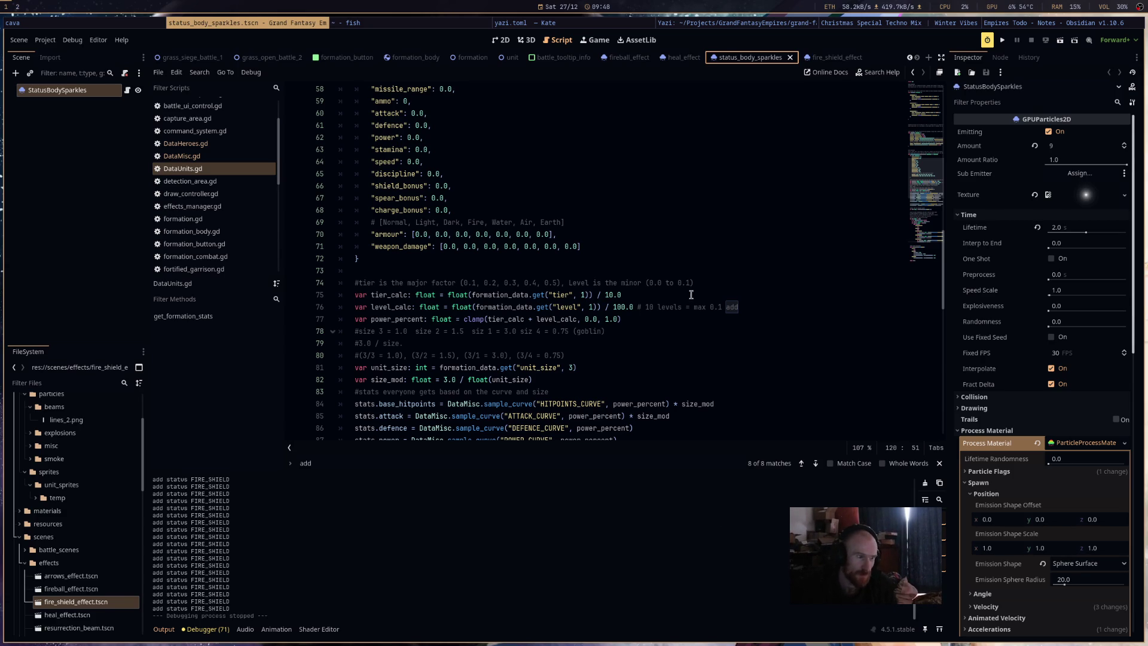
Scroll through DataUnits.gd to review the unit armour stats.
scroll(705, 361, down, 8)
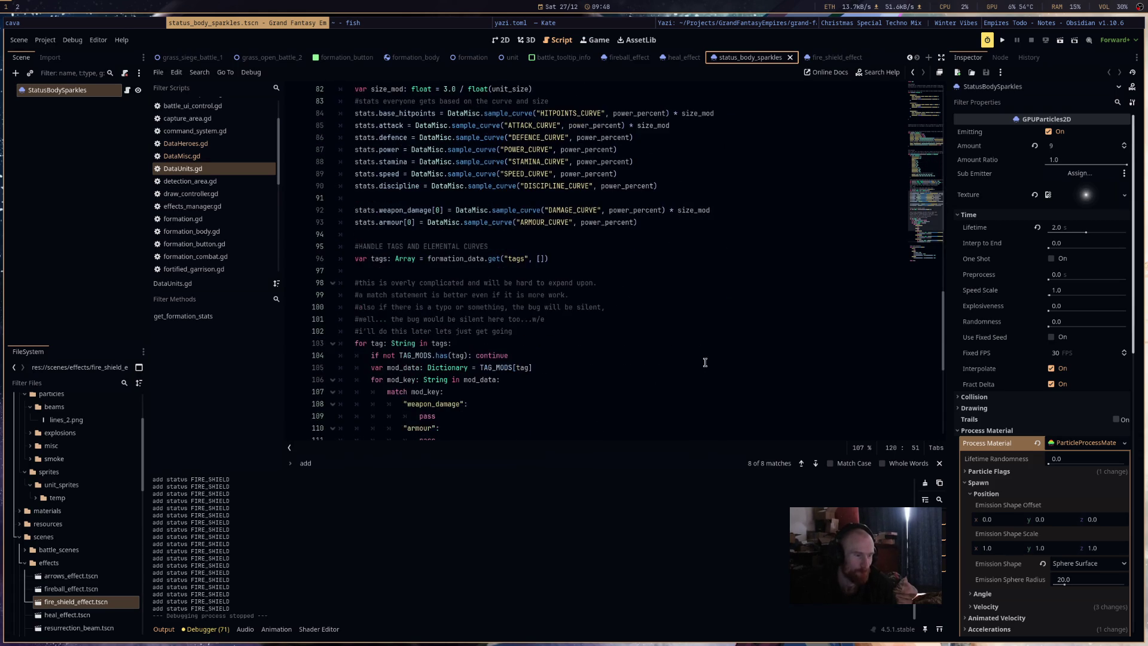
scroll(705, 362, down, 5)
mouse_move(706, 356)
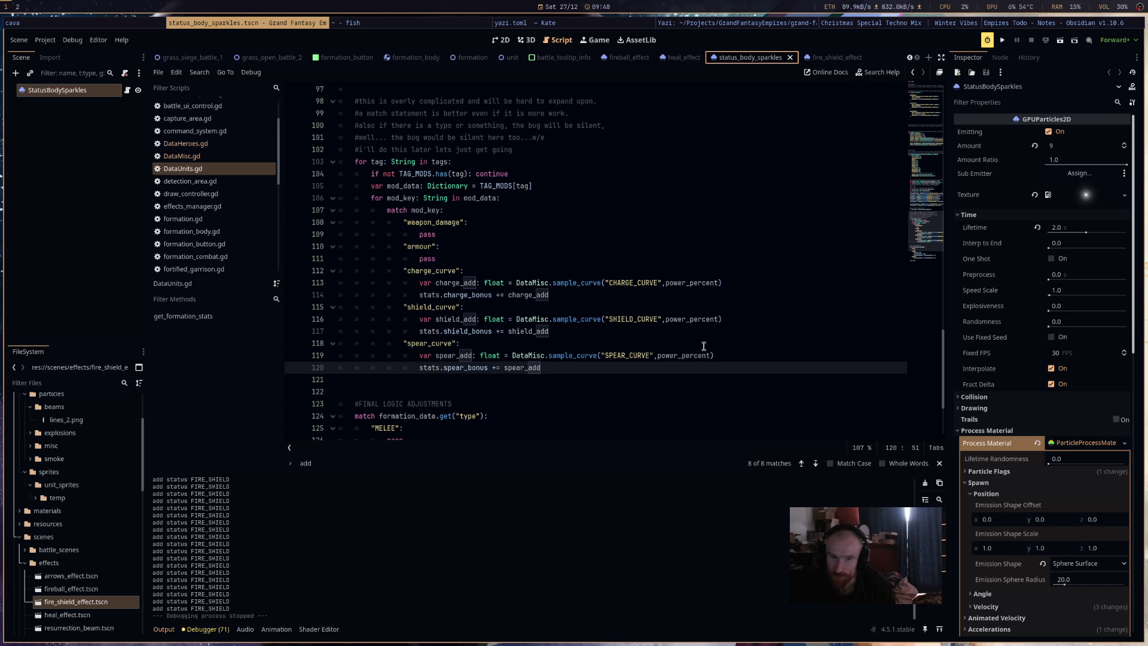
scroll(704, 346, down, 3)
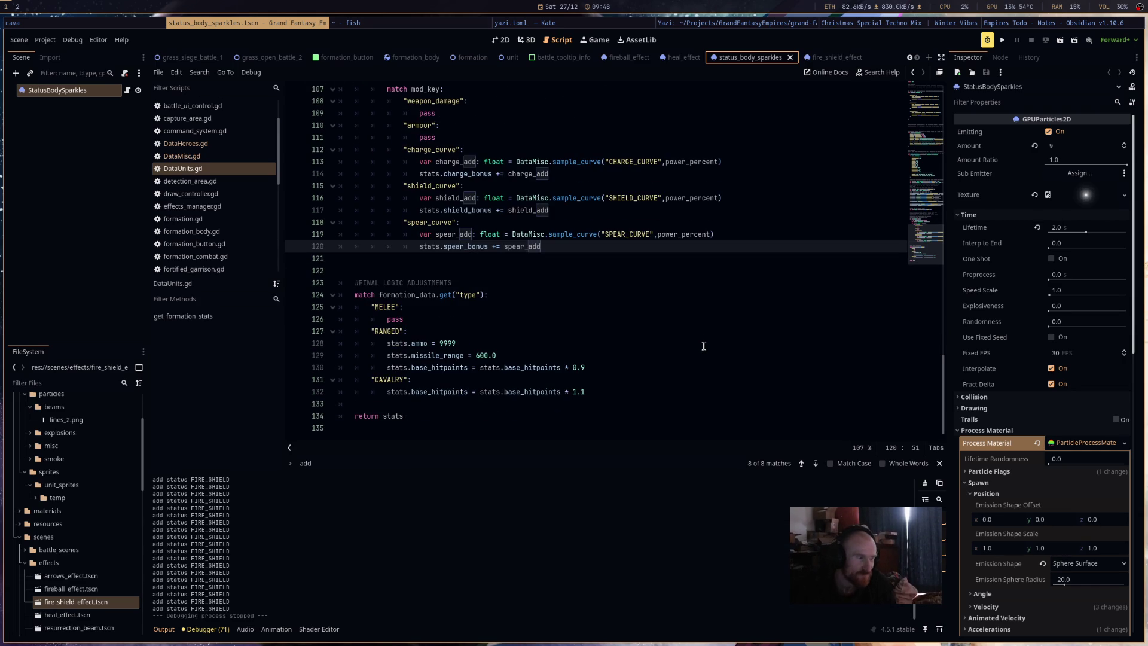
scroll(704, 347, up, 8)
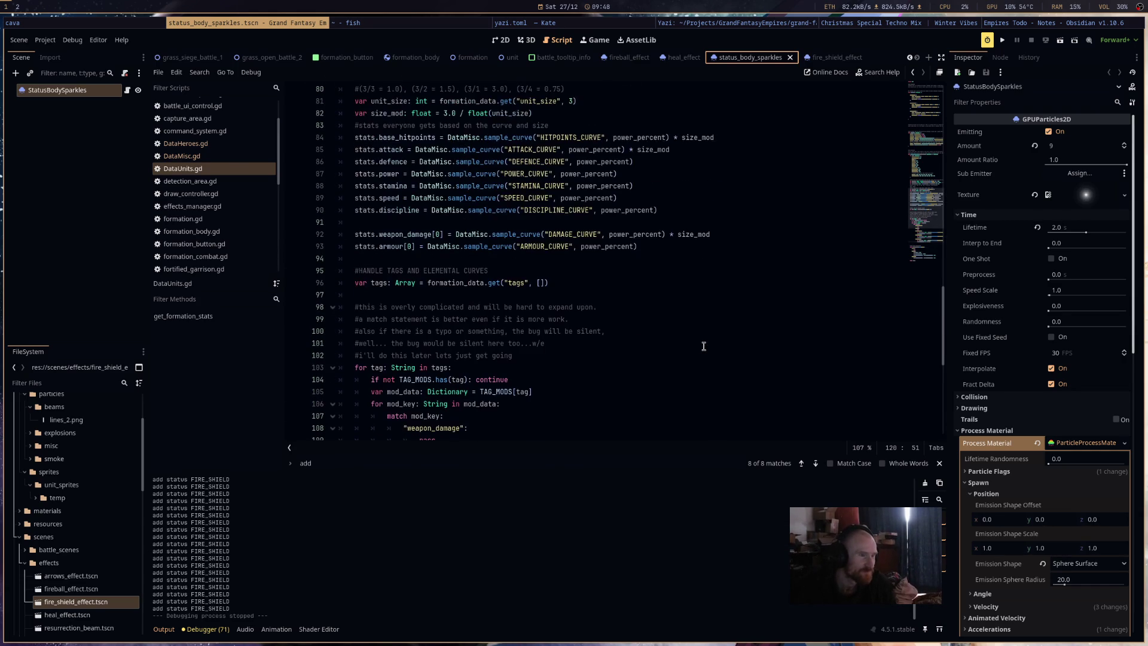
scroll(704, 346, up, 11)
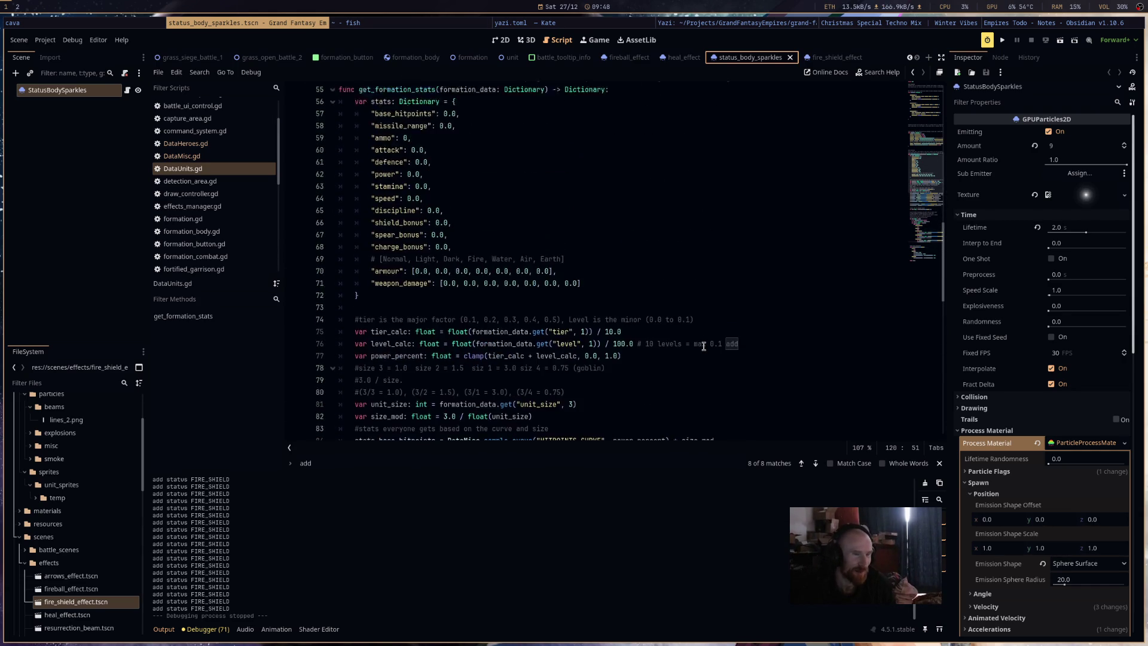
scroll(704, 346, up, 7)
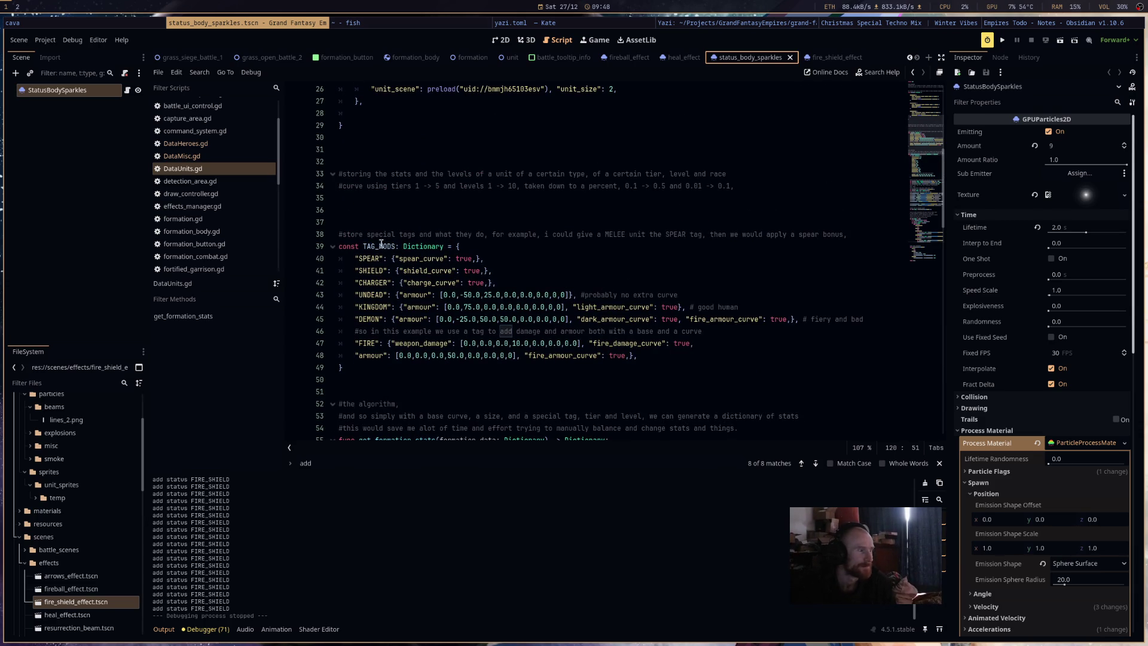
Check DataMisc.gd and DataHeroes.gd FIRE_SHIELD spell data, returning to DataUnits.gd each time.
click(241, 156)
click(243, 167)
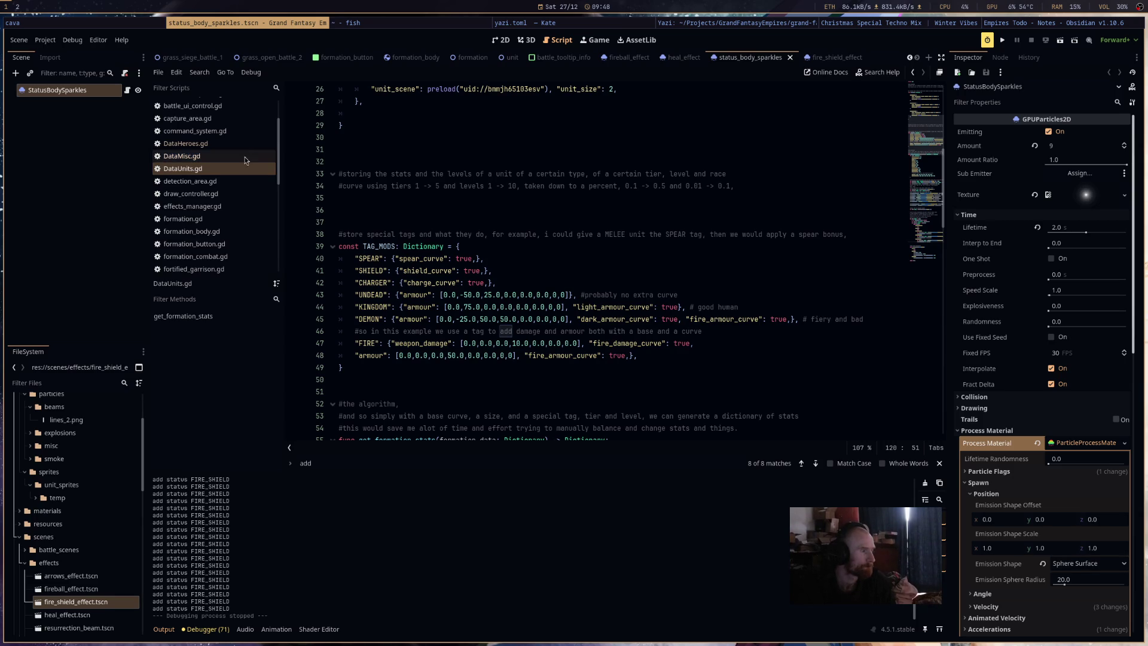
click(246, 144)
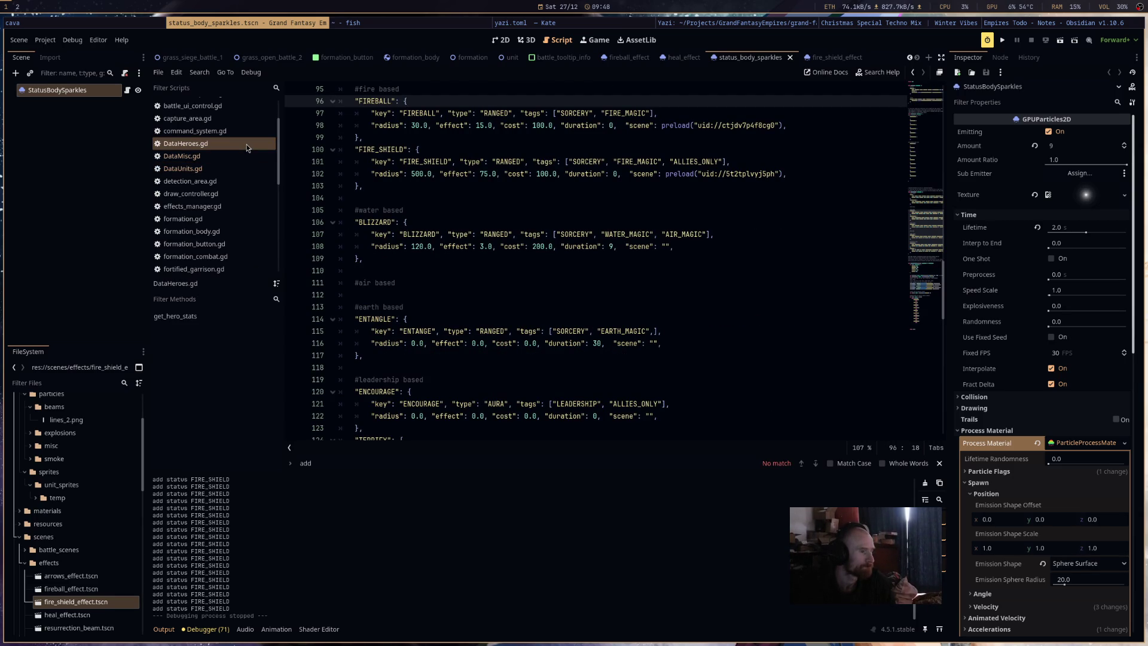
click(245, 165)
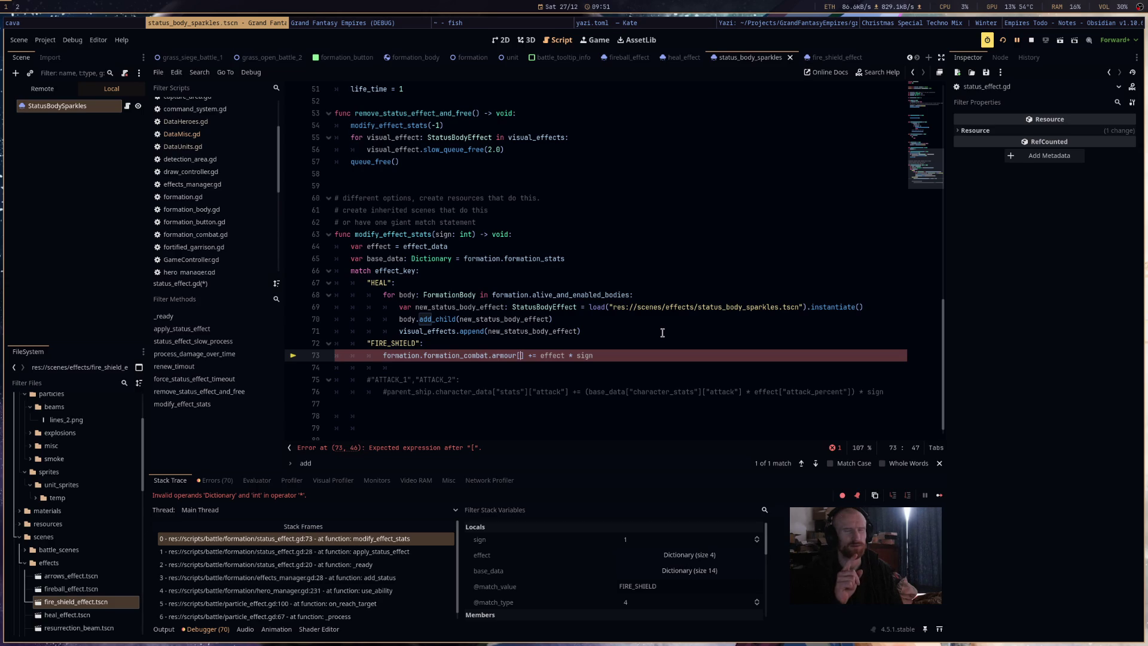
Make line 73 add to armour[3], save the script, and relaunch the game.
text(3)
key(ctrl+s)
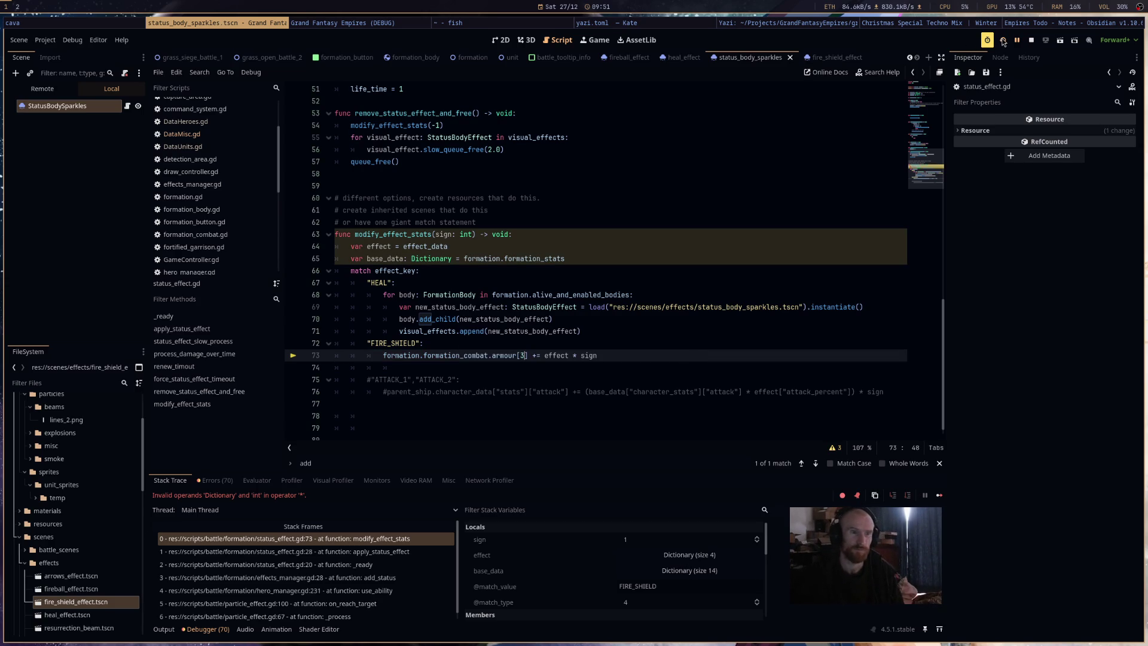
click(1003, 42)
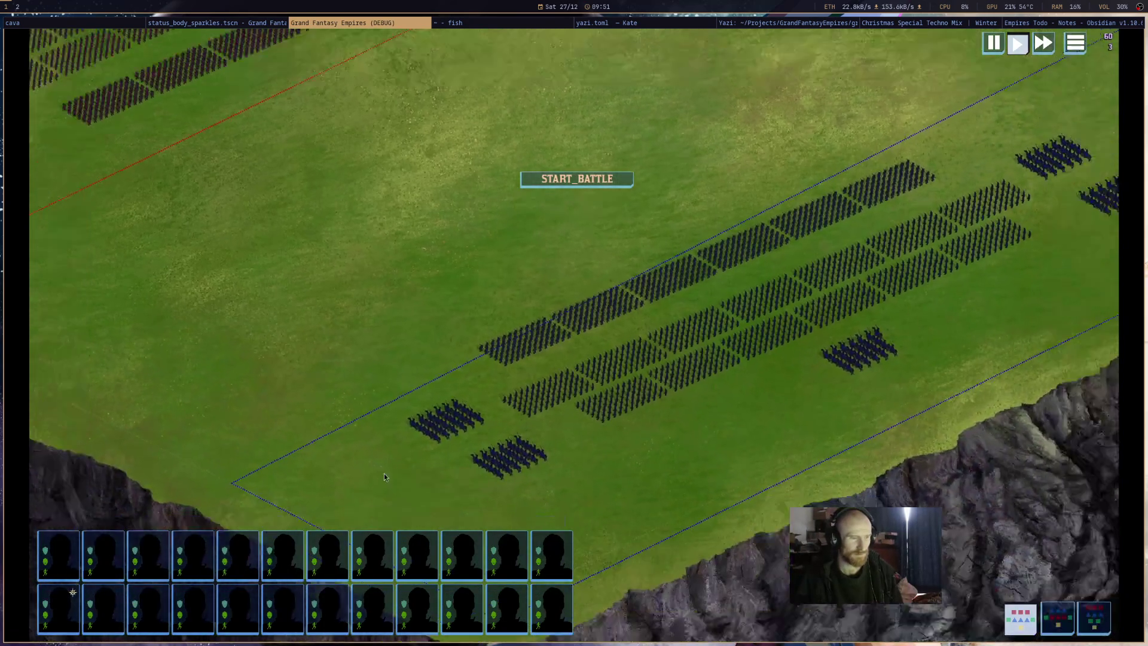
Cast Fire Shield from the blue formation's hero onto the blue lines, then return to the editor.
drag(339, 491, 1019, 221)
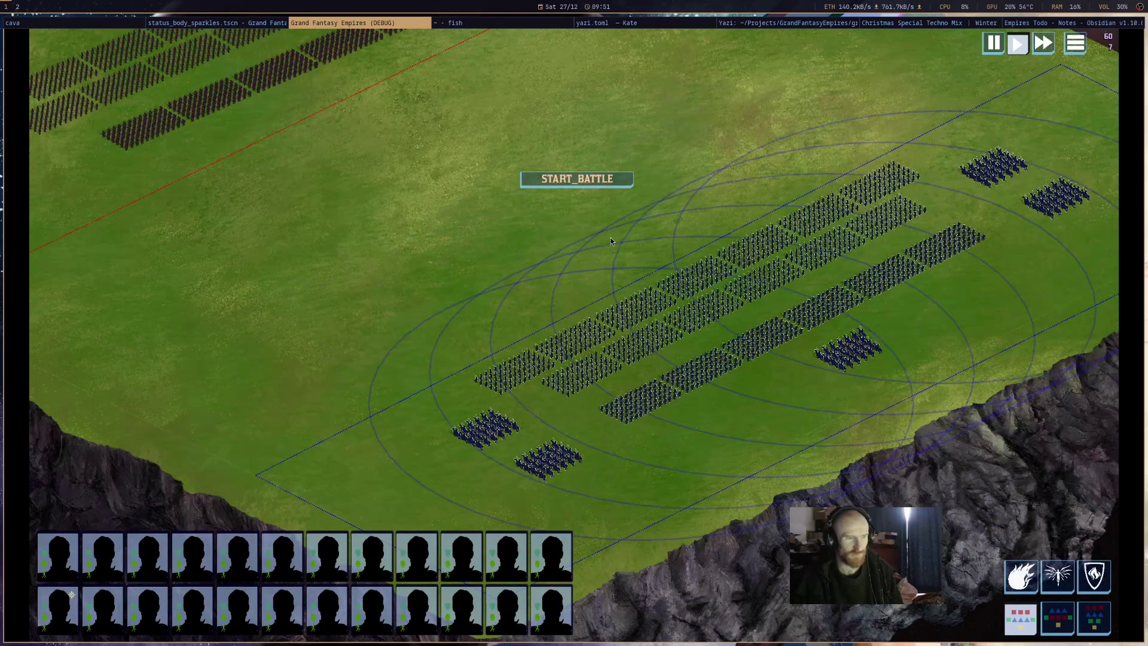
click(843, 350)
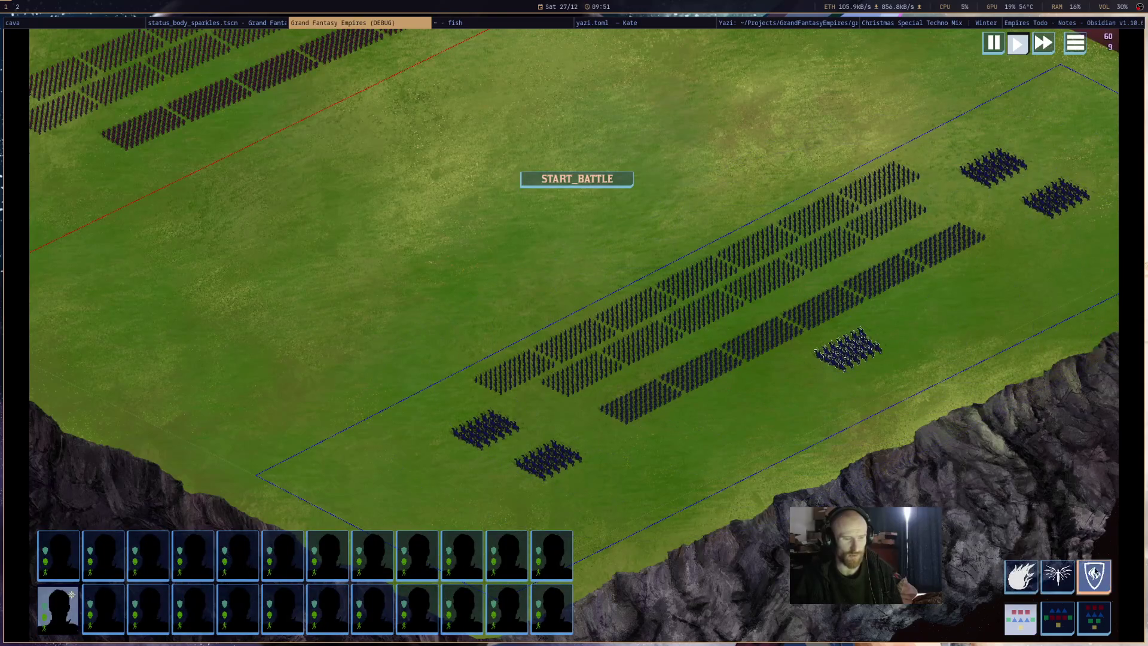
click(763, 297)
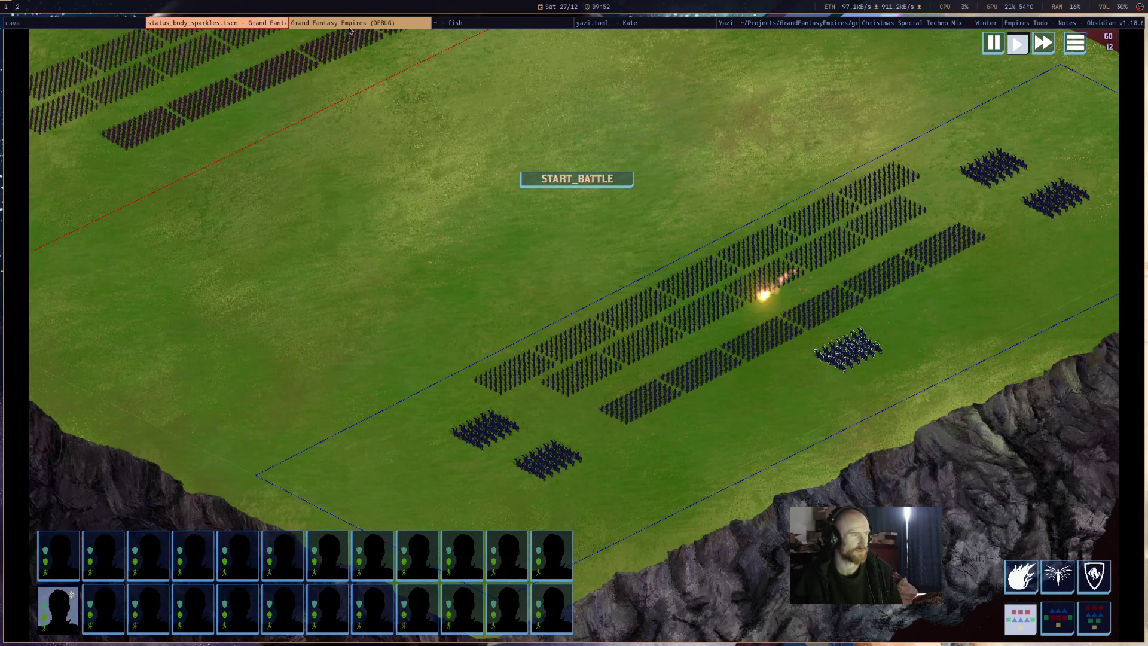
click(252, 28)
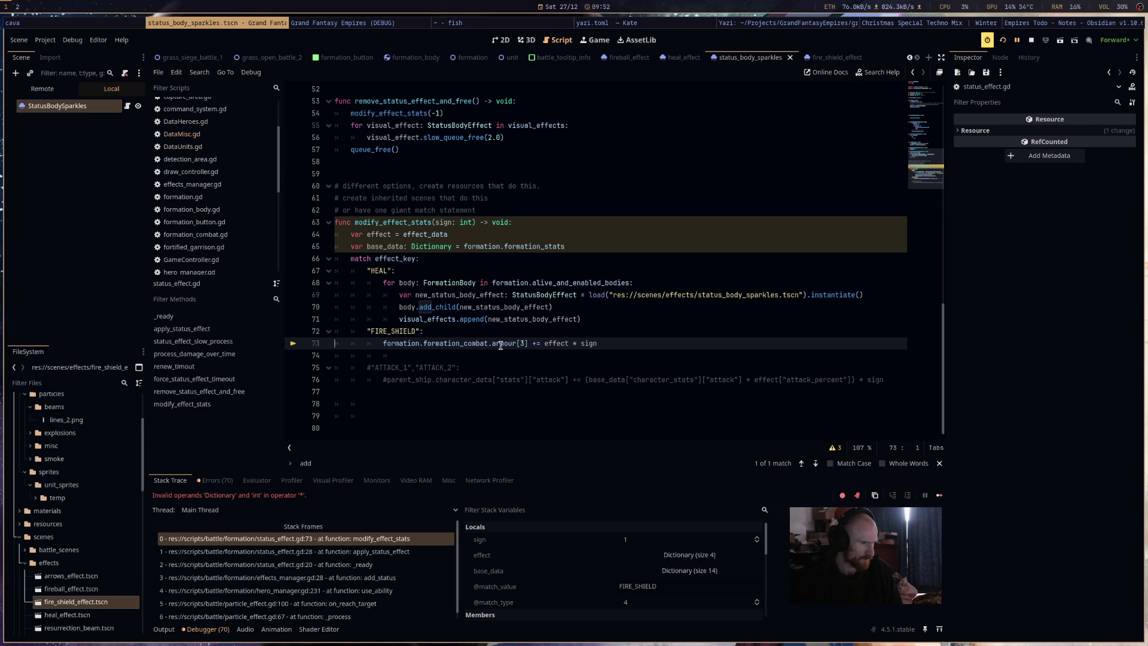
Change line 64 to take the amount from effect_data.effect using autocomplete.
mouse_move(501, 345)
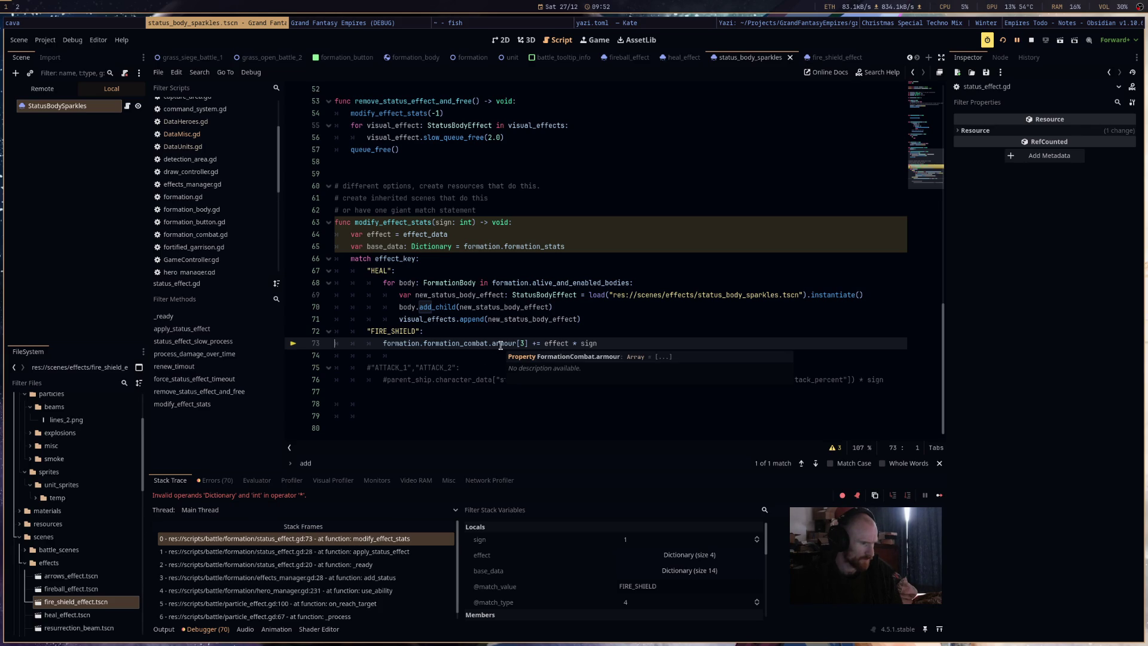
mouse_move(555, 346)
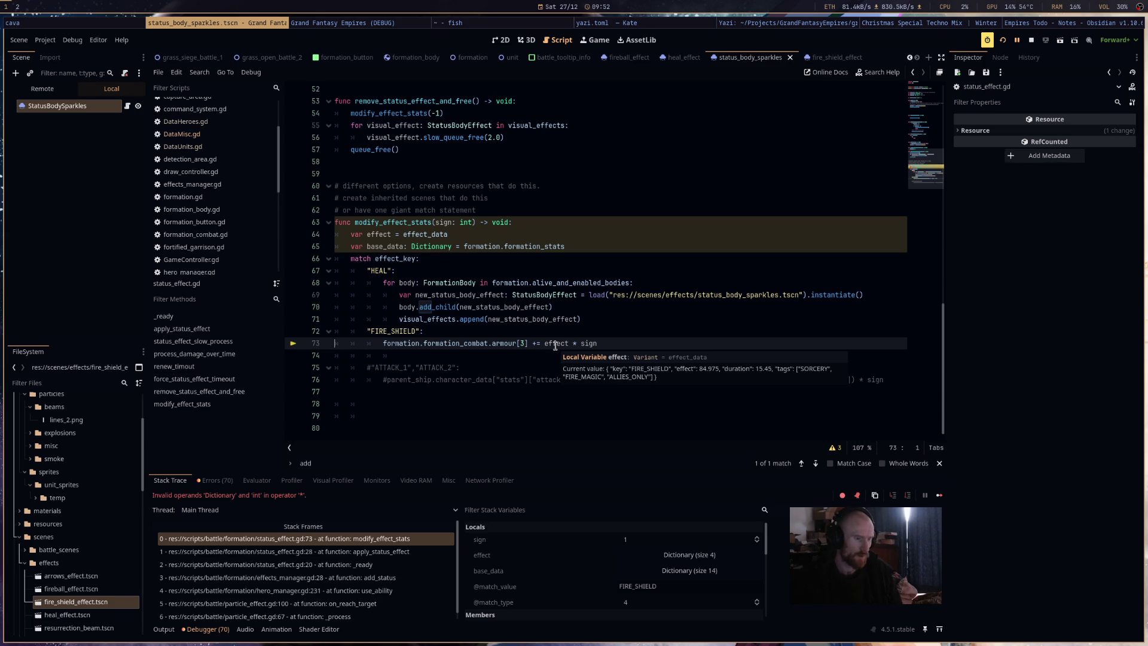
click(403, 234)
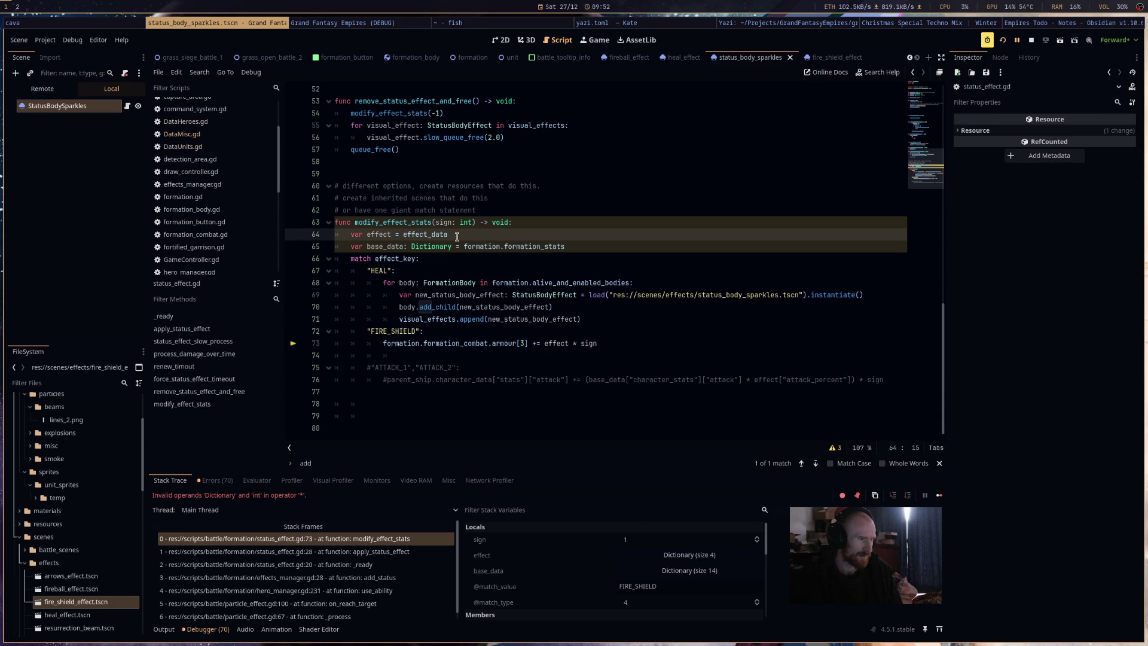
scroll(466, 287, up, 4)
scroll(482, 367, down, 4)
drag(454, 232, 266, 234)
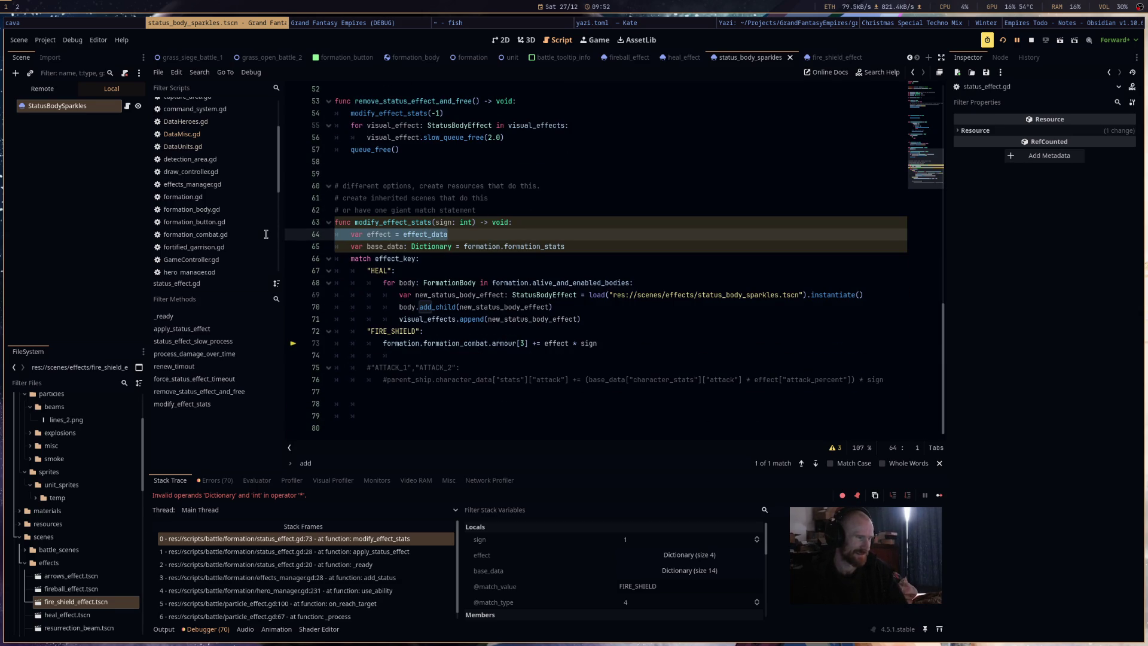
click(451, 234)
text(.effect)
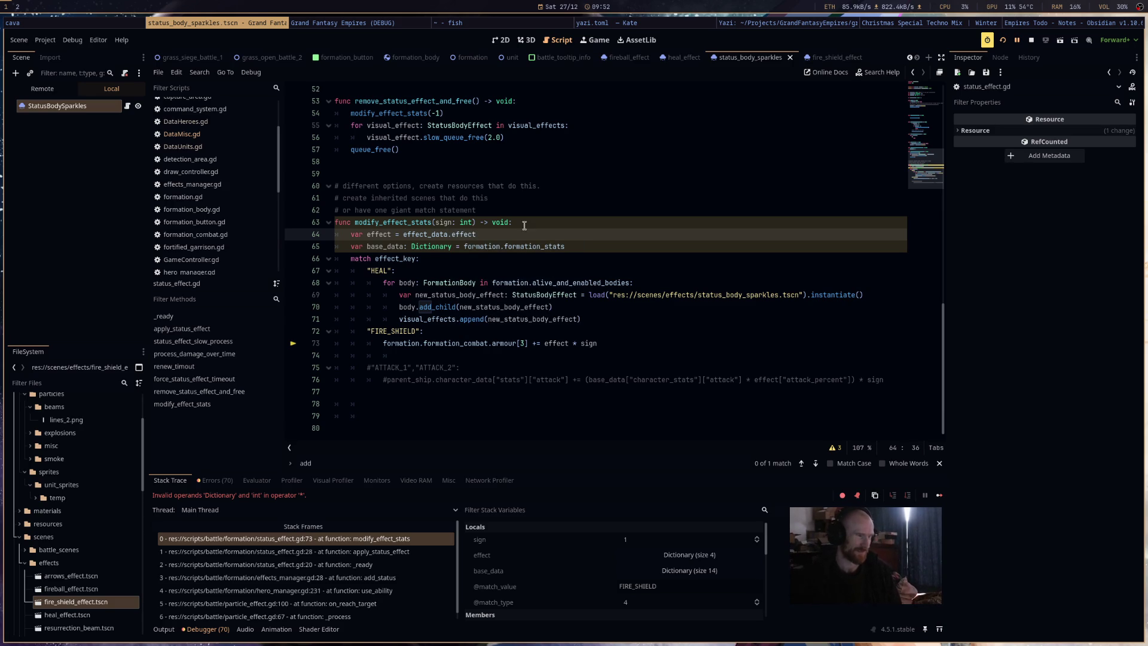
click(516, 222)
Restart the debug session, select the hero formation, and aim a spell at the army lines.
click(1003, 42)
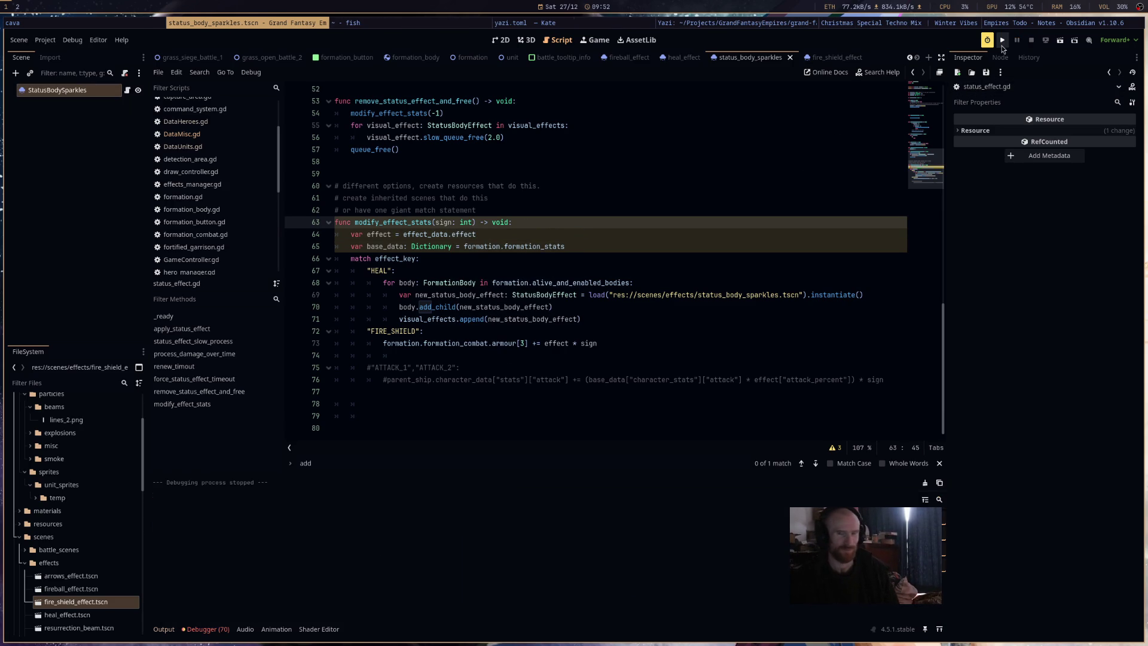
click(1003, 41)
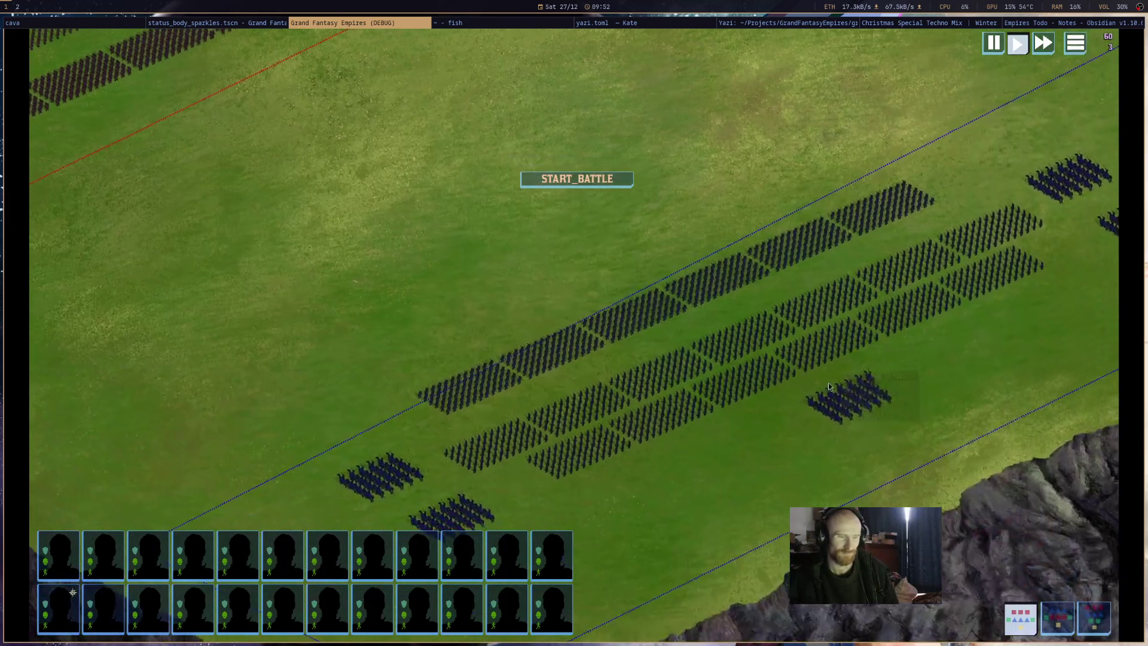
click(828, 386)
click(1020, 575)
click(758, 335)
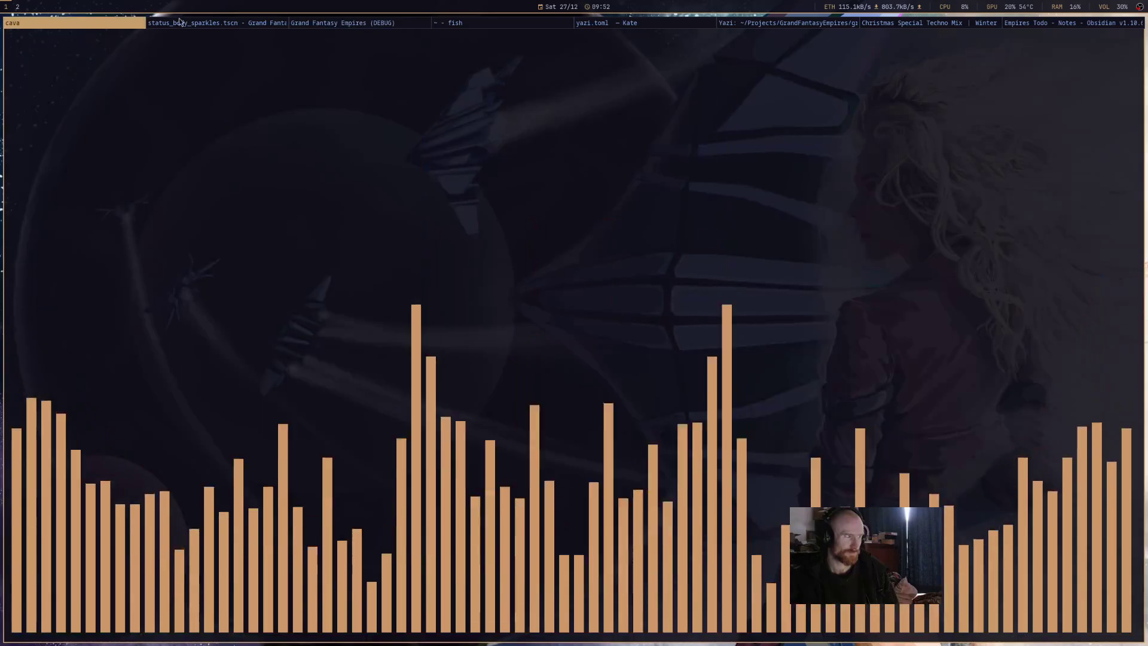
Show the Remote scene tree and expand GrassOpenBattle1 > Armies > DefendingArmy.
click(182, 21)
click(59, 91)
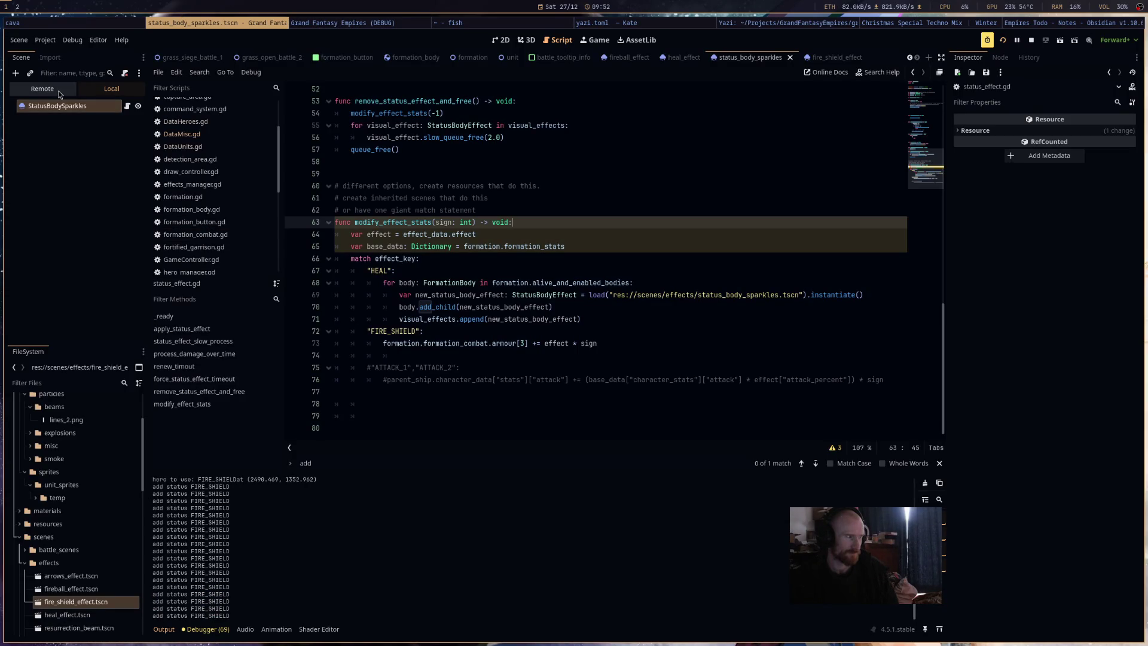
click(19, 190)
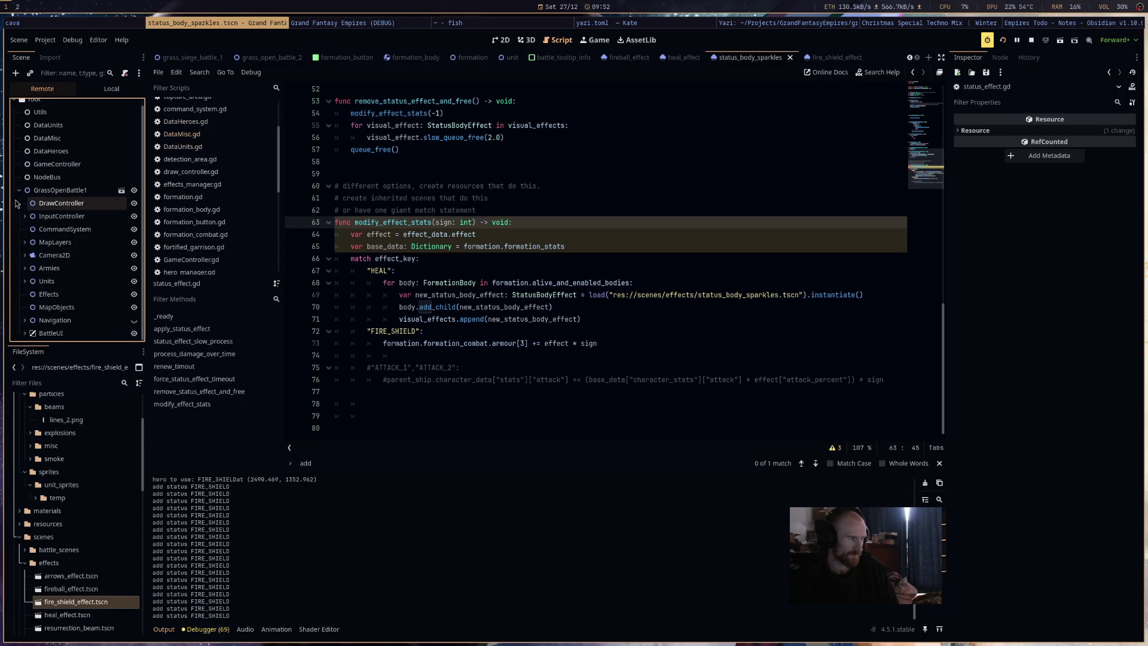
click(24, 268)
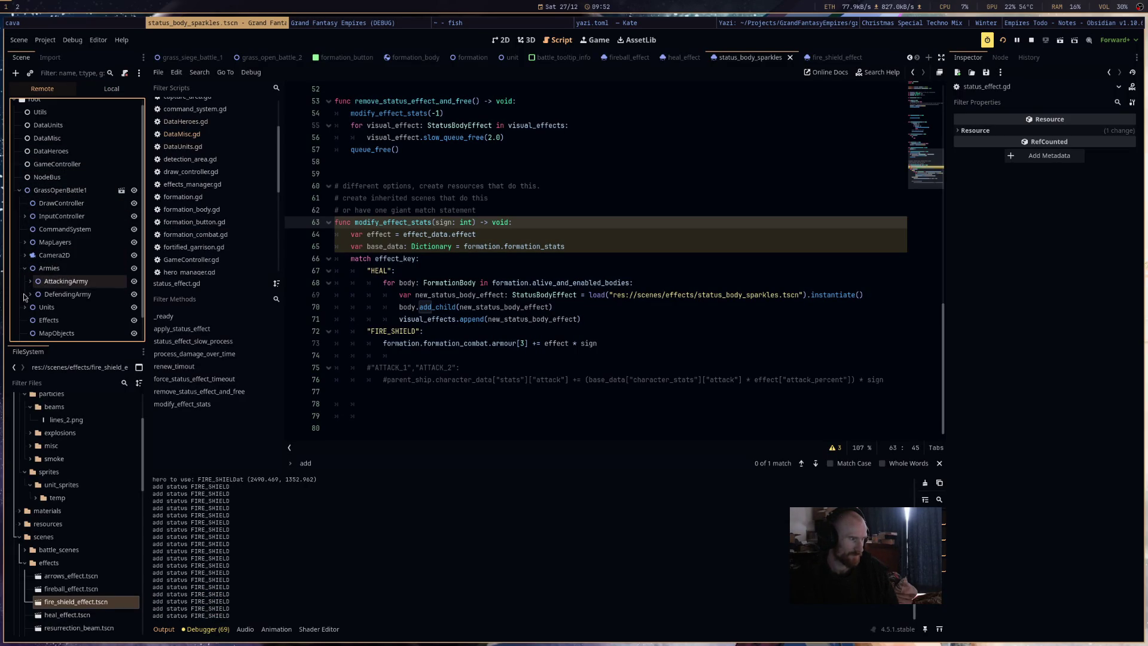
click(30, 281)
click(28, 282)
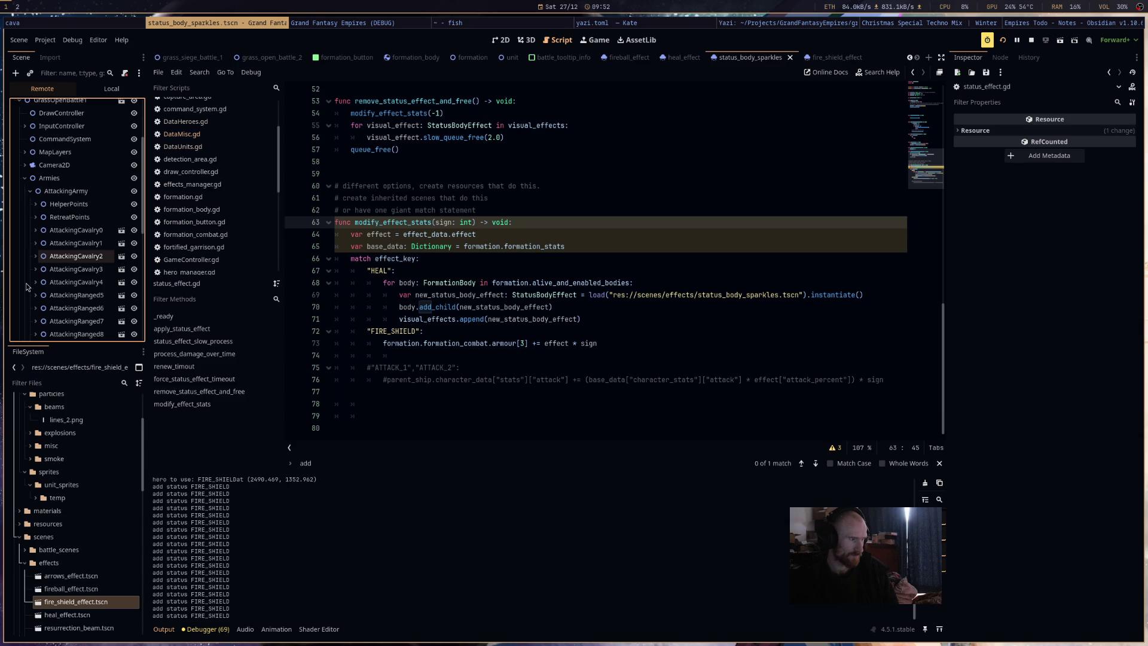
click(30, 268)
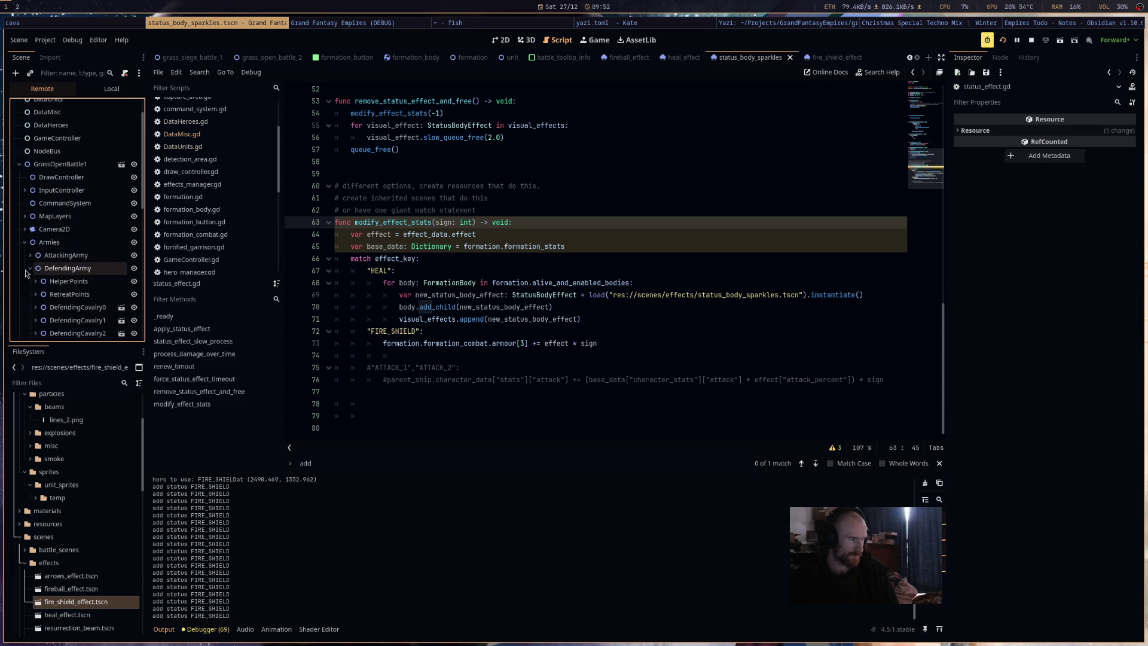
scroll(54, 263, down, 5)
Inspect DefendingRanged6's EffectsManager StatusEffect, with its empty effect data, then return to the game.
double_click(64, 264)
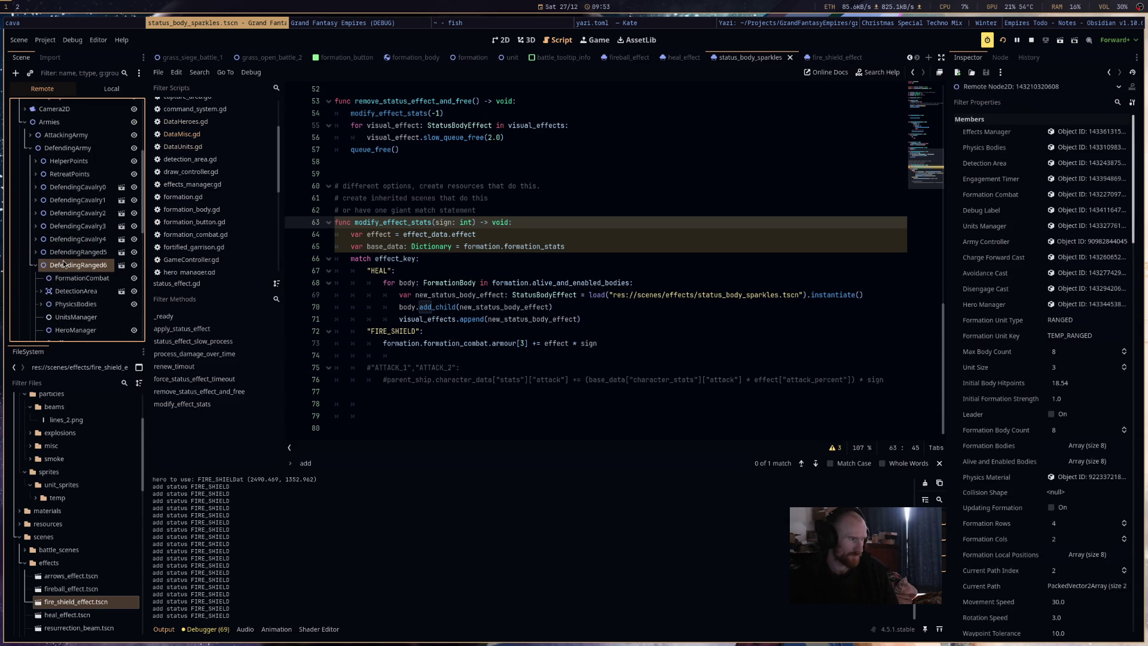
scroll(95, 293, down, 3)
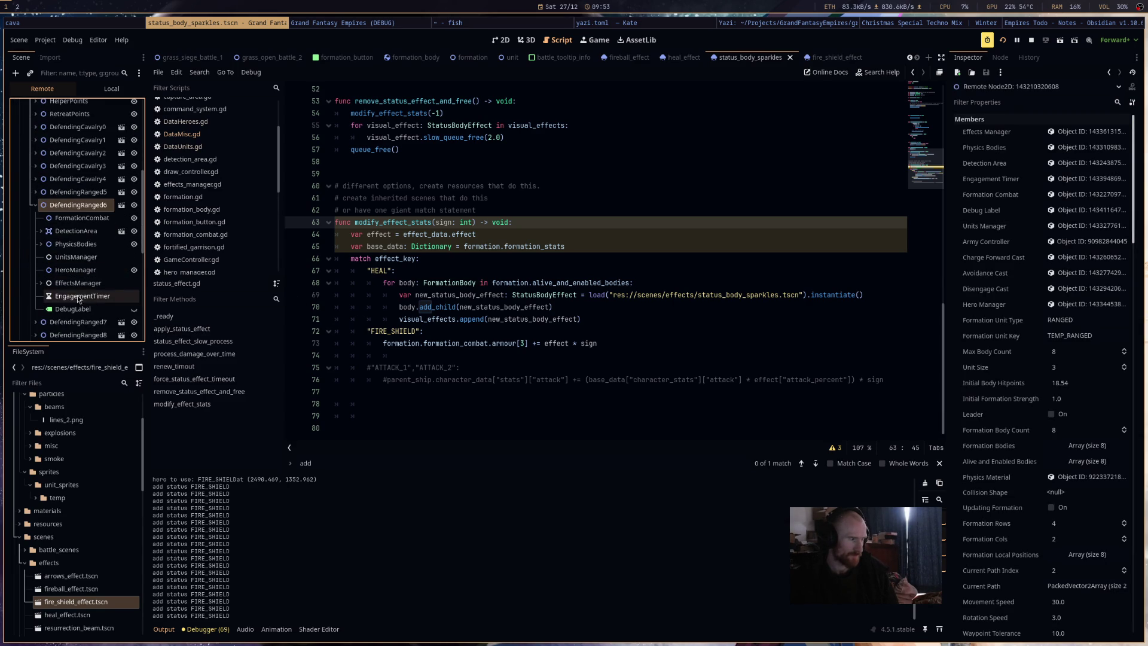
click(78, 283)
click(76, 295)
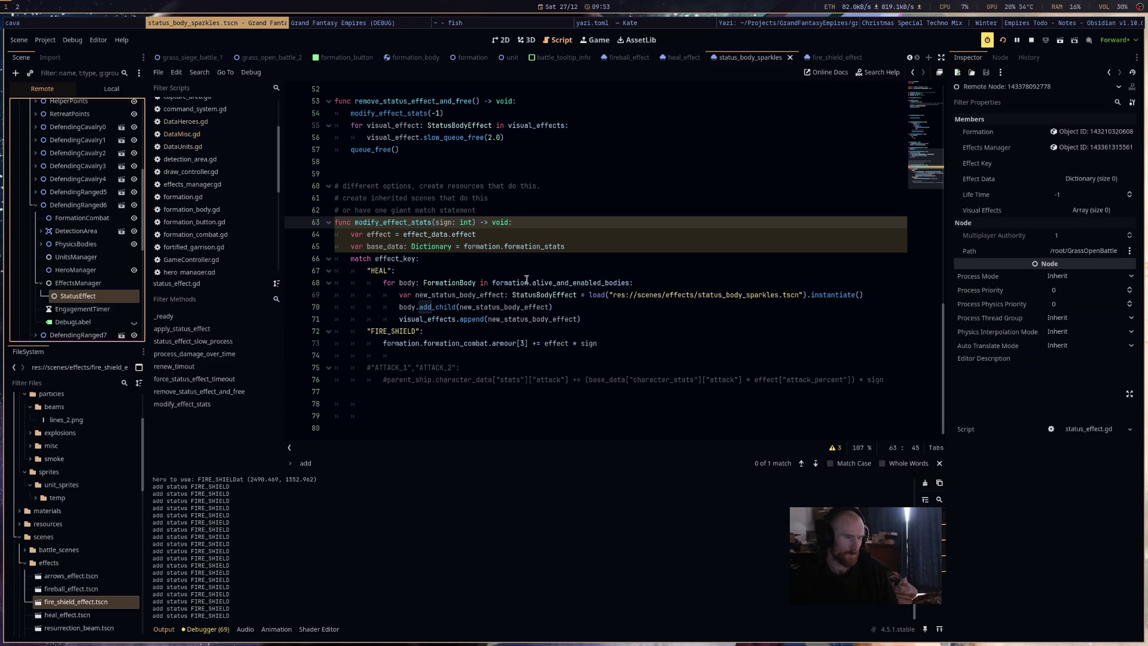
scroll(84, 298, down, 5)
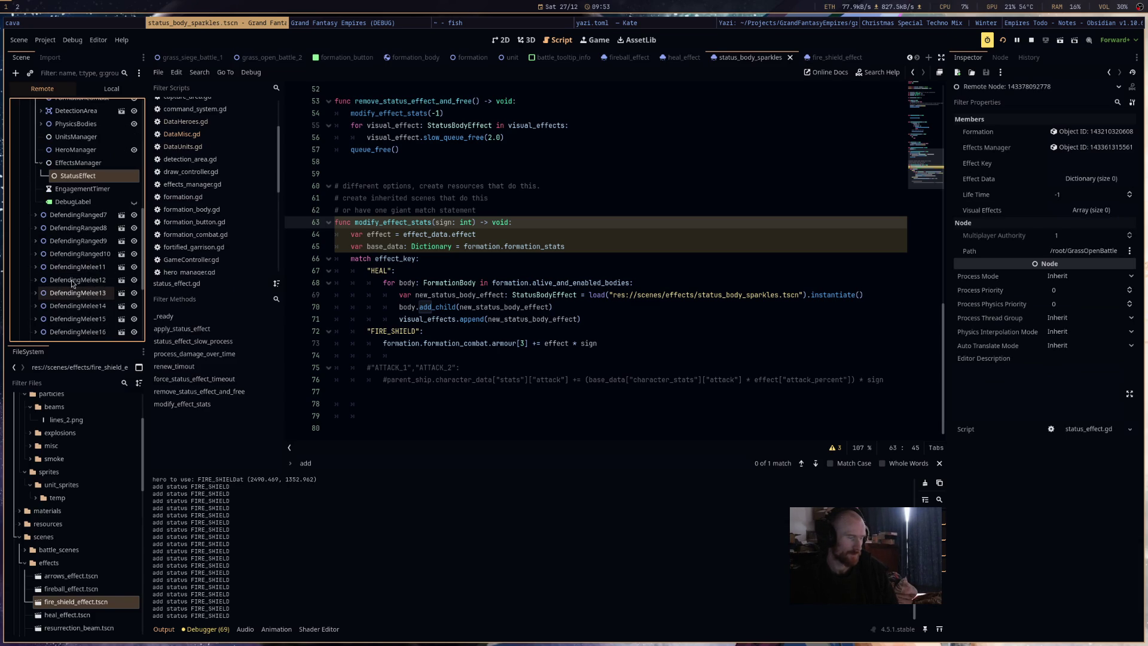
click(387, 24)
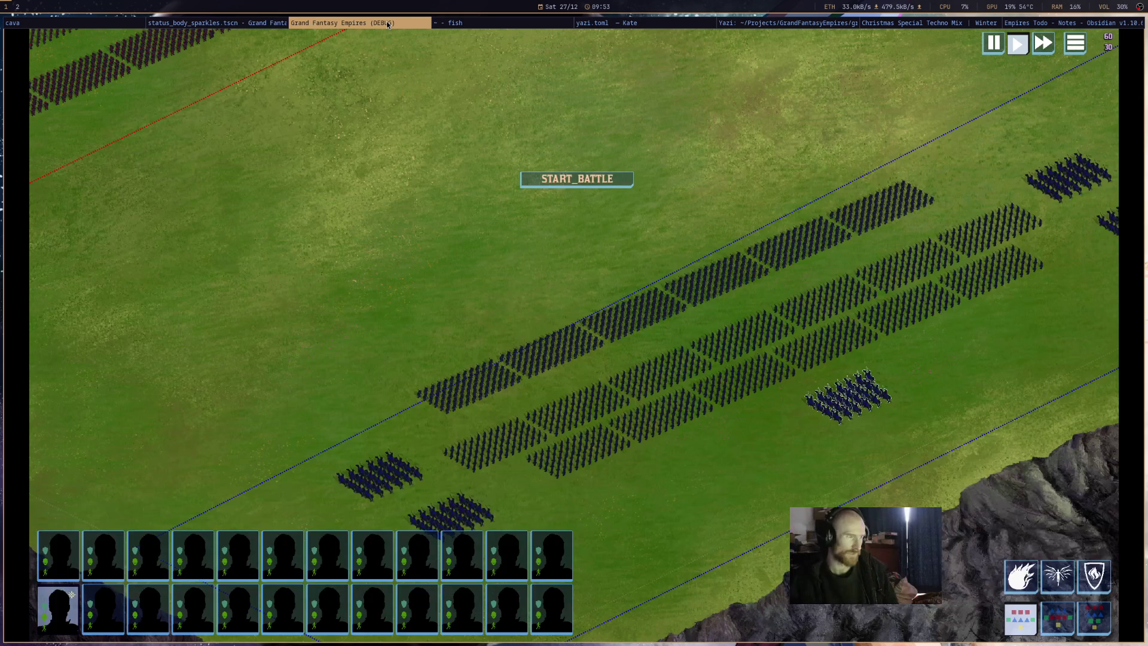
Deselect, then cast FIRE_SHIELD with the hero on the target formation and return to Godot.
key(Escape)
mouse_move(789, 375)
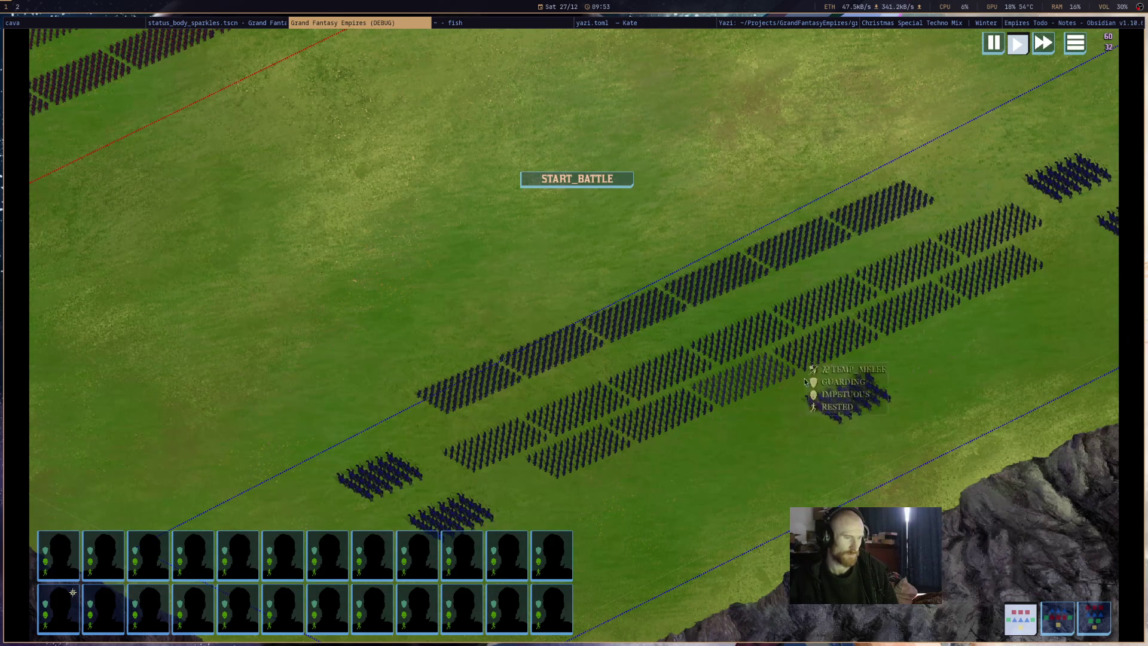
click(848, 393)
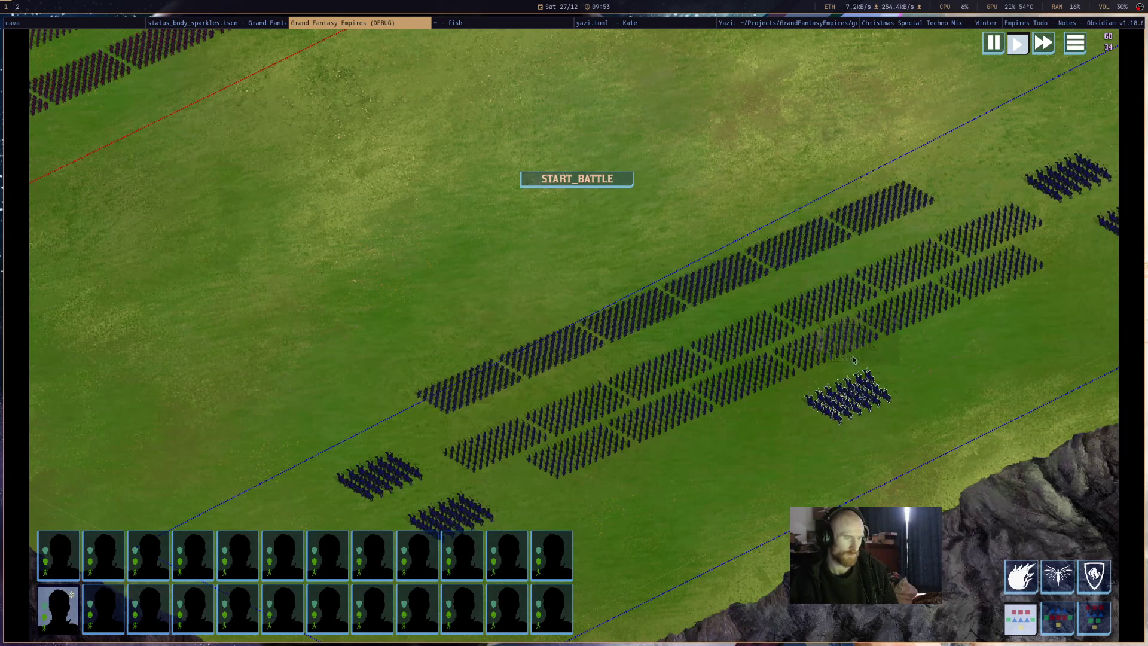
click(1093, 575)
click(767, 331)
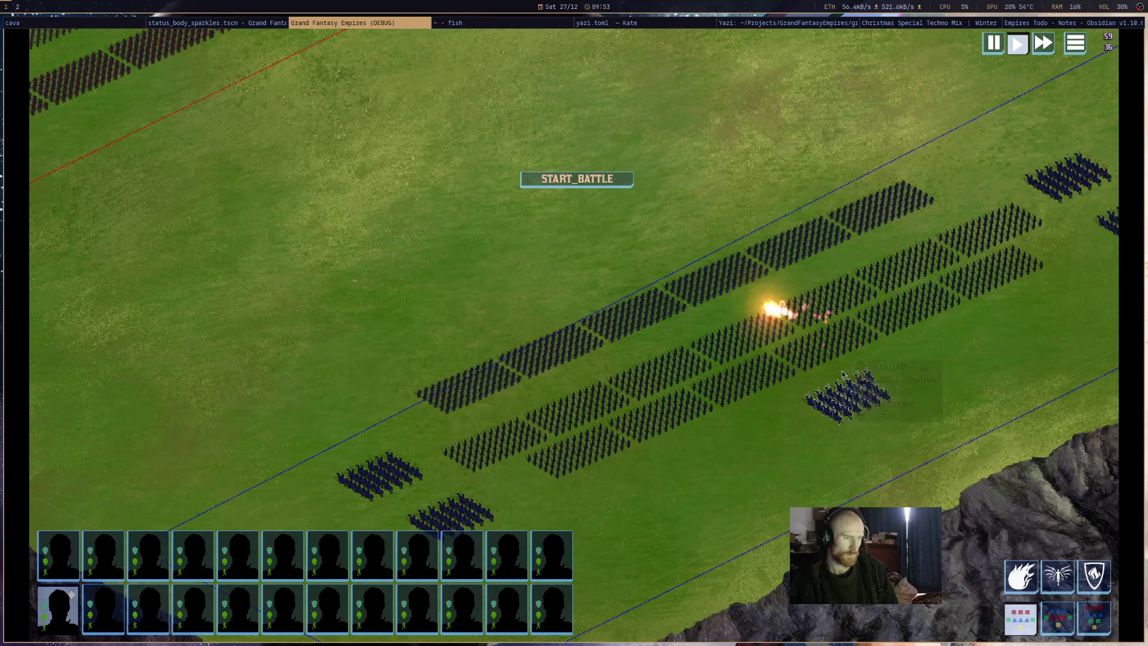
click(217, 26)
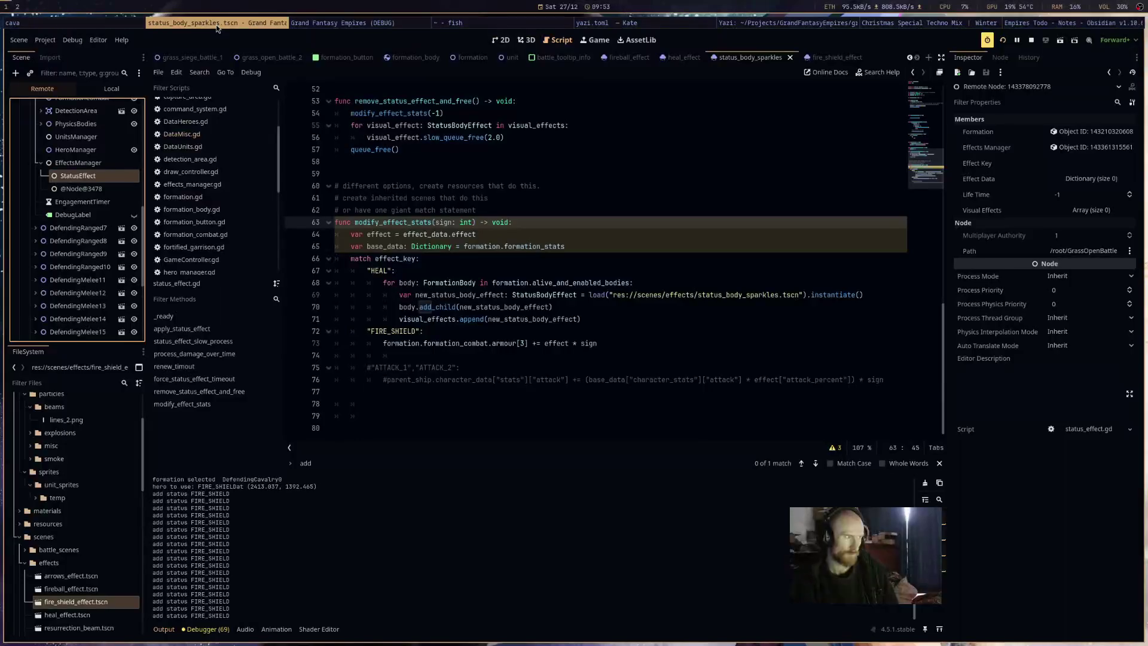
click(80, 188)
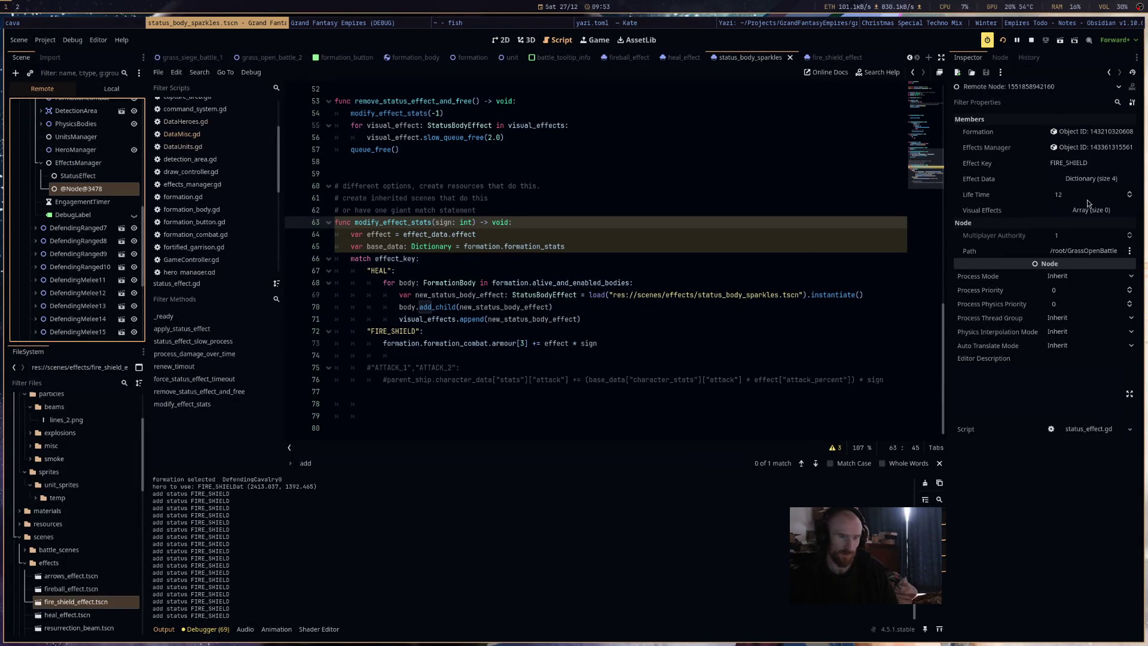
click(1098, 182)
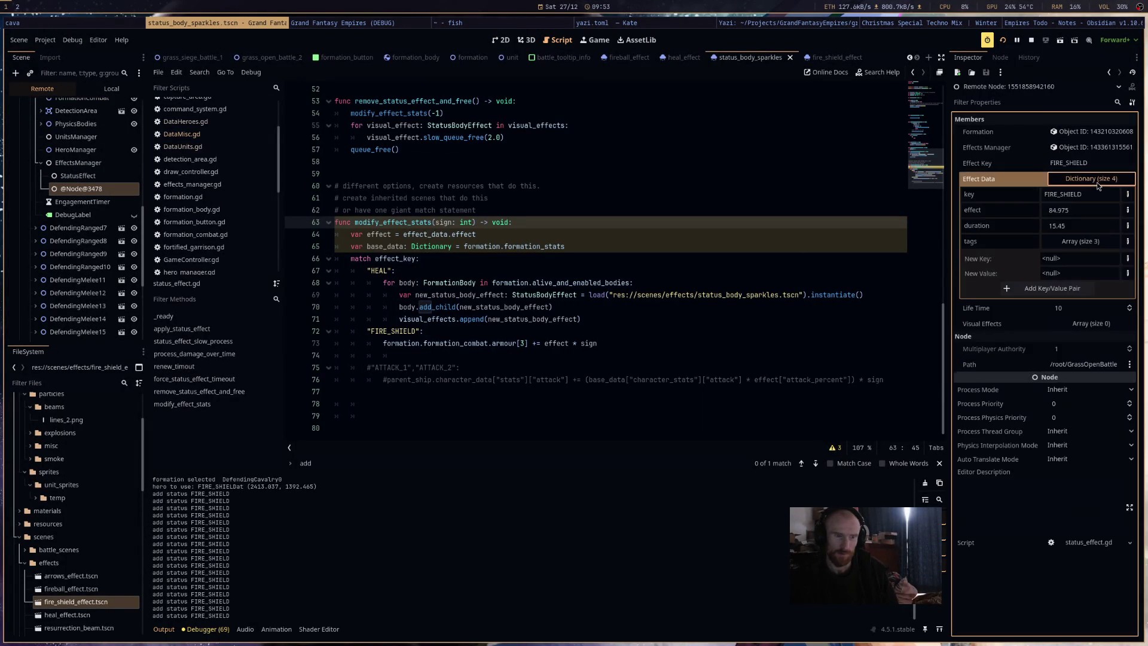
click(1097, 183)
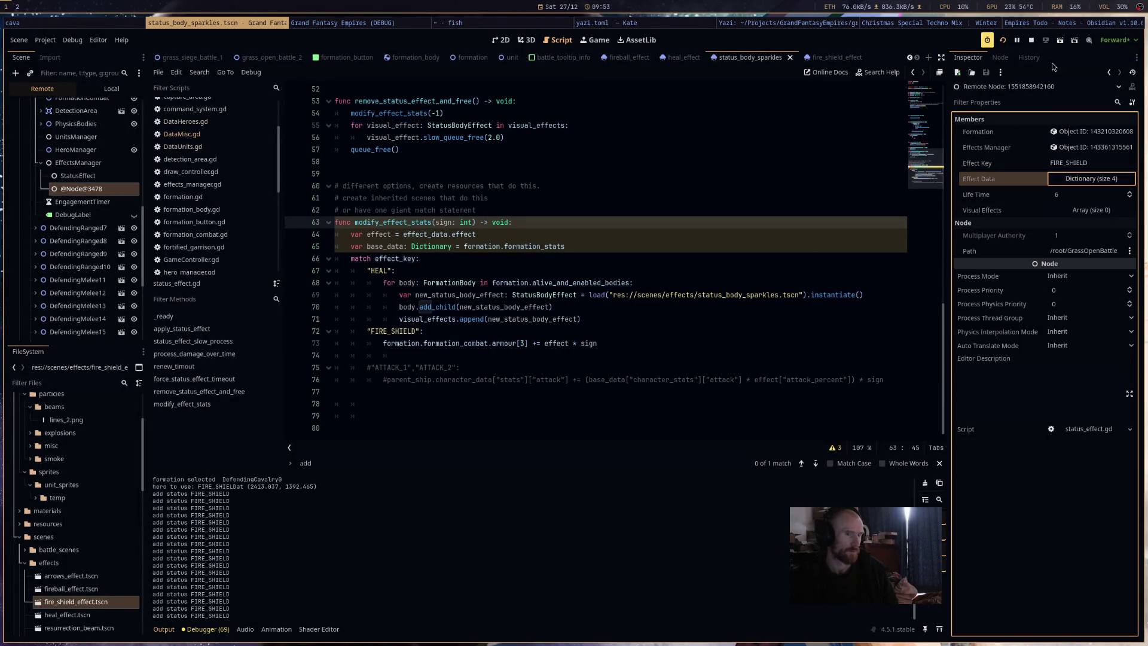
Pause and confirm FormationCombat's armour entry 3 reads 84.975, then resume and stop the game.
click(1016, 42)
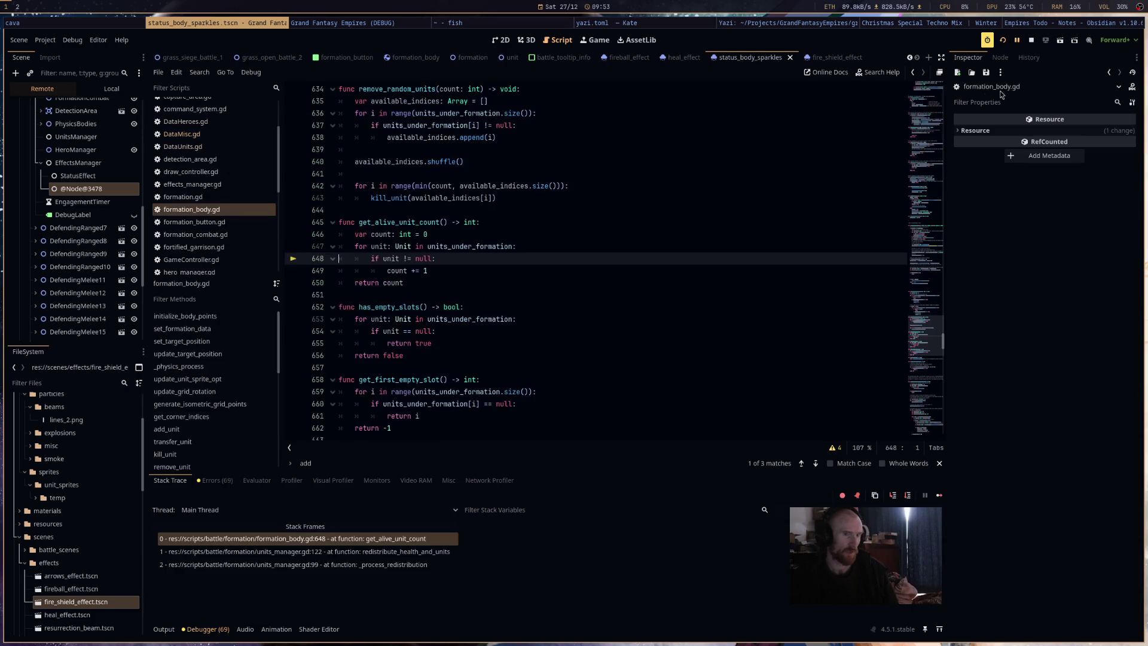
click(87, 163)
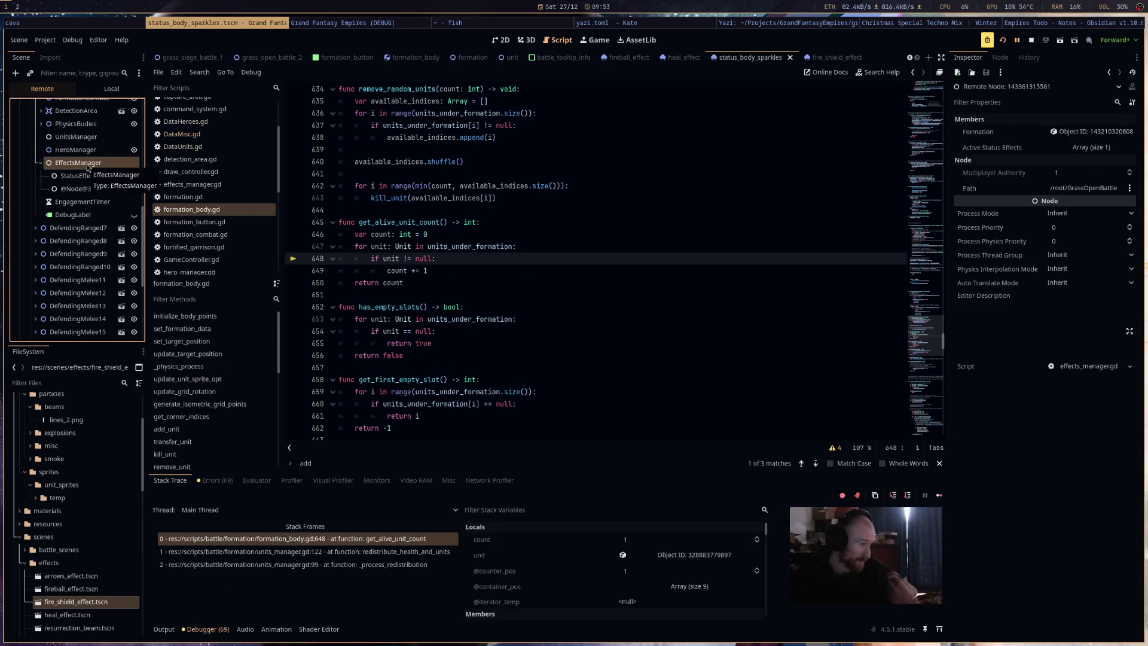
scroll(91, 157, up, 1)
scroll(117, 253, up, 1)
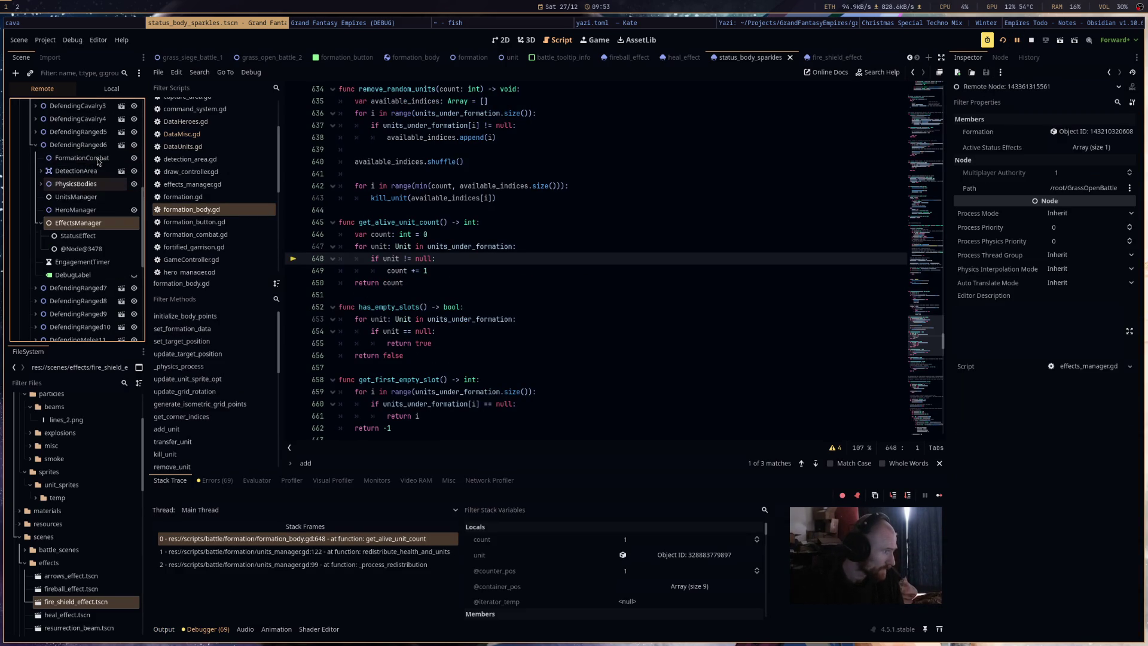
click(82, 158)
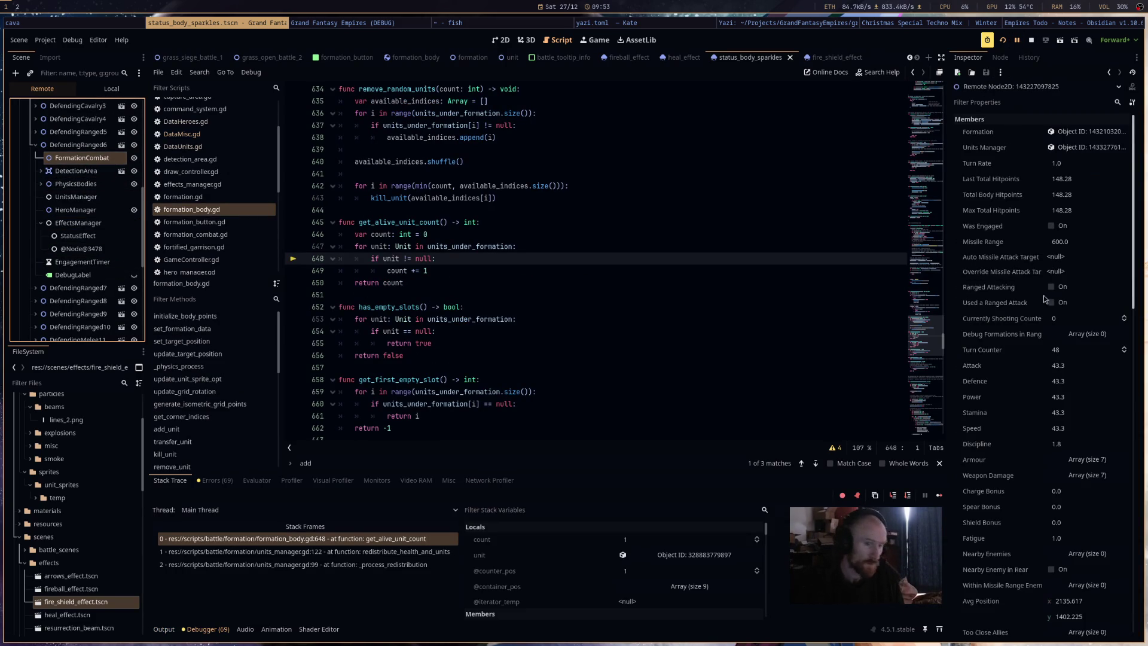
scroll(1090, 200, down, 2)
click(1094, 201)
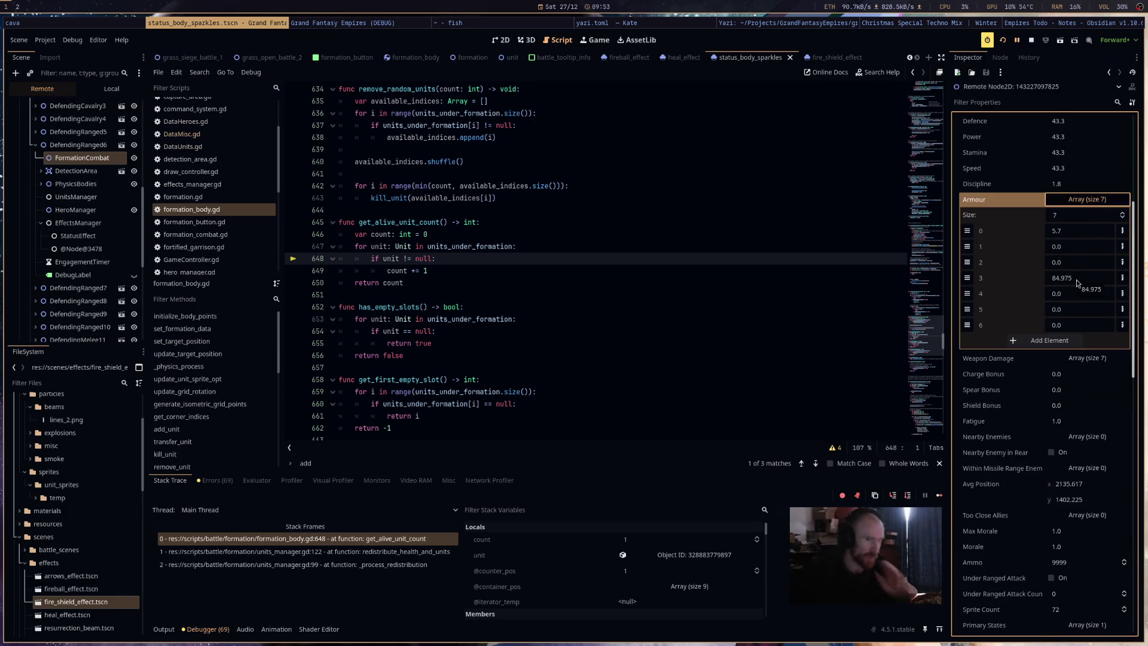
click(1017, 39)
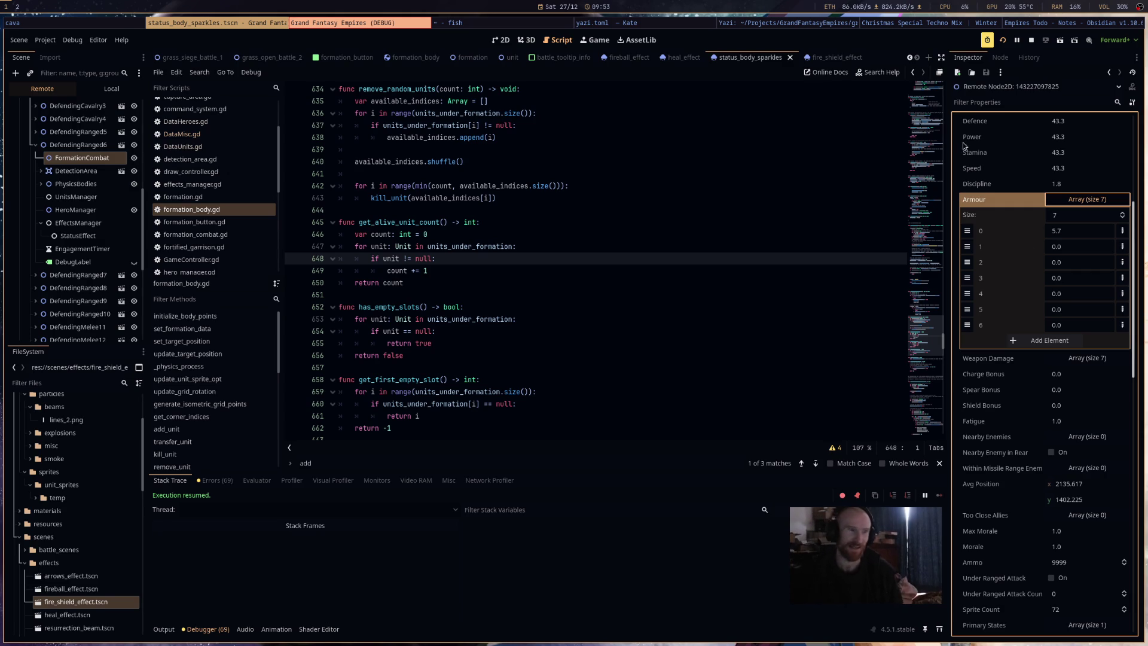
click(1032, 41)
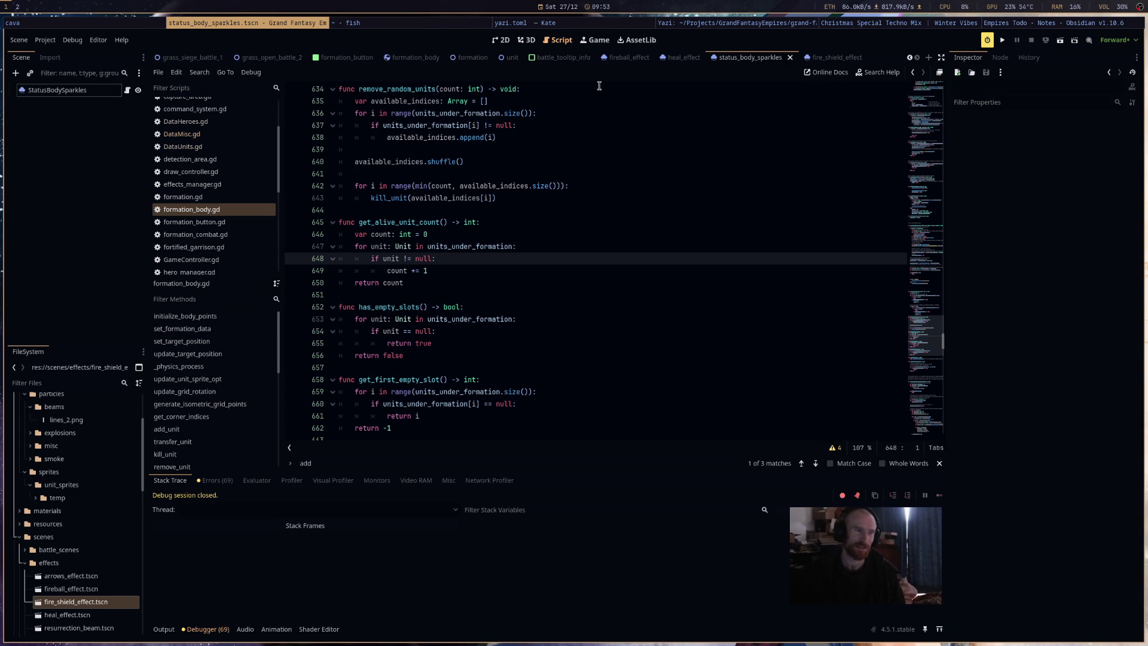
Switch to the Firefox window showing the wooden multi-monitor desk render.
click(747, 58)
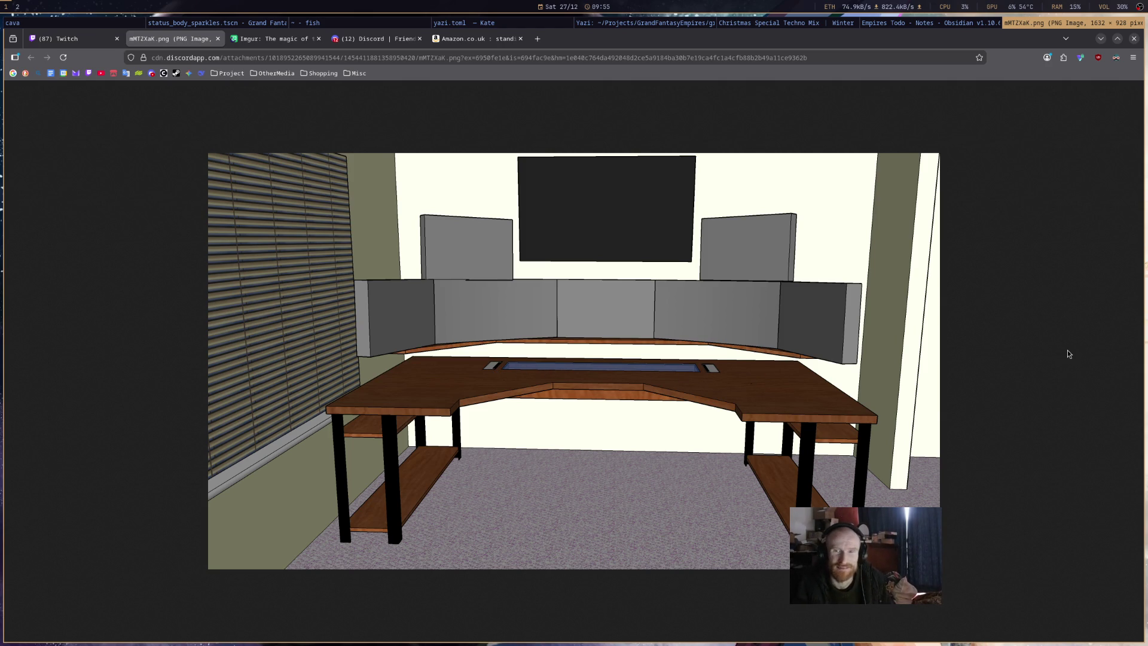
Bring the Godot editor with formation_body.gd back to the front using Alt+Tab.
key(alt+Tab)
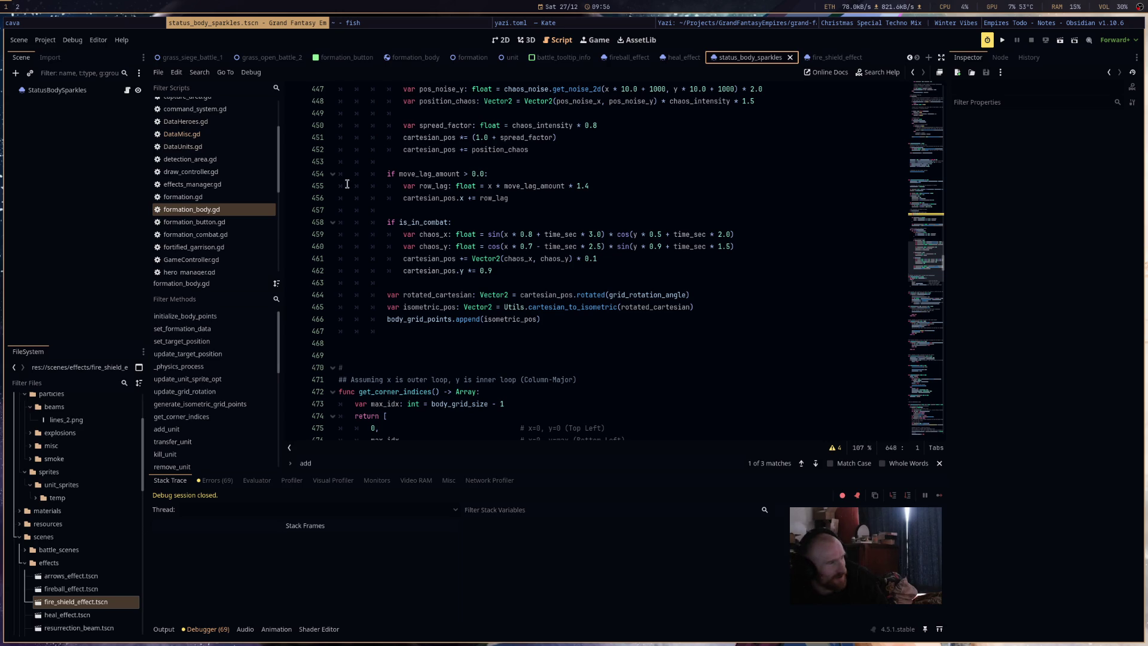
key(super+3)
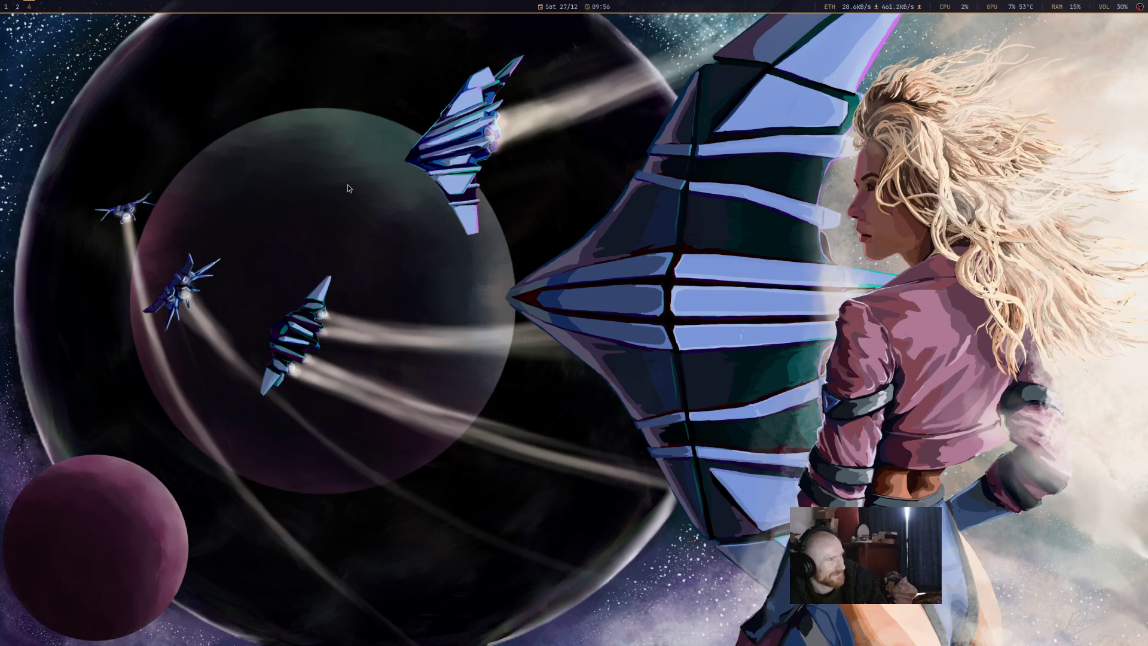
key(super+2)
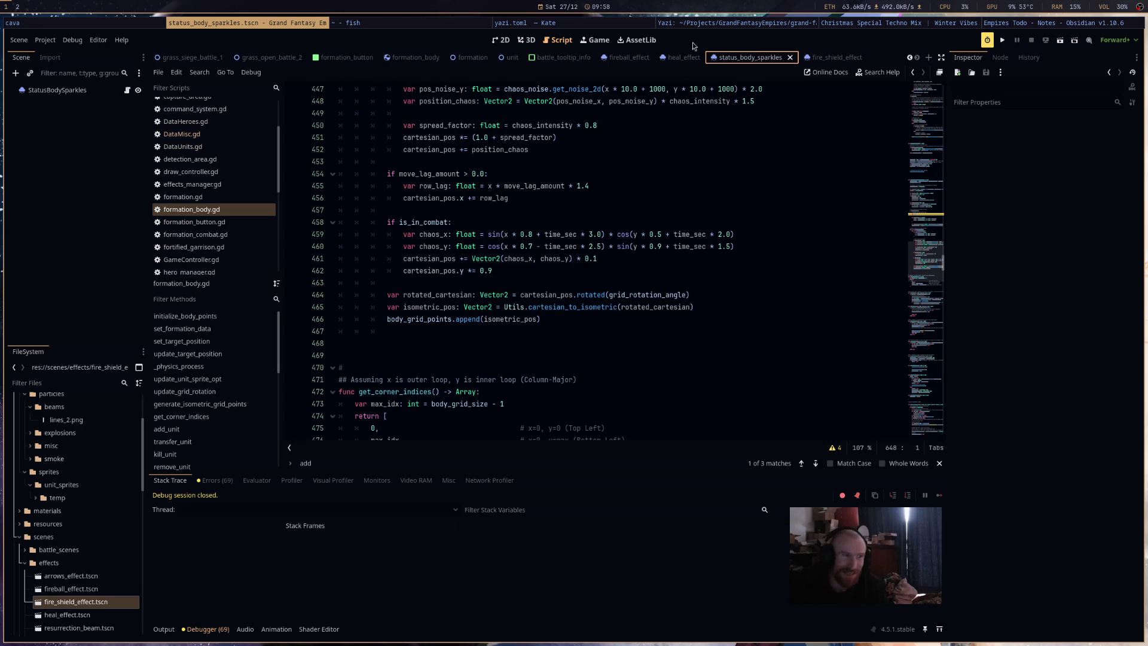
Go from the fireball_effect scene to heal_effect.tscn to show HealEffect's particle settings.
click(611, 57)
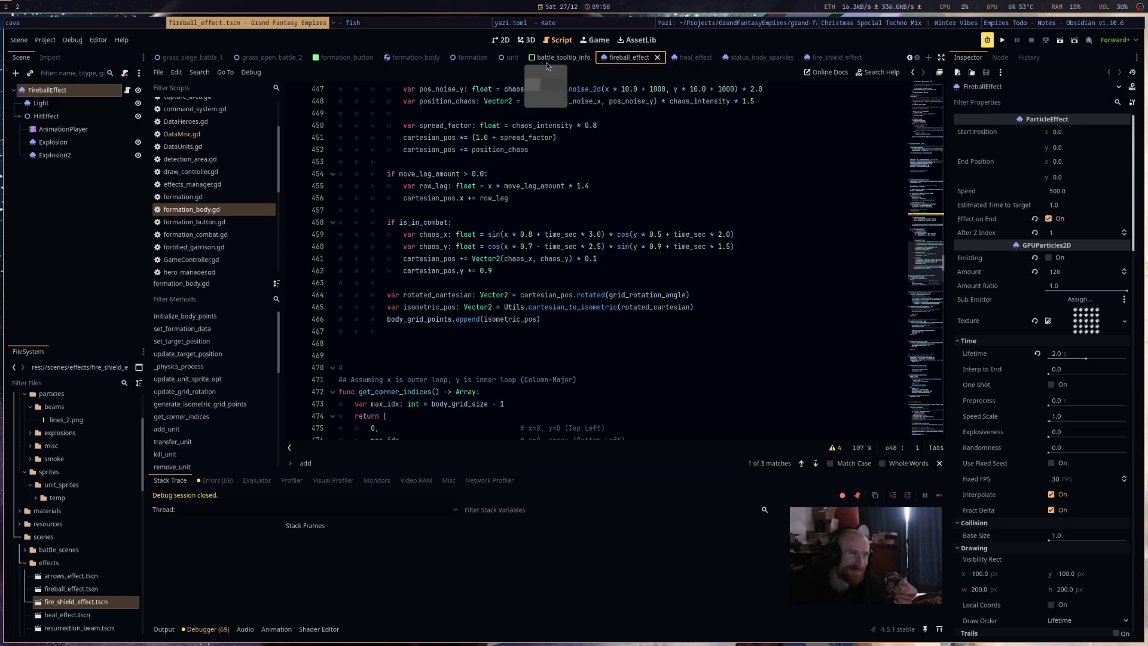
click(686, 58)
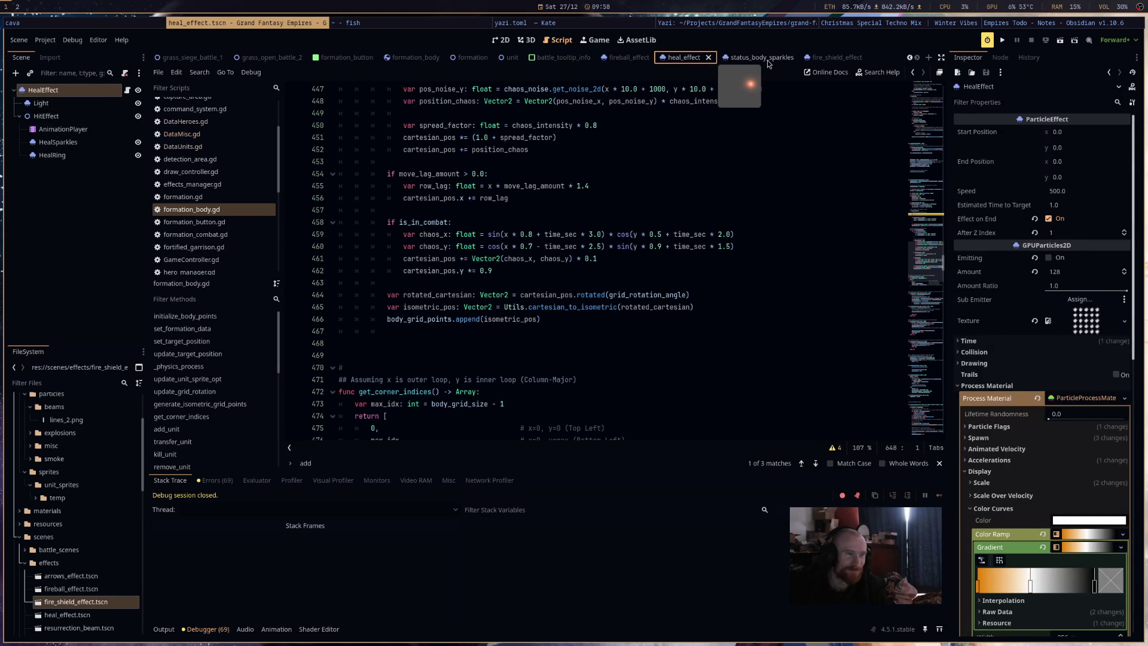